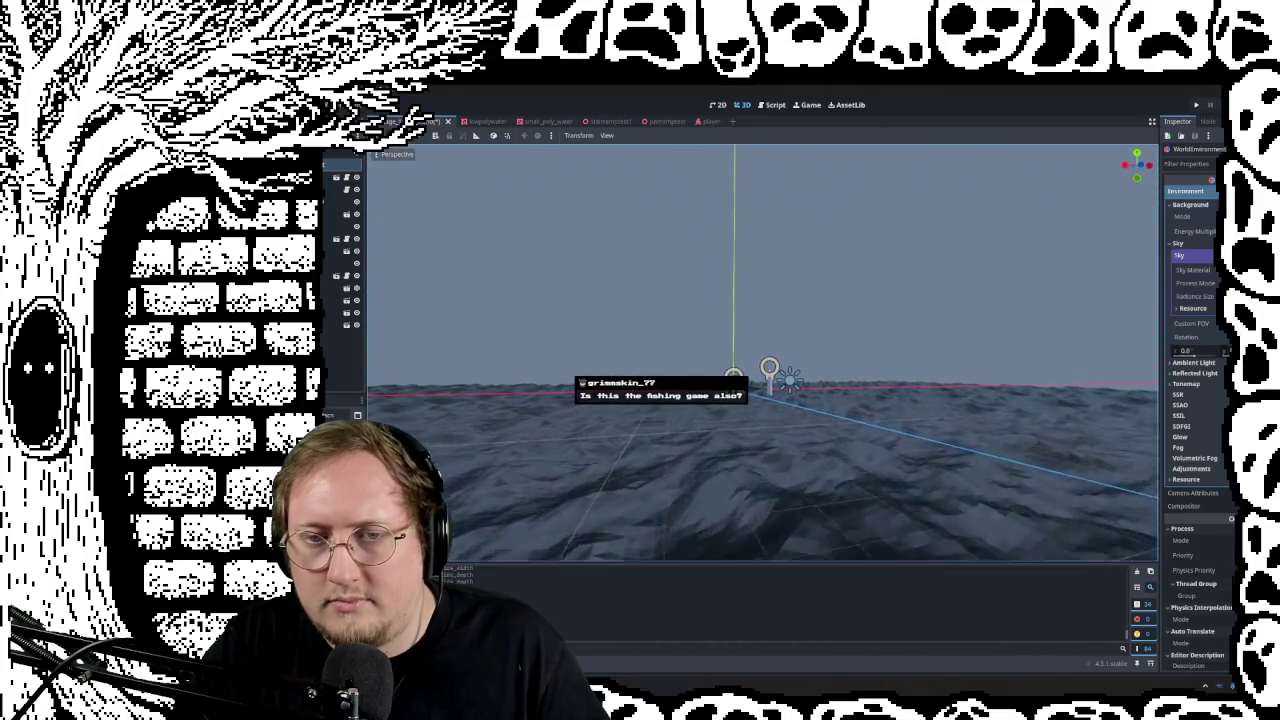
pyautogui.moveTo(760, 350); pyautogui.dragTo(760, 350, button='right')
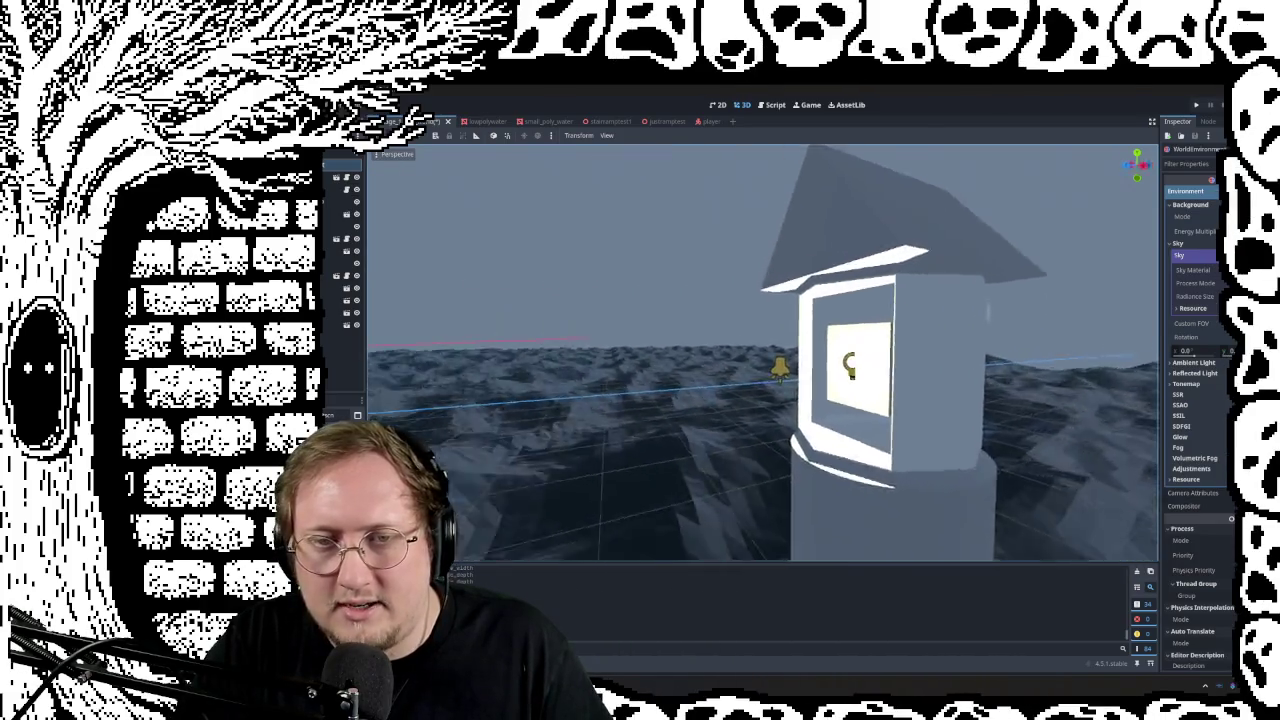
# Step: Pull back to a wide view of the sea and fly toward the island
pyautogui.moveTo(736, 440); pyautogui.dragTo(736, 440, button='right')
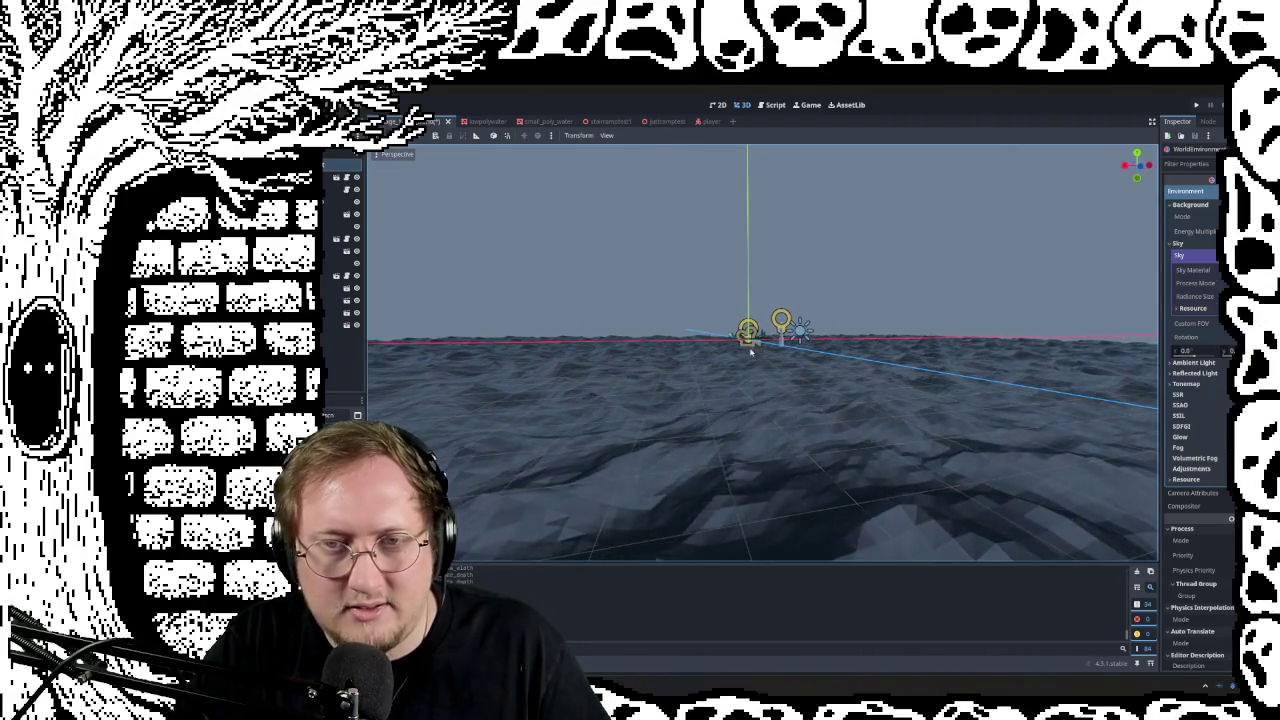
pyautogui.moveTo(760, 350); pyautogui.dragTo(740, 330, button='right')
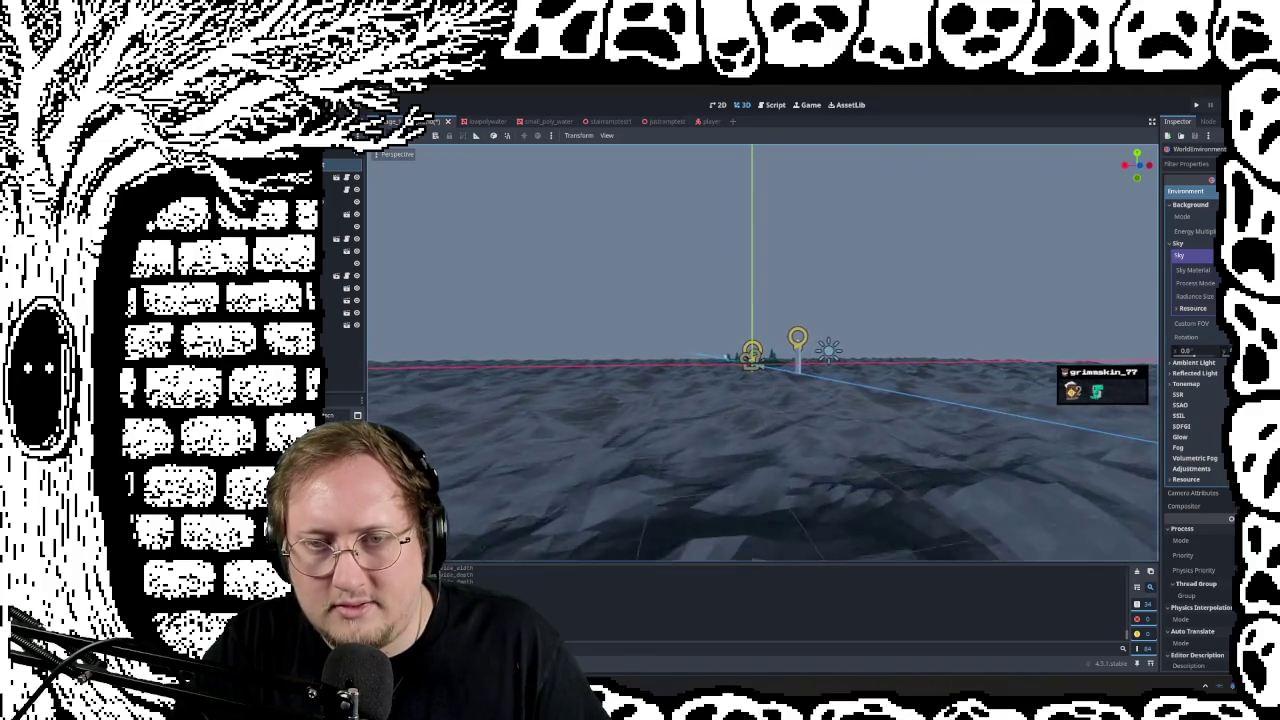
pyautogui.press('w')
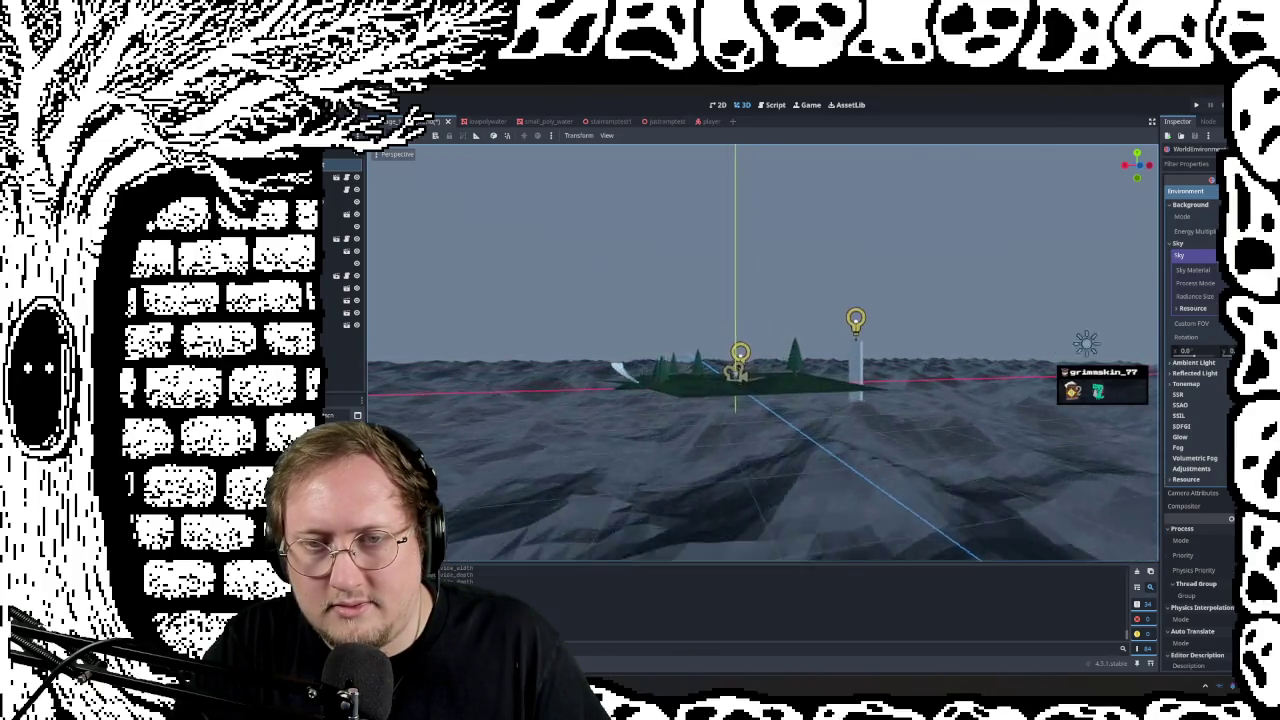
pyautogui.press('w')
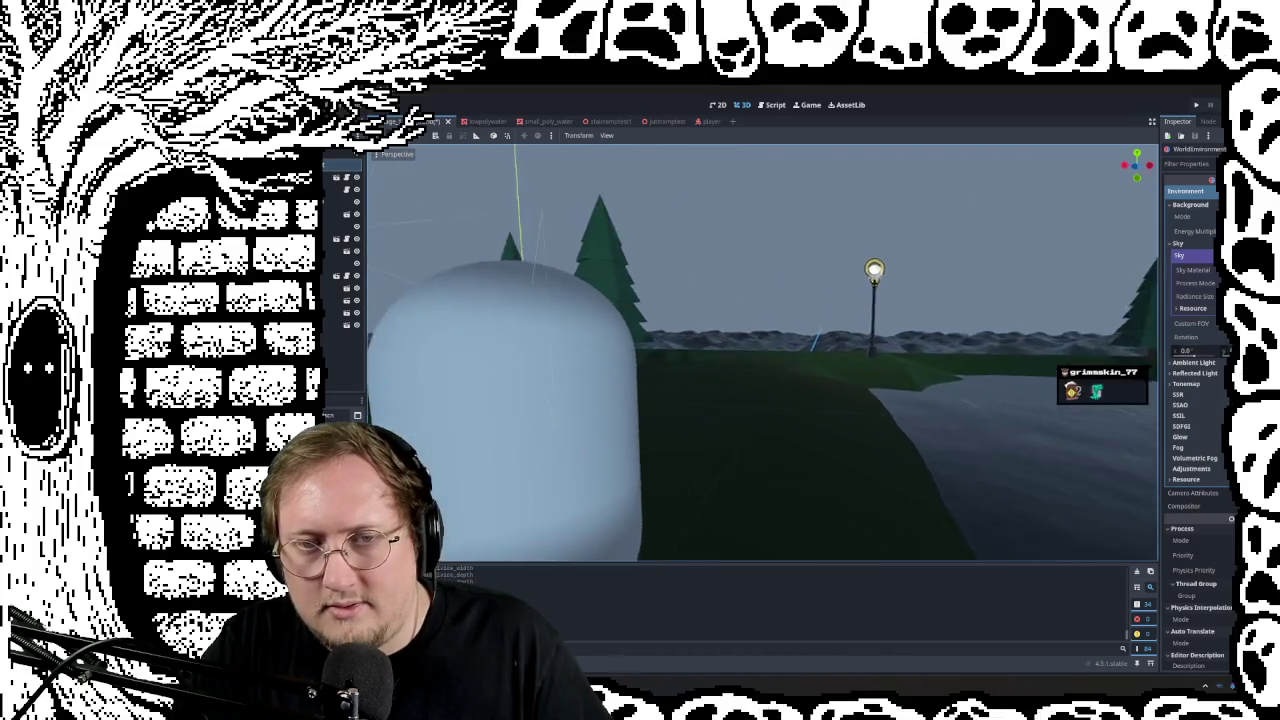
pyautogui.press('w')
# Step: Look down over the terrain from above and select the ocean plane mesh
pyautogui.moveTo(760, 350); pyautogui.dragTo(760, 420, button='right')
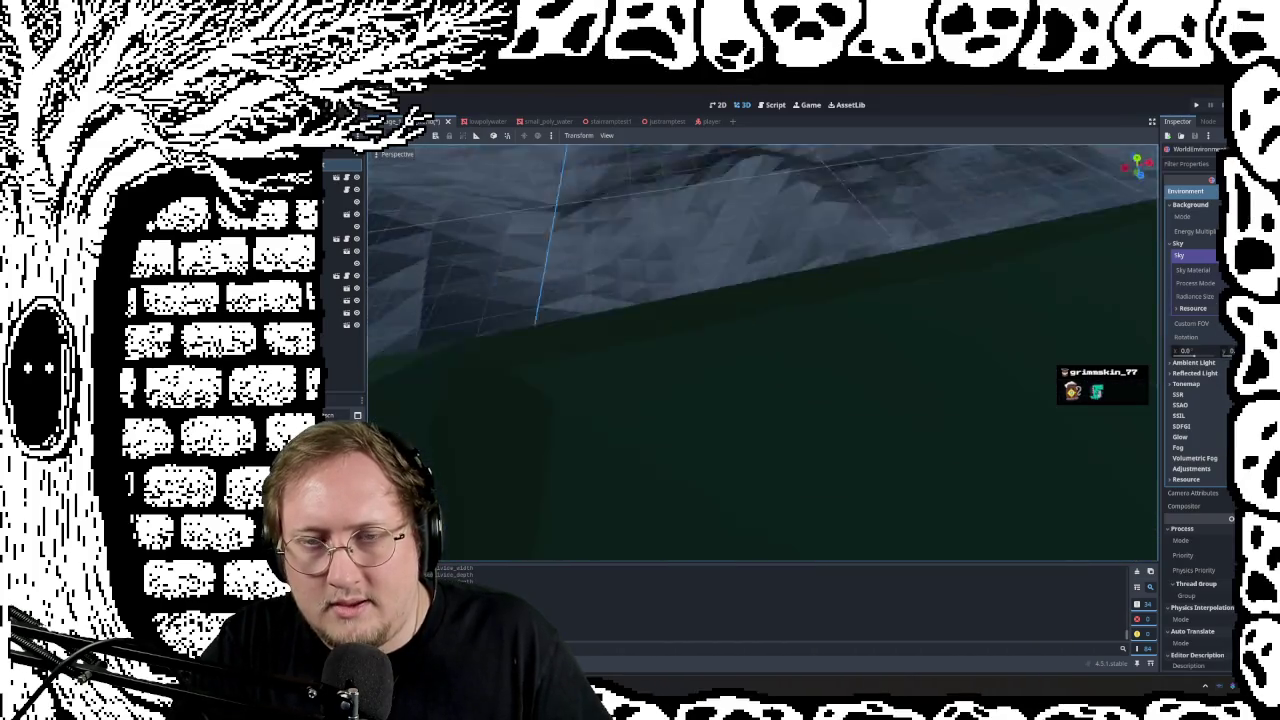
pyautogui.press('s')
pyautogui.moveTo(760, 350); pyautogui.dragTo(760, 450, button='right')
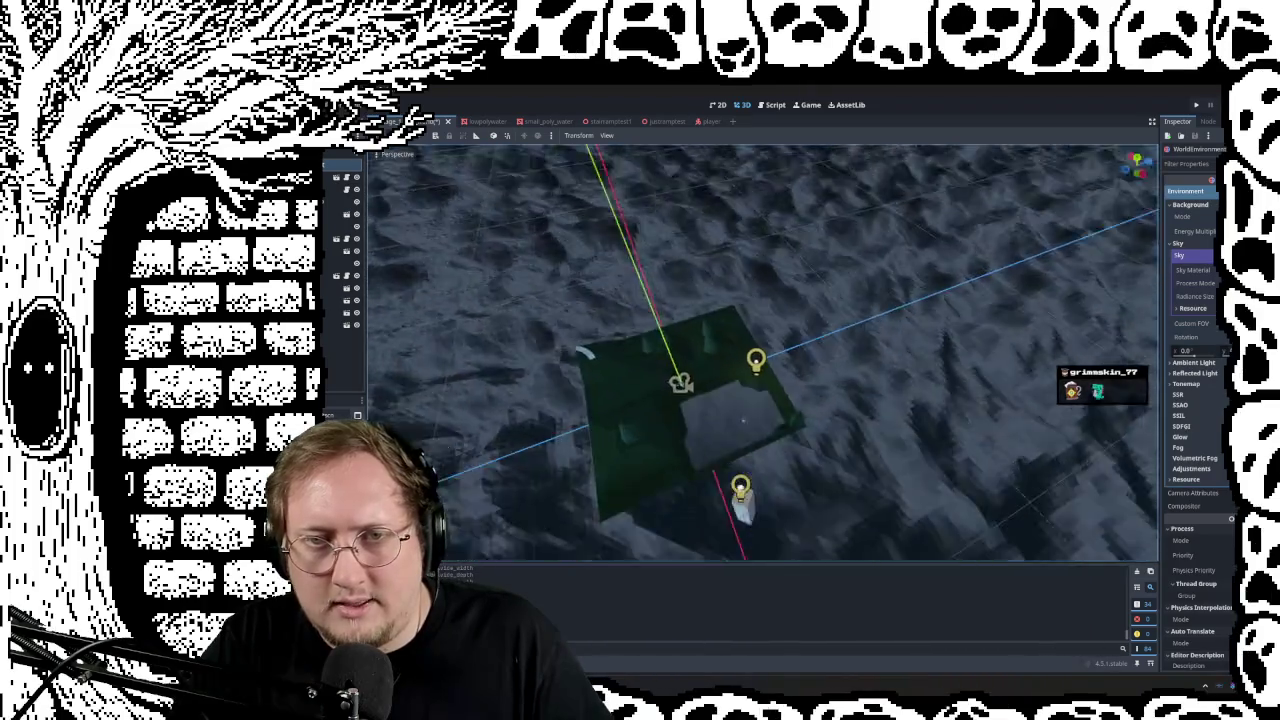
pyautogui.moveTo(760, 350); pyautogui.dragTo(760, 300, button='right')
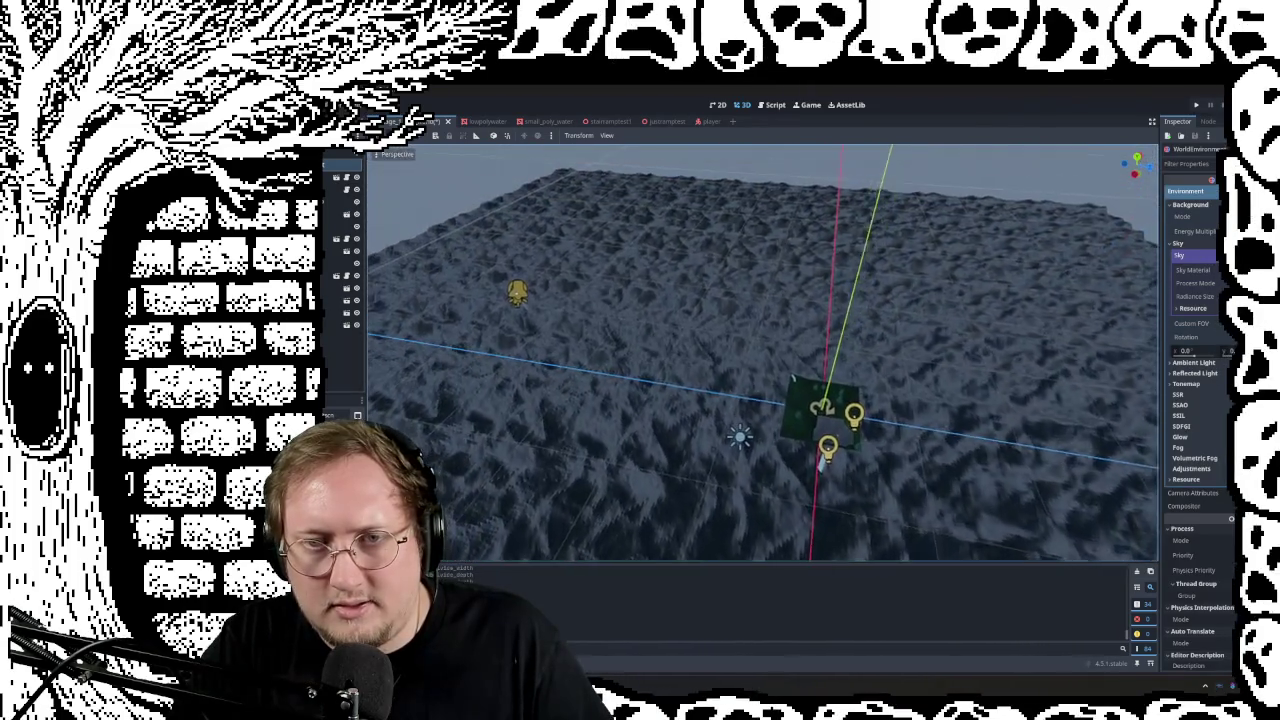
pyautogui.moveTo(760, 350); pyautogui.dragTo(760, 420, button='right')
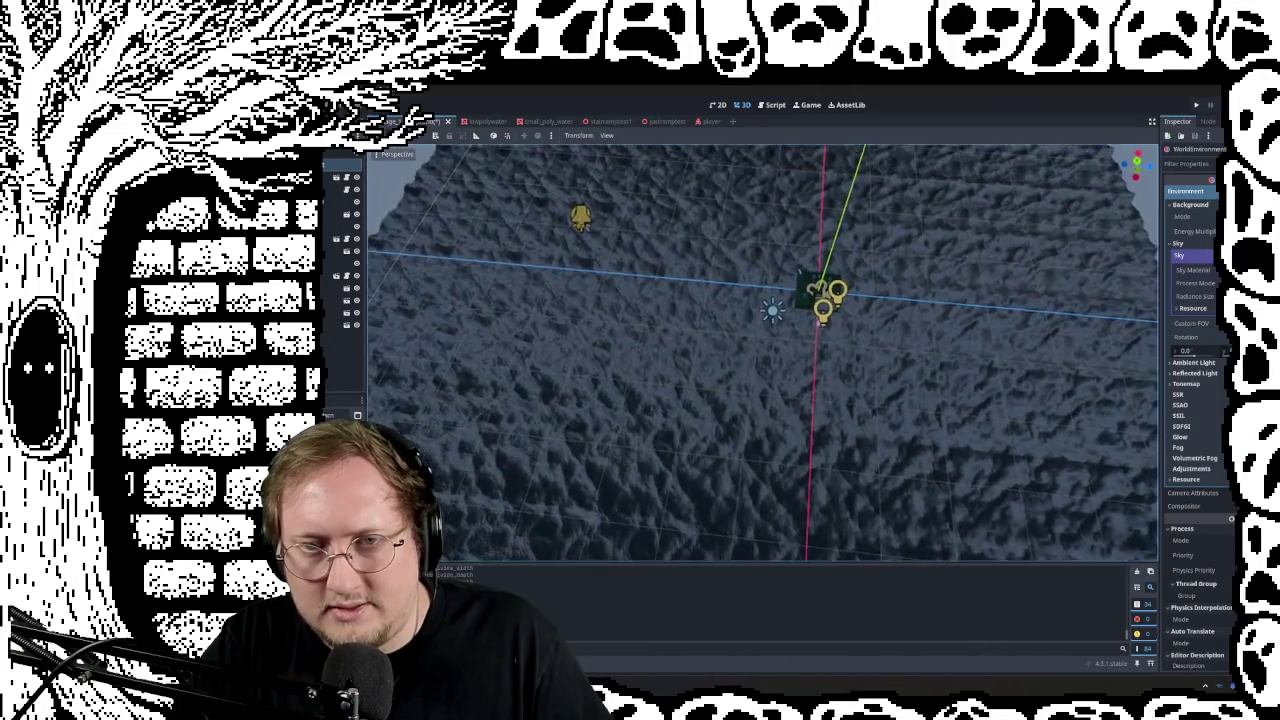
pyautogui.moveTo(760, 350)
pyautogui.mouseDown(button='right')
pyautogui.moveTo(730, 340)
pyautogui.moveTo(735, 375)
pyautogui.moveTo(765, 345)
pyautogui.moveTo(750, 355)
pyautogui.mouseUp(button='right')
pyautogui.click(745, 357)
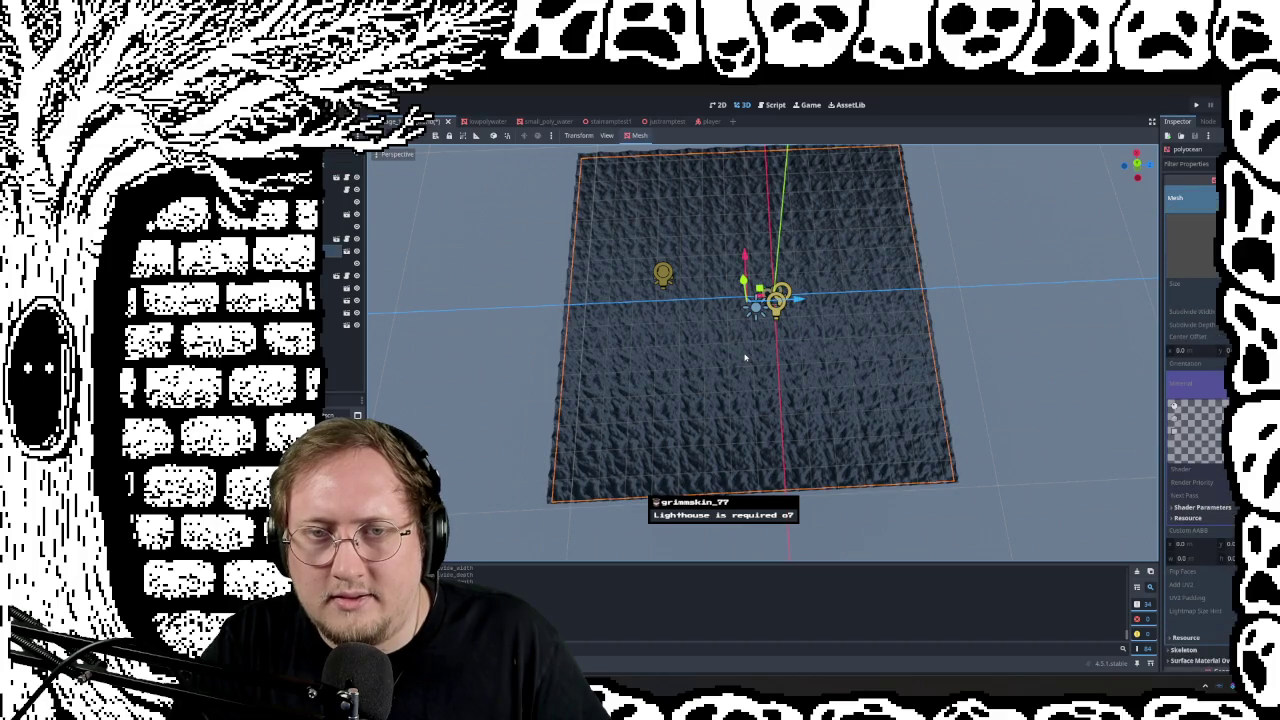
# Step: Drag the ocean plane a short way along Z and check its Transform values
pyautogui.moveTo(793, 314); pyautogui.dragTo(826, 298)
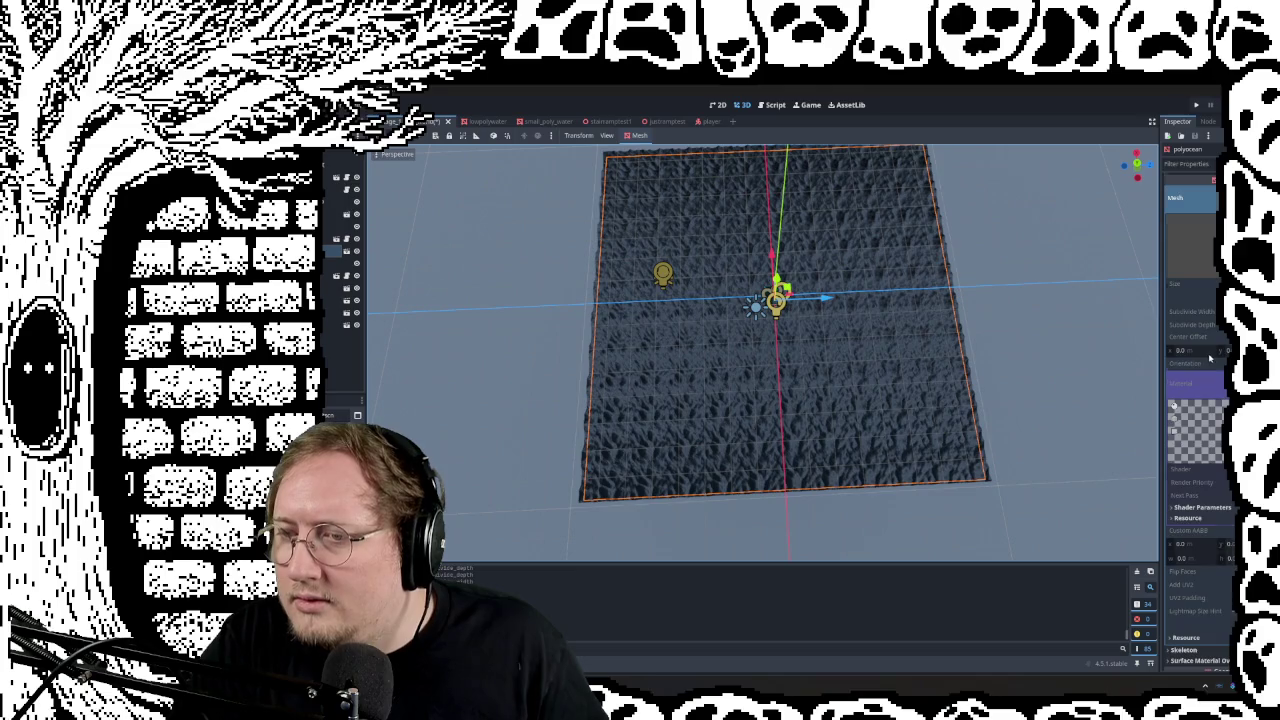
pyautogui.scroll(-5, 1190, 400)
pyautogui.scroll(-1, 1183, 588)
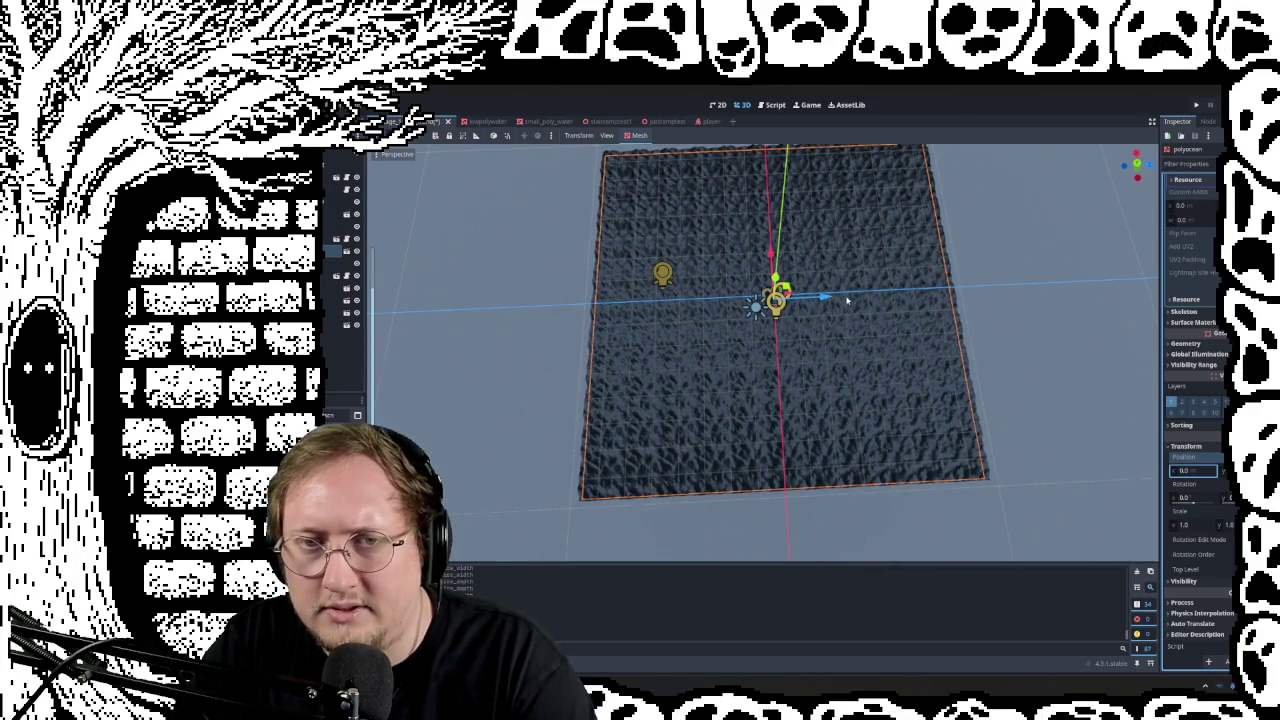
# Step: Tilt over the ocean plane and zoom in low toward the island
pyautogui.moveTo(997, 260); pyautogui.dragTo(1000, 270, button='middle')
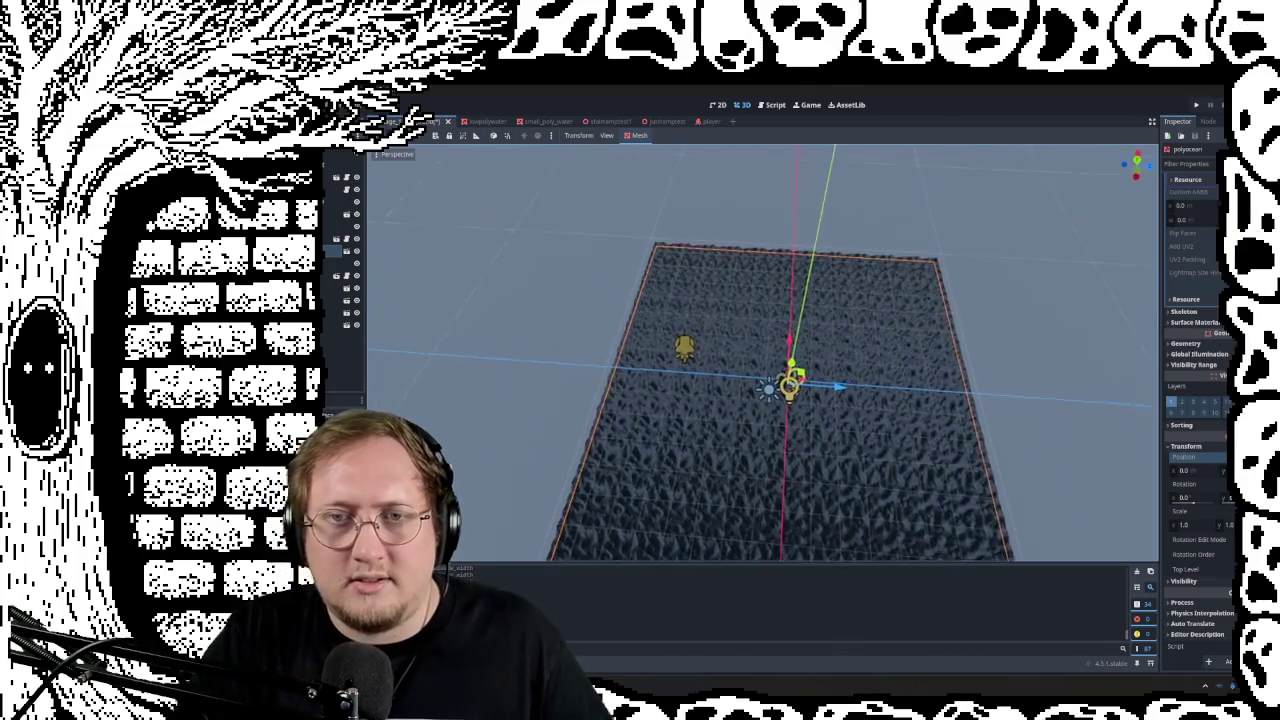
pyautogui.scroll(1, 760, 350)
pyautogui.scroll(1, 760, 350)
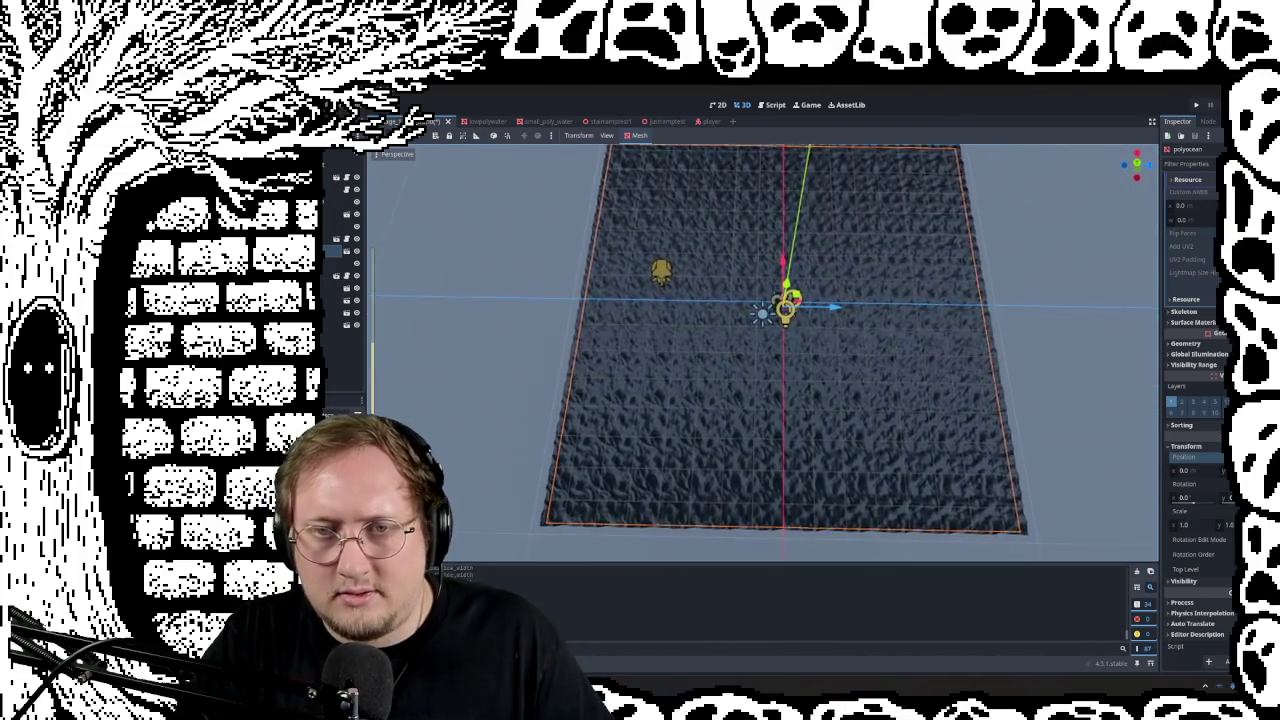
pyautogui.scroll(2, 760, 350)
pyautogui.scroll(2, 760, 350)
pyautogui.moveTo(760, 350); pyautogui.dragTo(780, 330, button='middle')
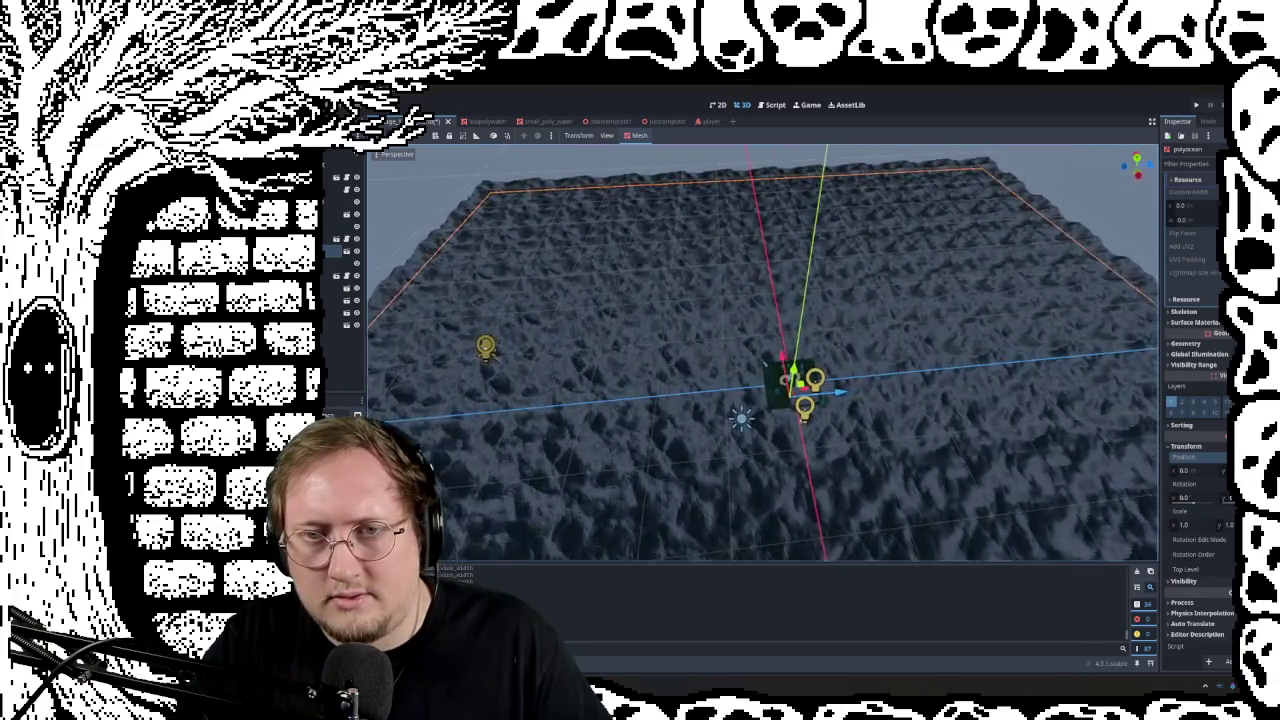
pyautogui.scroll(2, 760, 350)
pyautogui.scroll(2, 760, 350)
# Step: Survey the whole ocean plane from several angles, then deselect it
pyautogui.moveTo(760, 350); pyautogui.dragTo(760, 350, button='right')
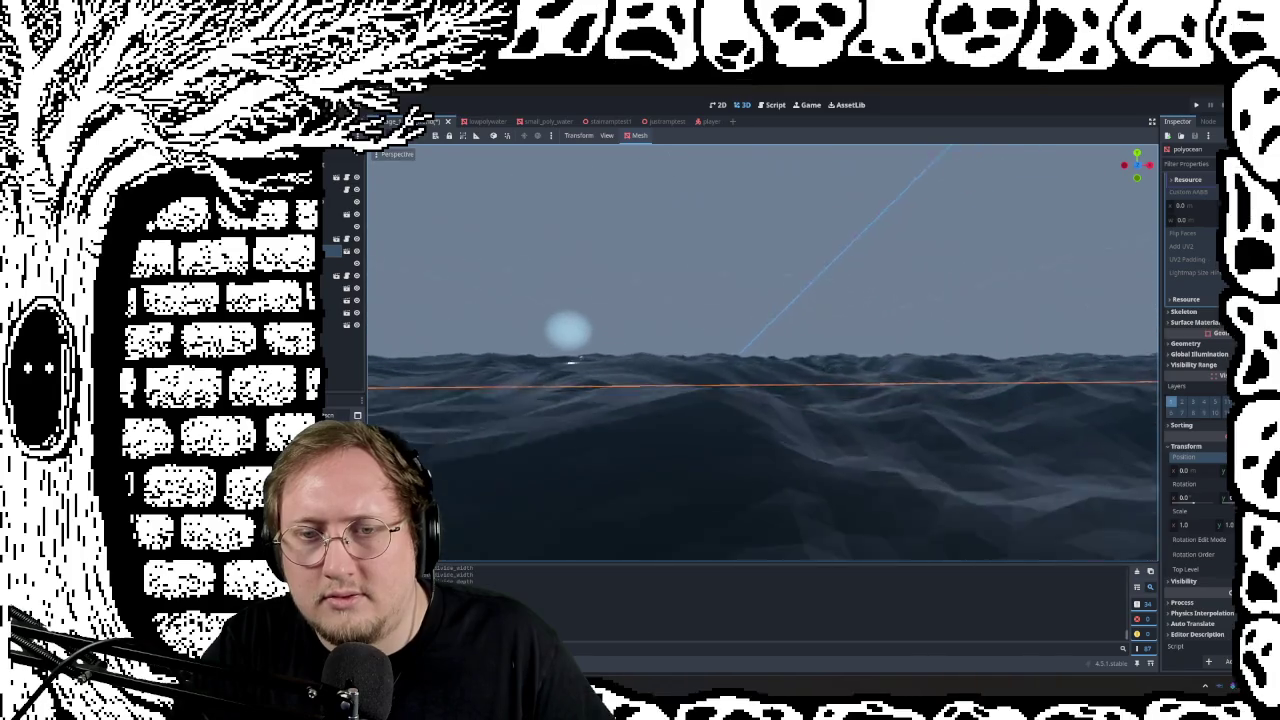
pyautogui.moveTo(760, 350); pyautogui.dragTo(760, 350, button='right')
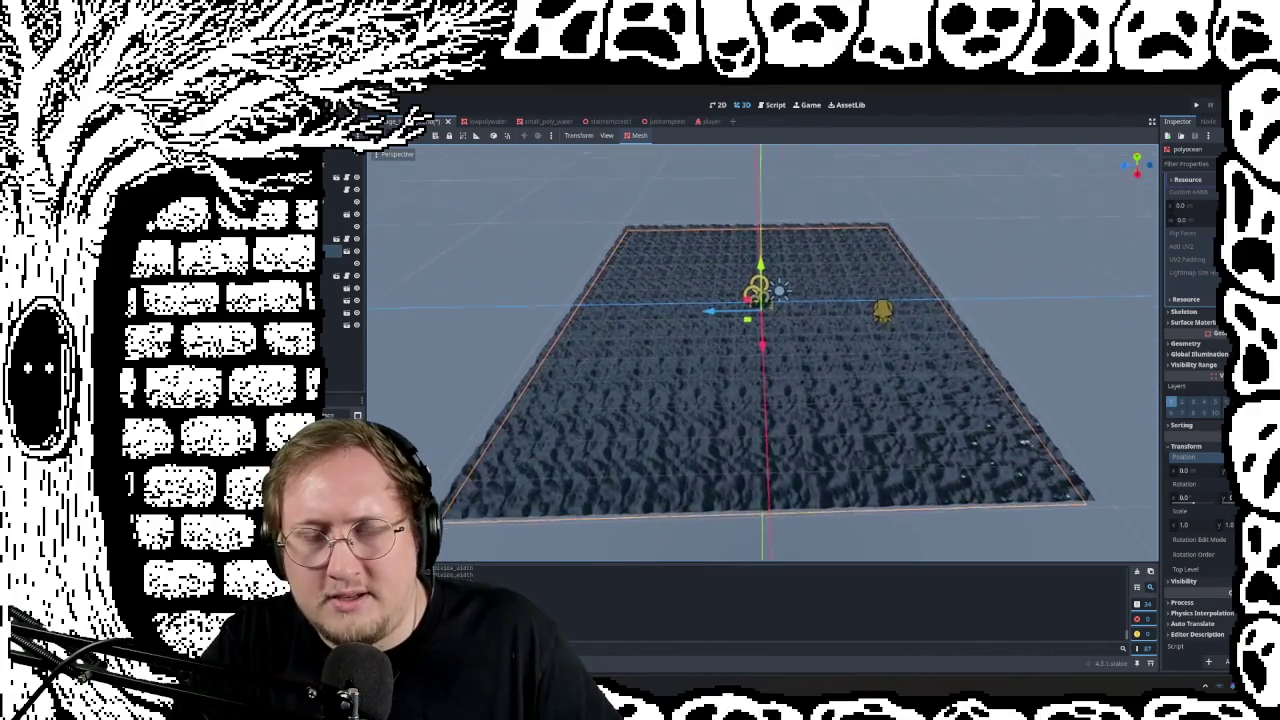
pyautogui.moveTo(760, 350); pyautogui.dragTo(760, 350, button='right')
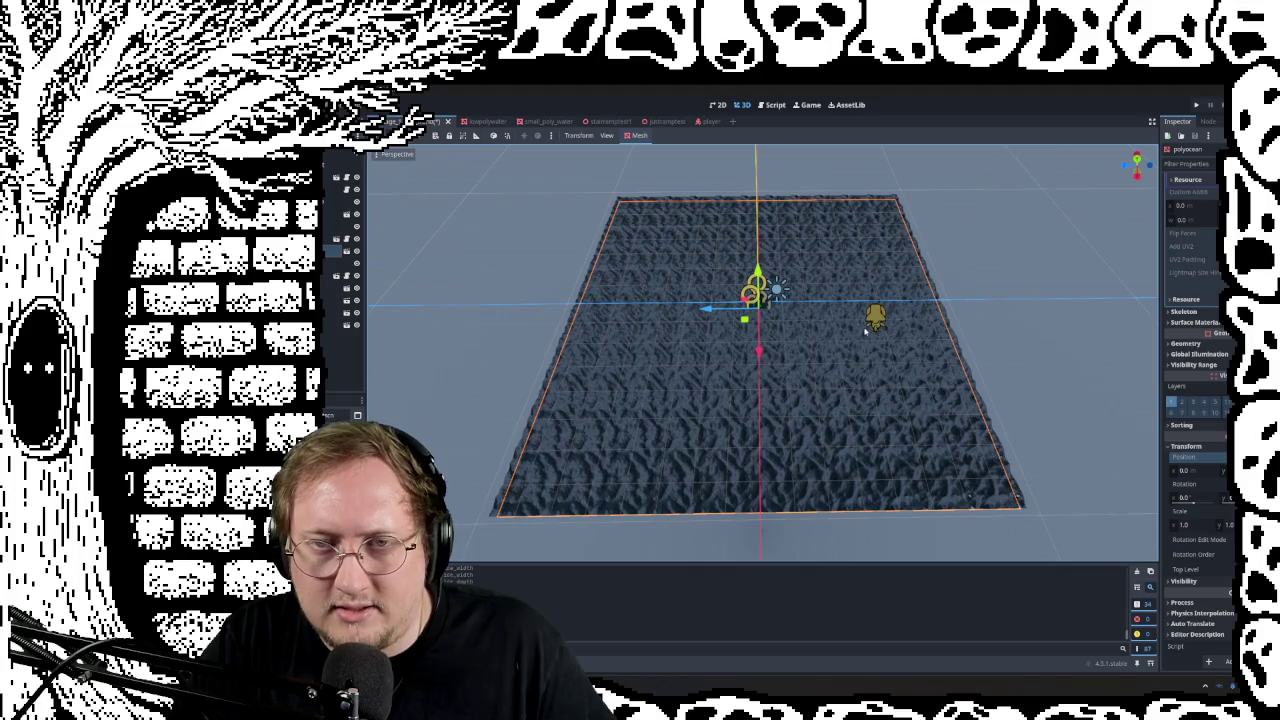
pyautogui.moveTo(813, 330)
pyautogui.mouseDown(button='middle')
pyautogui.moveTo(760, 345)
pyautogui.moveTo(797, 257)
pyautogui.mouseUp(button='middle')
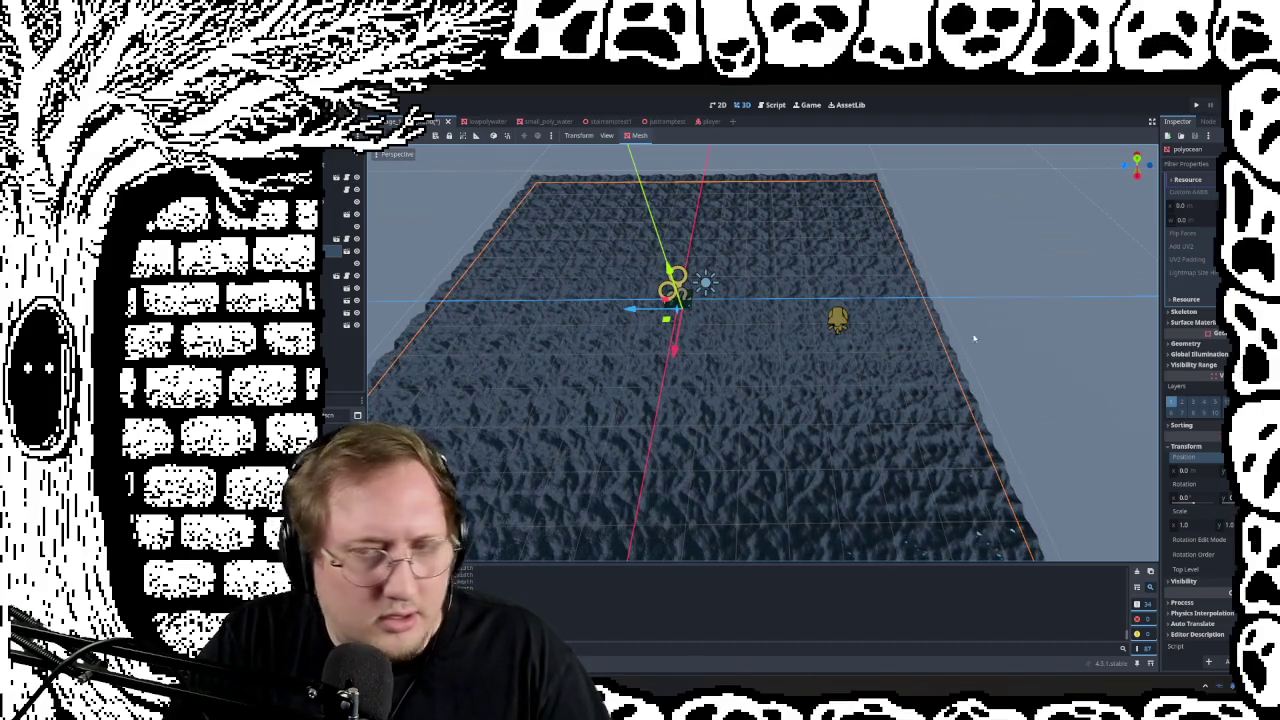
pyautogui.click(1014, 339)
pyautogui.moveTo(775, 335)
pyautogui.mouseDown(button='middle')
pyautogui.moveTo(700, 345)
pyautogui.moveTo(781, 345)
pyautogui.moveTo(800, 300)
pyautogui.mouseUp(button='middle')
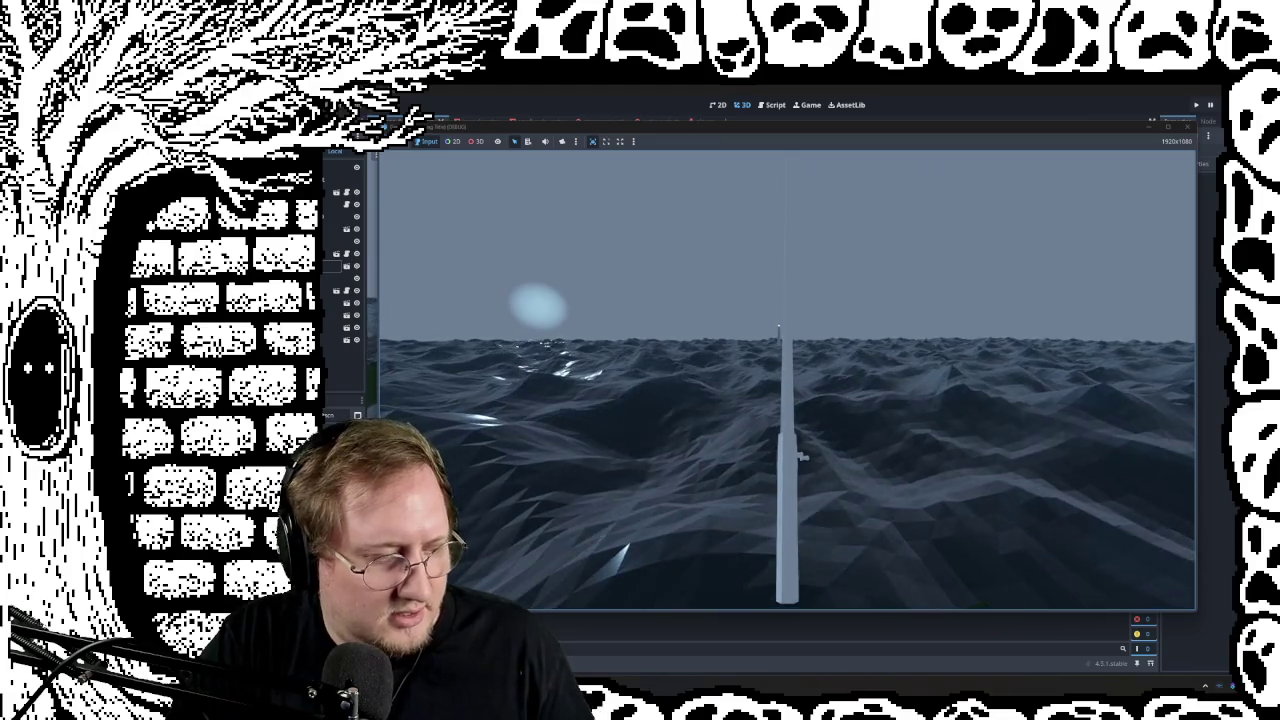
pyautogui.press('super')
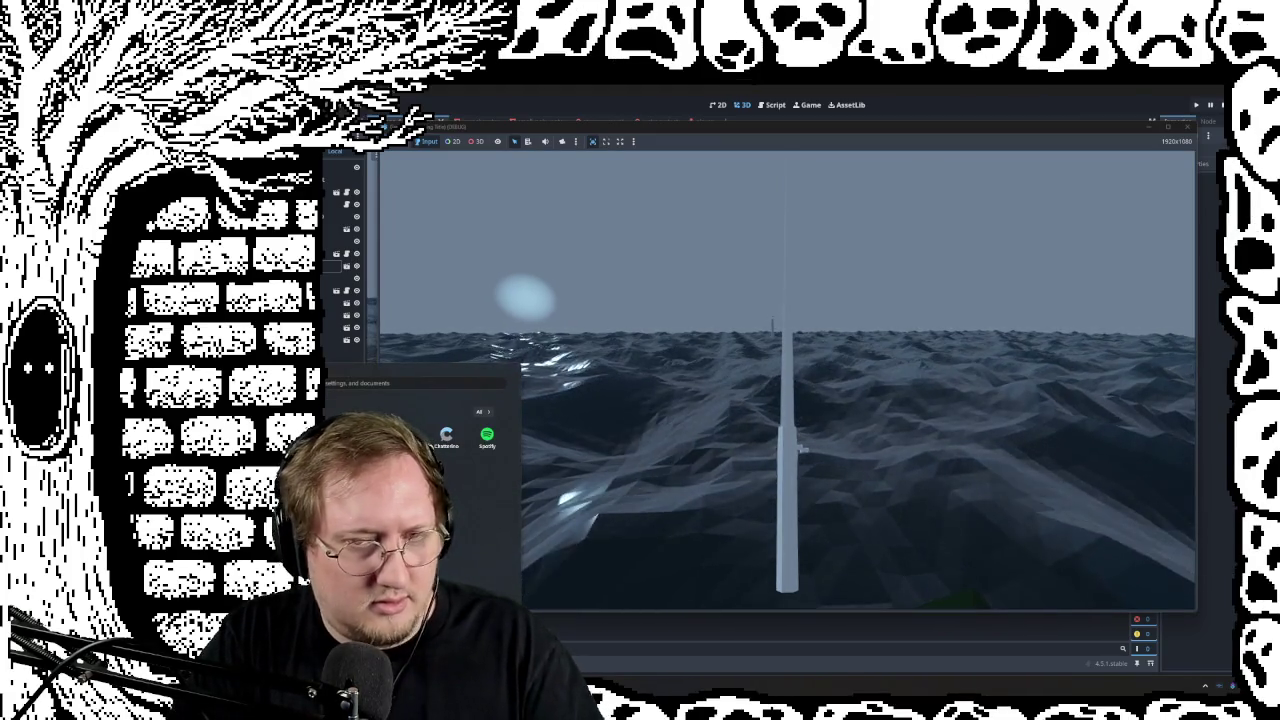
pyautogui.press('Escape')
pyautogui.press('F8')
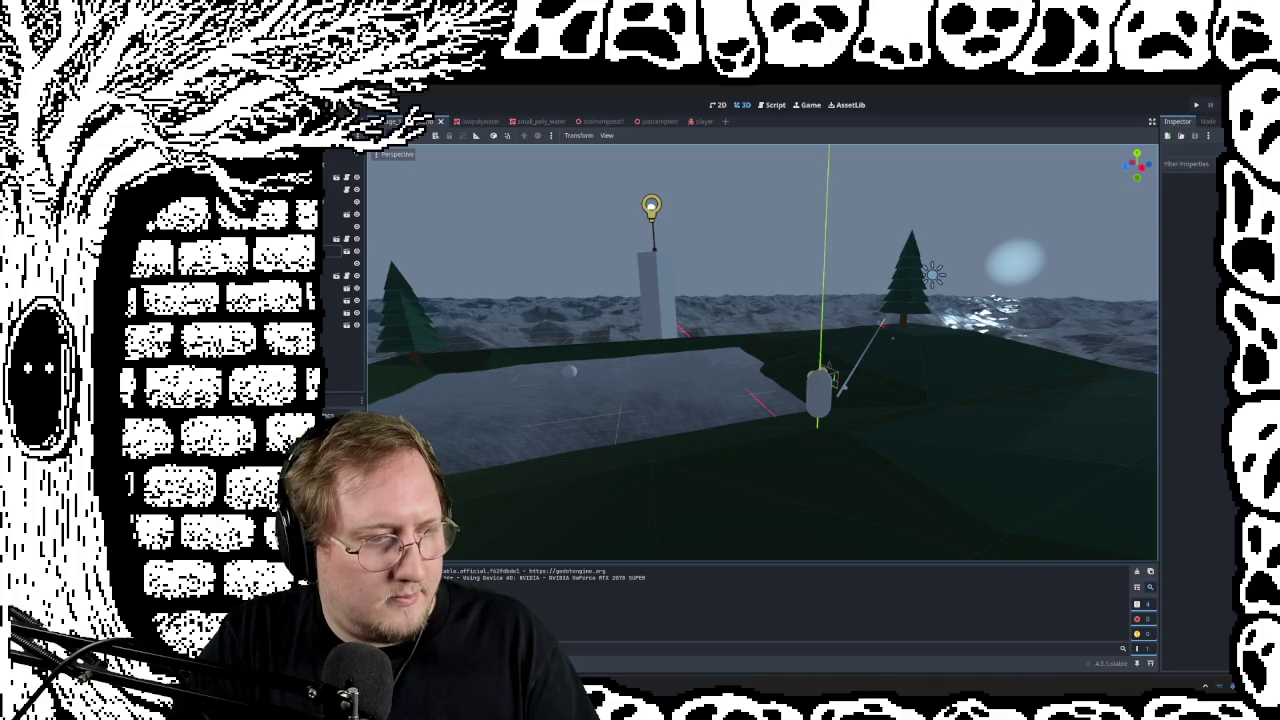
pyautogui.click(742, 404)
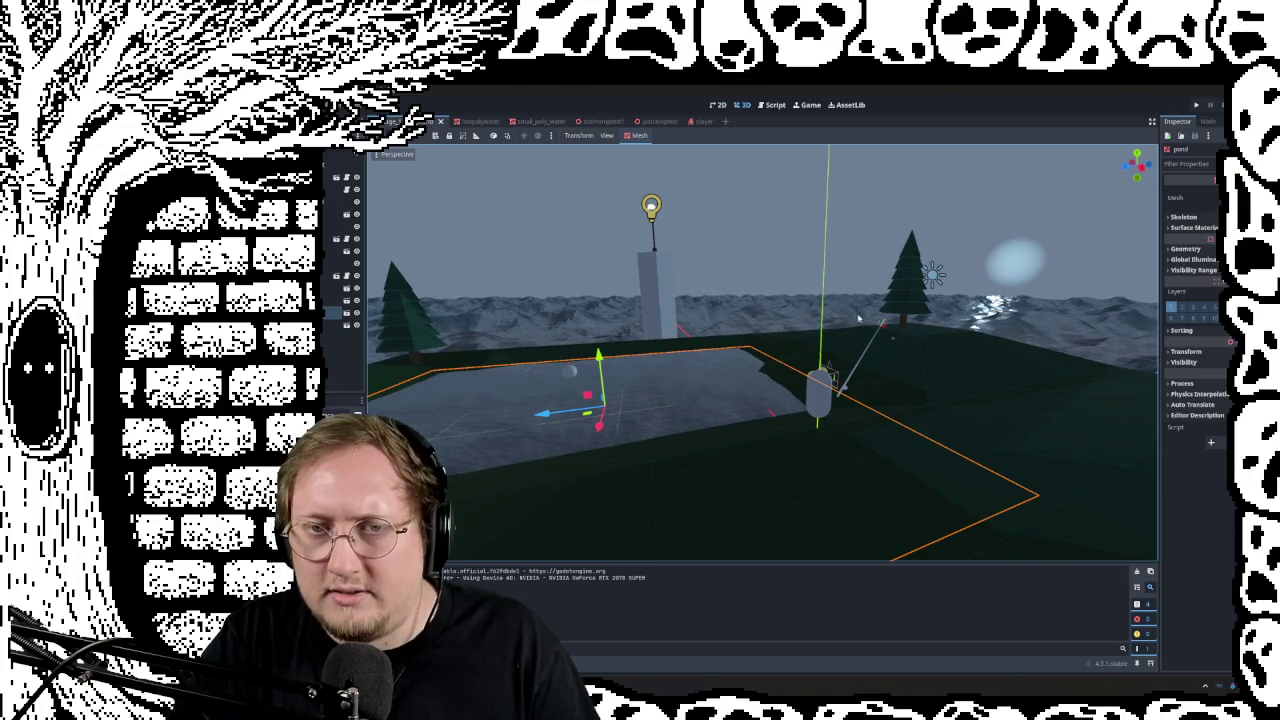
pyautogui.click(485, 120)
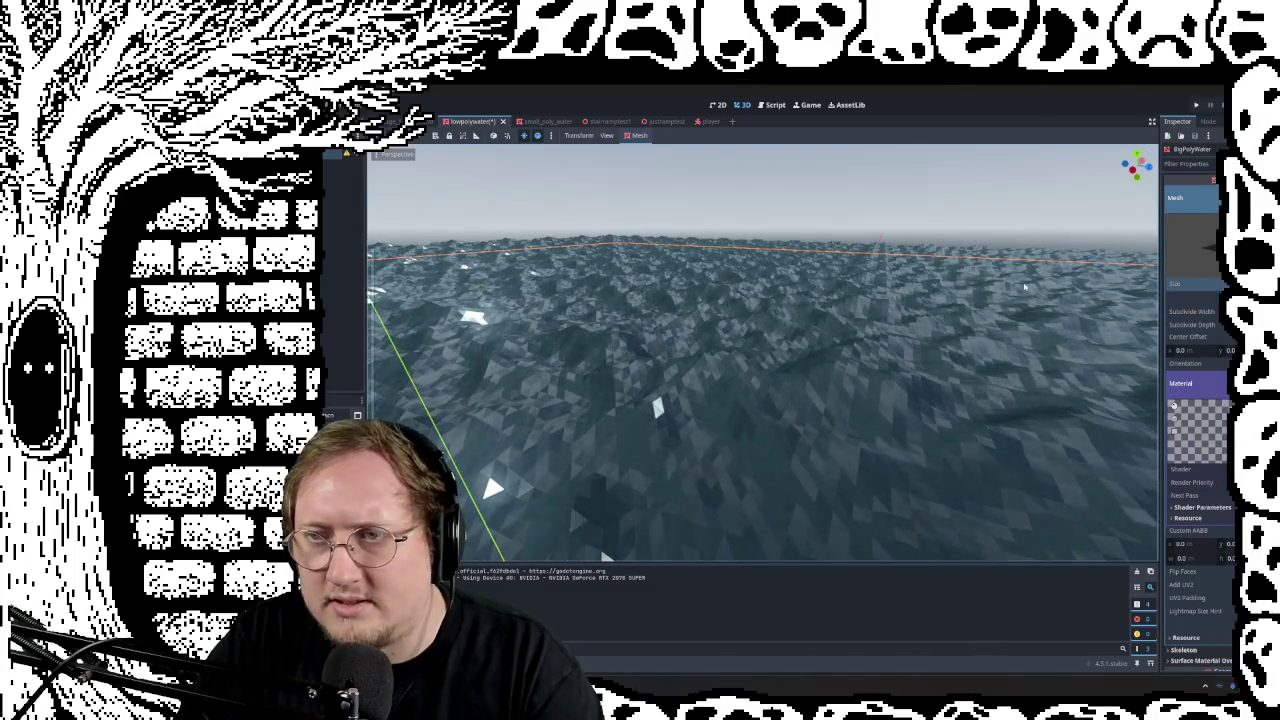
pyautogui.click(900, 235)
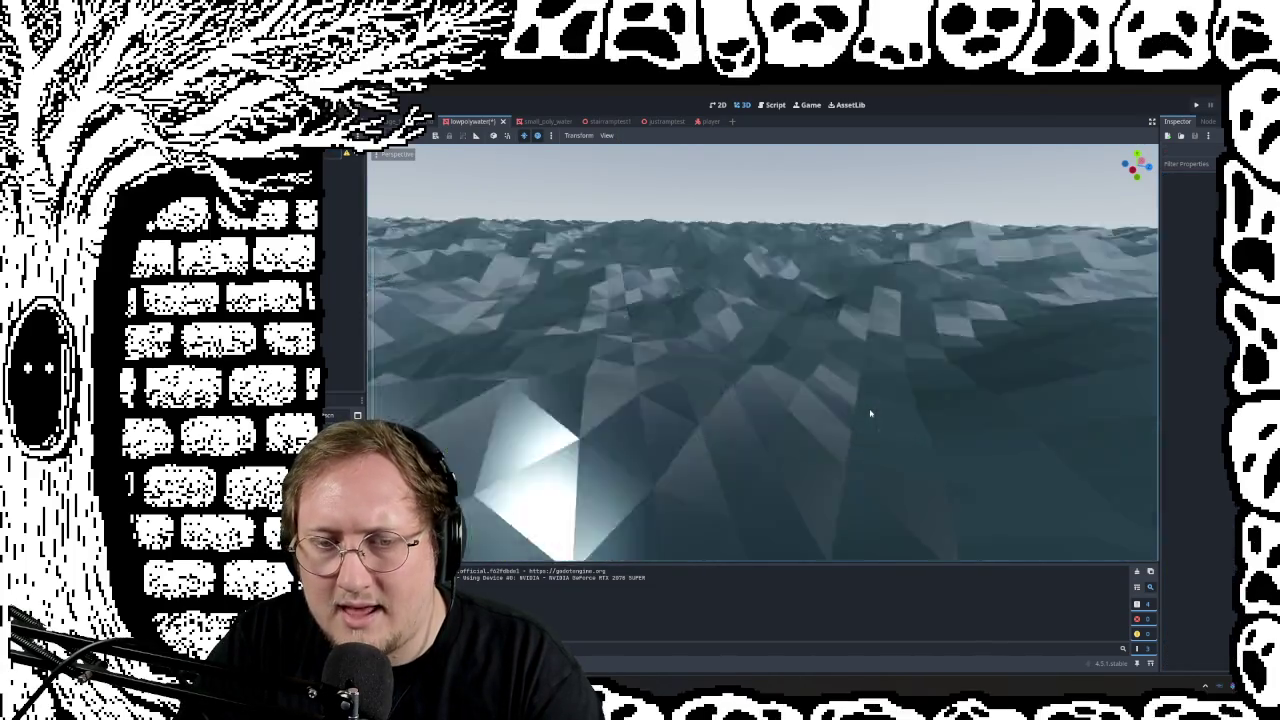
pyautogui.scroll(-5, 870, 413)
pyautogui.moveTo(871, 414)
pyautogui.mouseDown(button='middle')
pyautogui.moveTo(870, 500)
pyautogui.moveTo(870, 400)
pyautogui.mouseUp(button='middle')
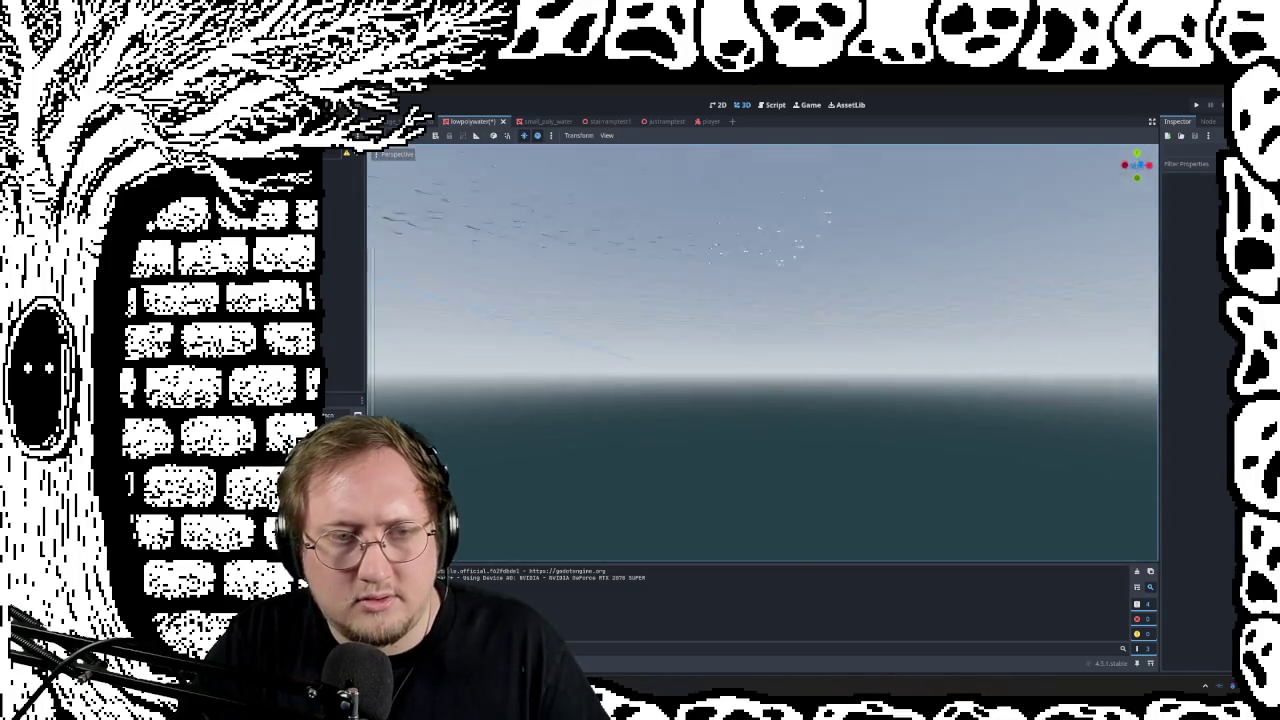
pyautogui.scroll(-2, 645, 284)
pyautogui.scroll(-2, 645, 284)
pyautogui.scroll(-2, 645, 284)
pyautogui.scroll(-2, 645, 284)
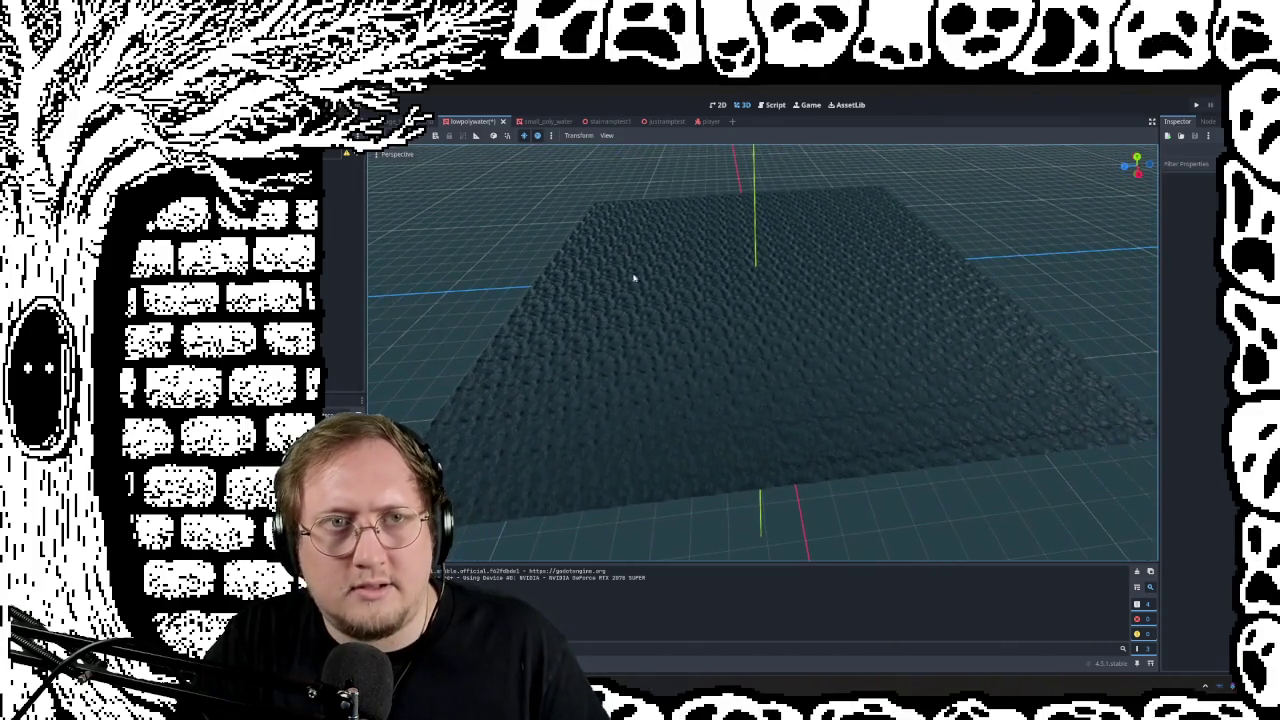
pyautogui.click(415, 121)
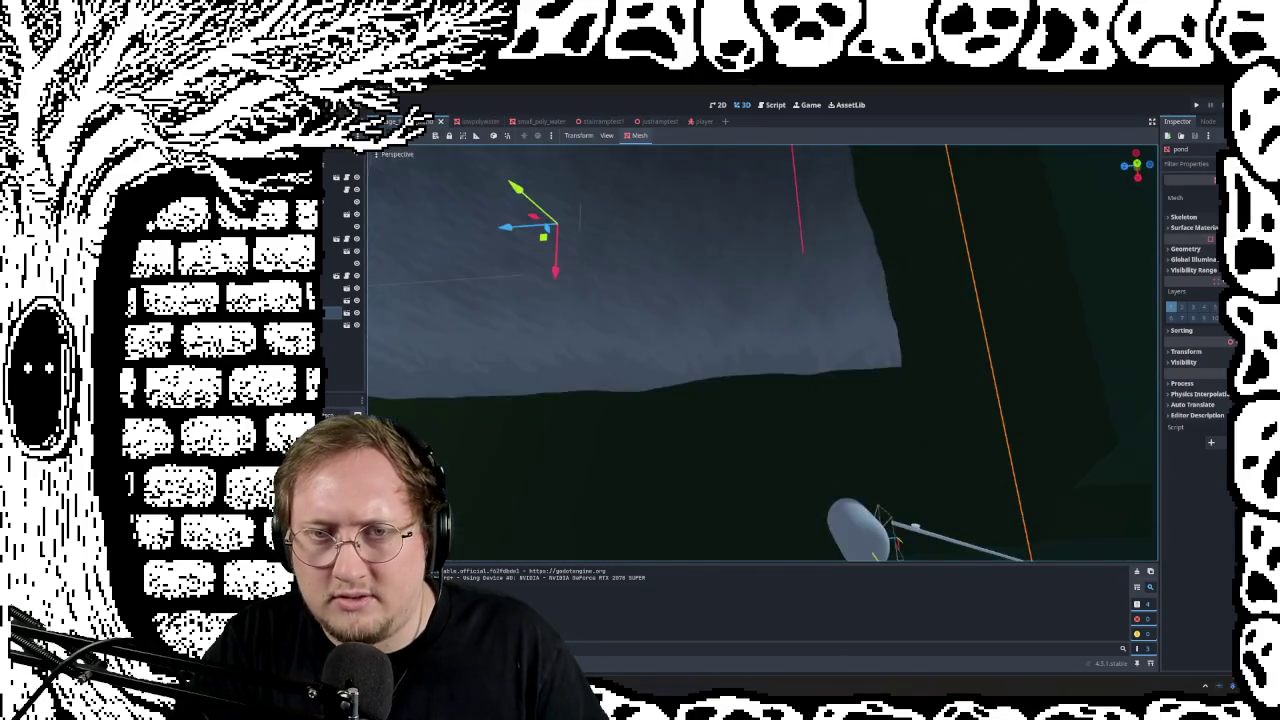
# Step: Swing high over the water to a top-down view, then tilt toward the boat and horizon
pyautogui.moveTo(762, 400); pyautogui.dragTo(762, 300, button='middle')
pyautogui.scroll(-3, 762, 352)
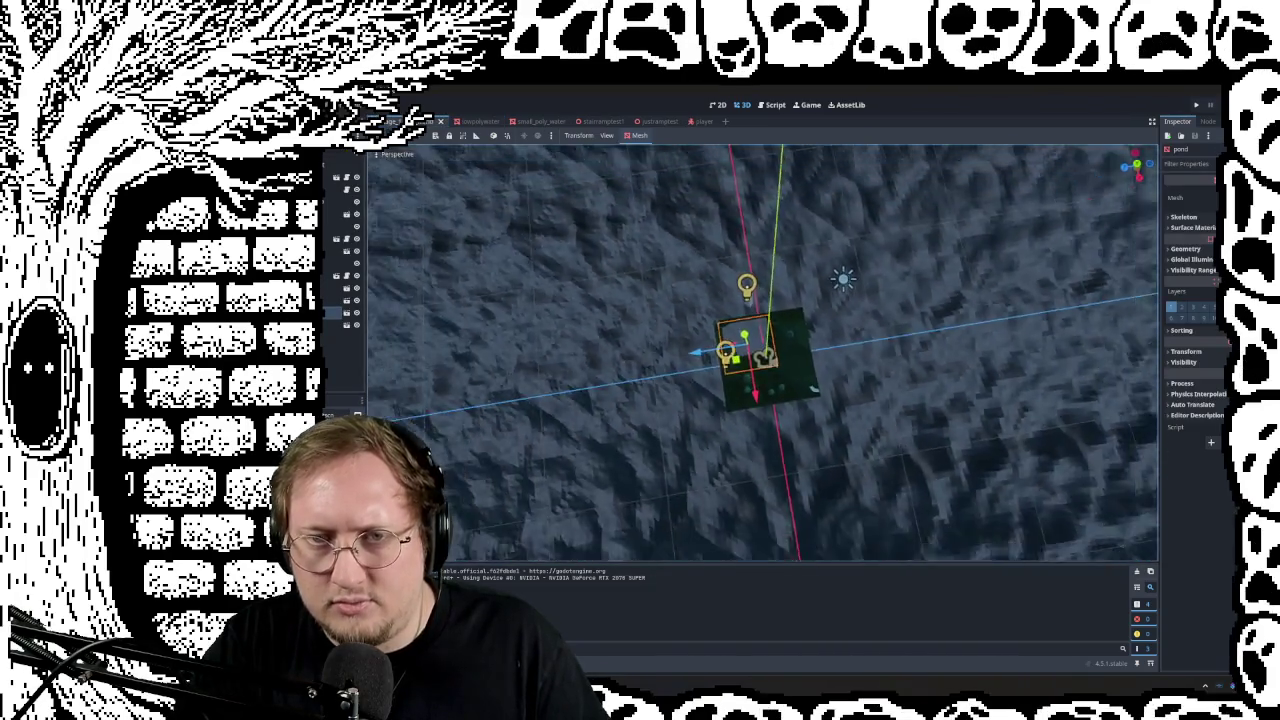
pyautogui.scroll(2, 762, 352)
pyautogui.scroll(-1, 762, 352)
pyautogui.scroll(-1, 762, 352)
pyautogui.scroll(-1, 762, 352)
pyautogui.scroll(-1, 762, 352)
pyautogui.moveTo(762, 400); pyautogui.dragTo(700, 380, button='middle')
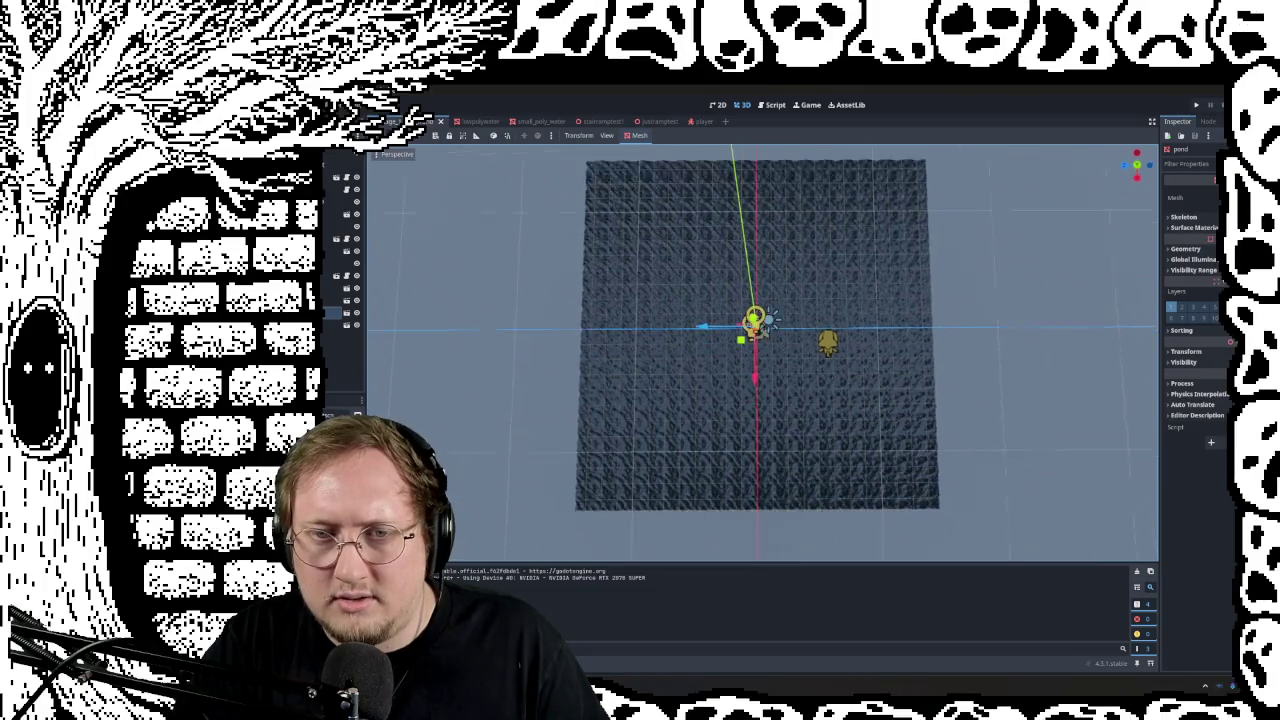
pyautogui.scroll(1, 762, 352)
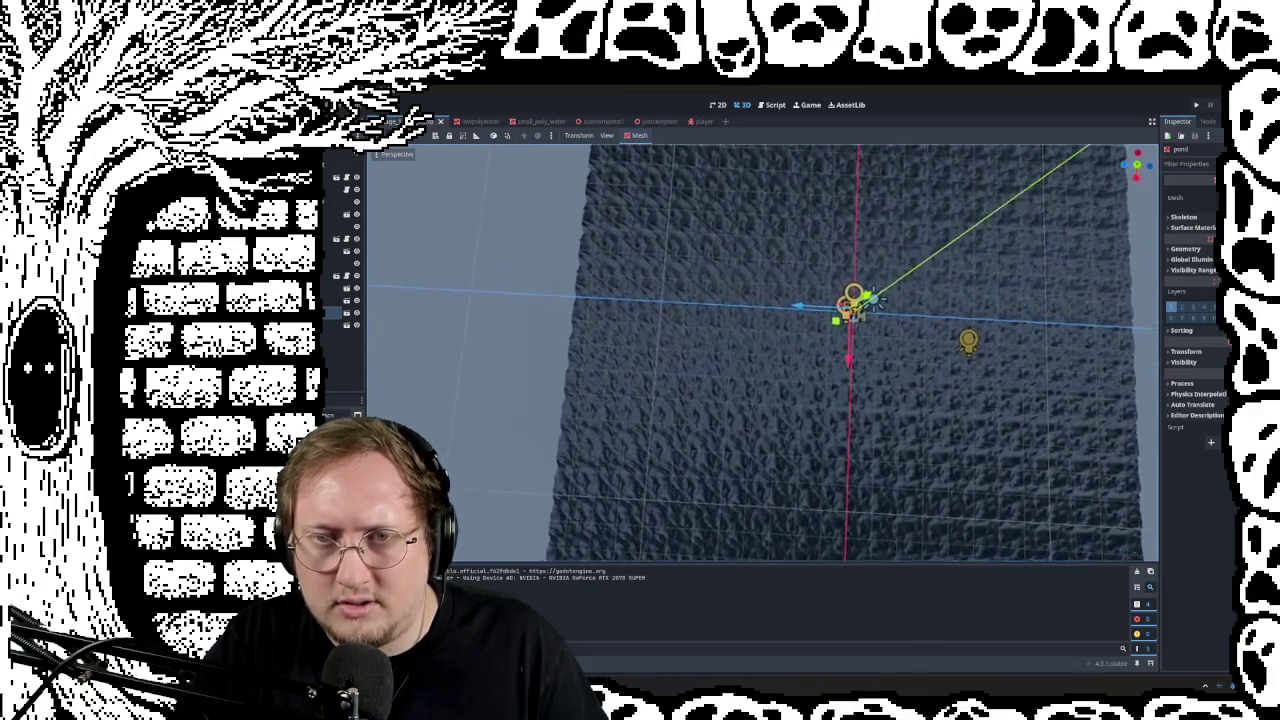
pyautogui.moveTo(760, 400); pyautogui.dragTo(700, 330, button='middle')
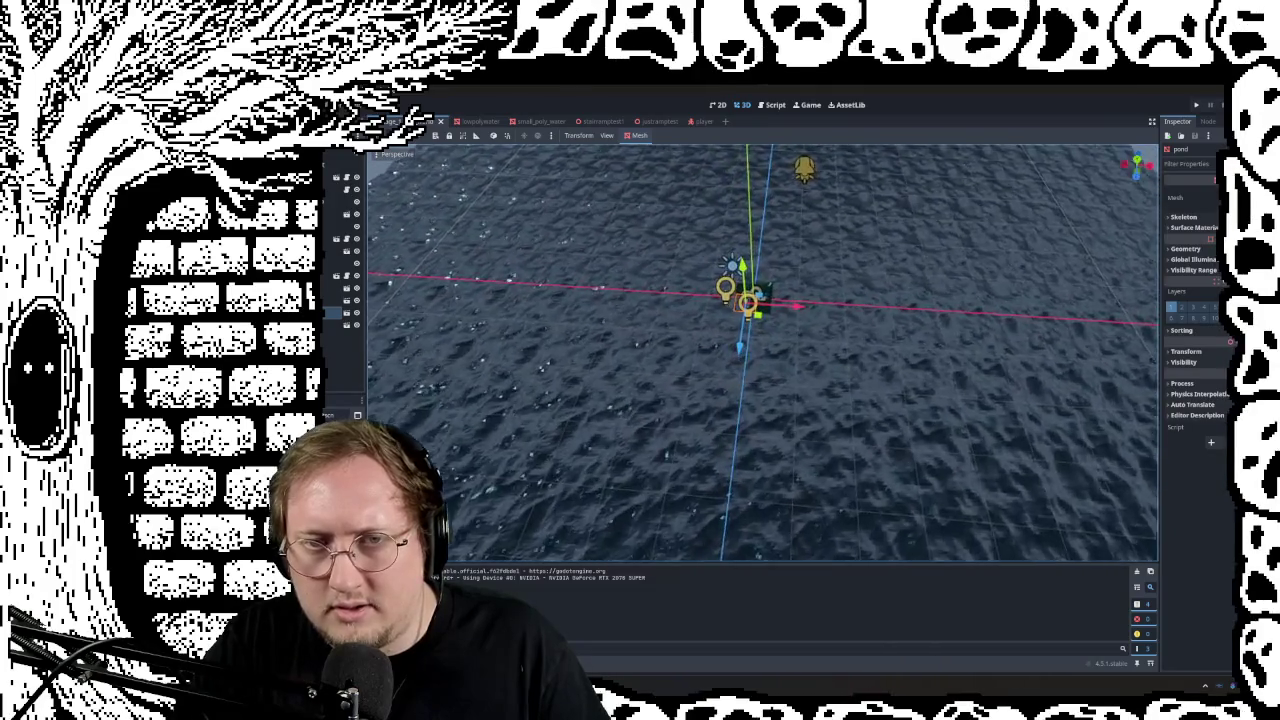
pyautogui.moveTo(700, 330)
pyautogui.mouseDown(button='middle')
pyautogui.moveTo(700, 250)
pyautogui.moveTo(660, 300)
pyautogui.moveTo(700, 290)
pyautogui.mouseUp(button='middle')
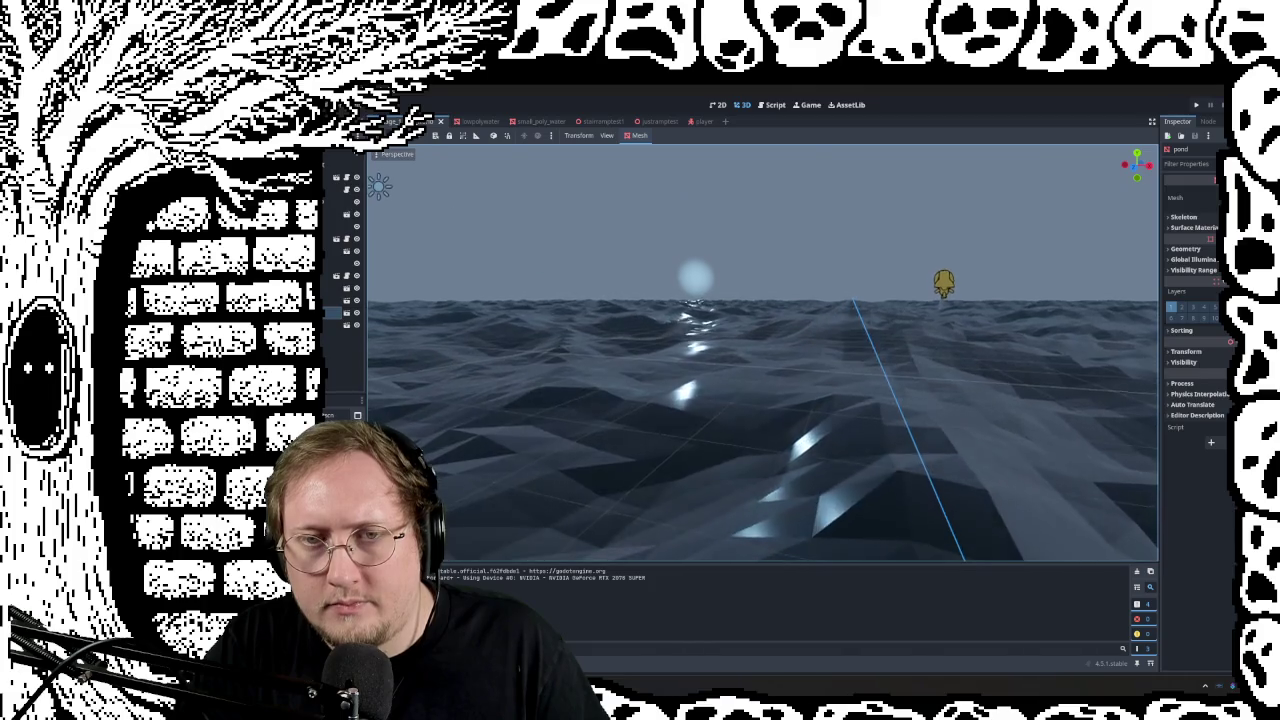
# Step: Fly past the pond and terrain across the ocean, then select the WorldEnvironment node
pyautogui.moveTo(762, 352); pyautogui.dragTo(700, 330, button='right')
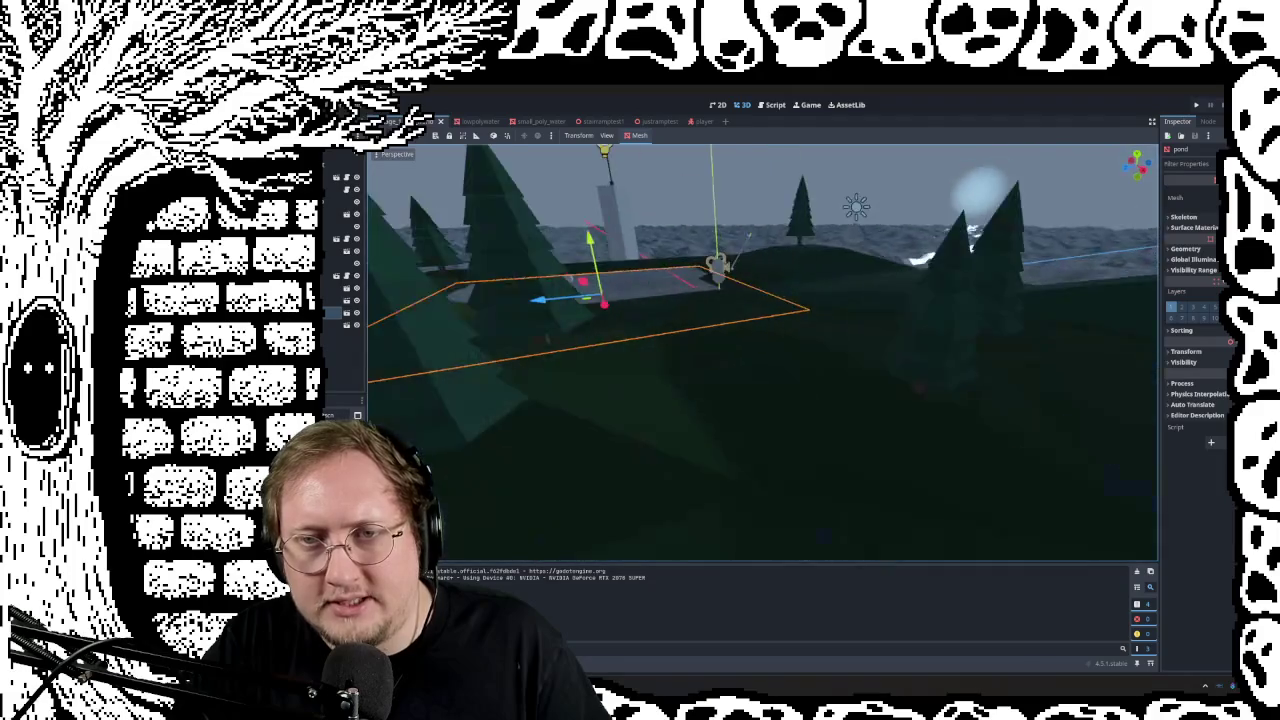
pyautogui.moveTo(760, 350); pyautogui.dragTo(700, 340, button='right')
pyautogui.moveTo(869, 390); pyautogui.dragTo(858, 385, button='right')
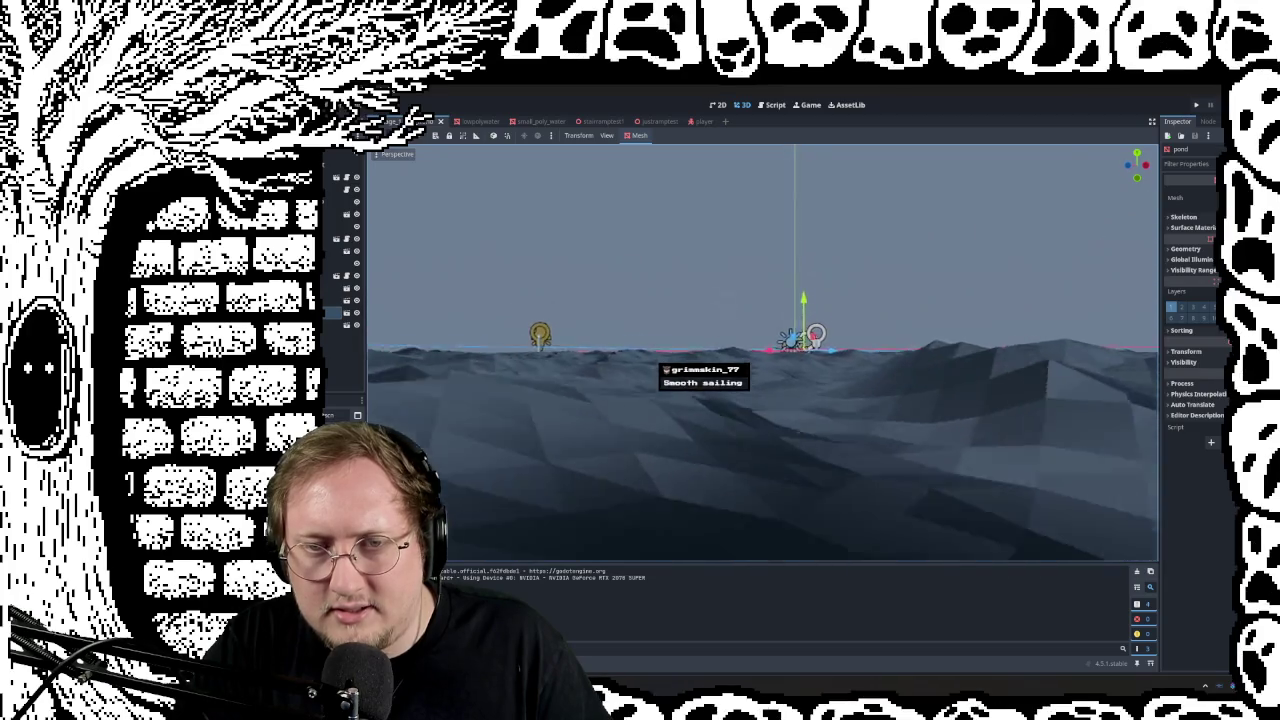
pyautogui.moveTo(858, 385); pyautogui.dragTo(858, 385, button='right')
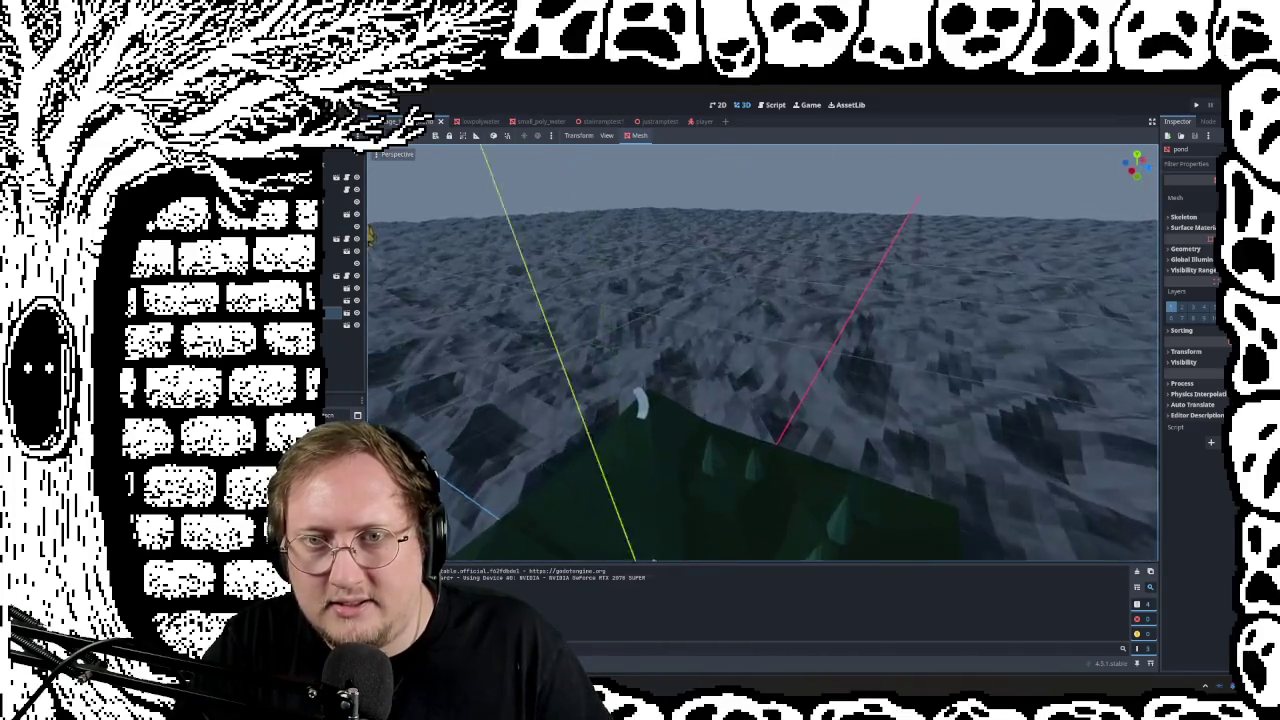
pyautogui.moveTo(858, 385); pyautogui.dragTo(858, 385, button='right')
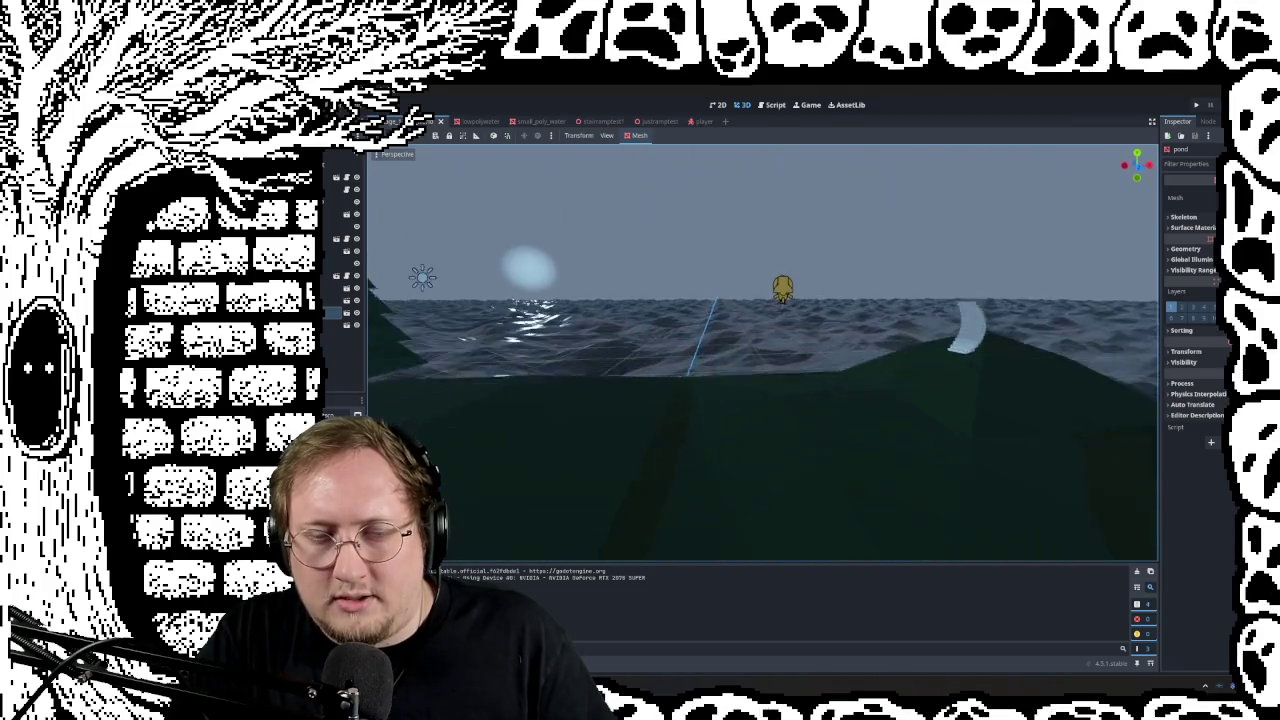
pyautogui.moveTo(1100, 364); pyautogui.dragTo(1100, 364, button='right')
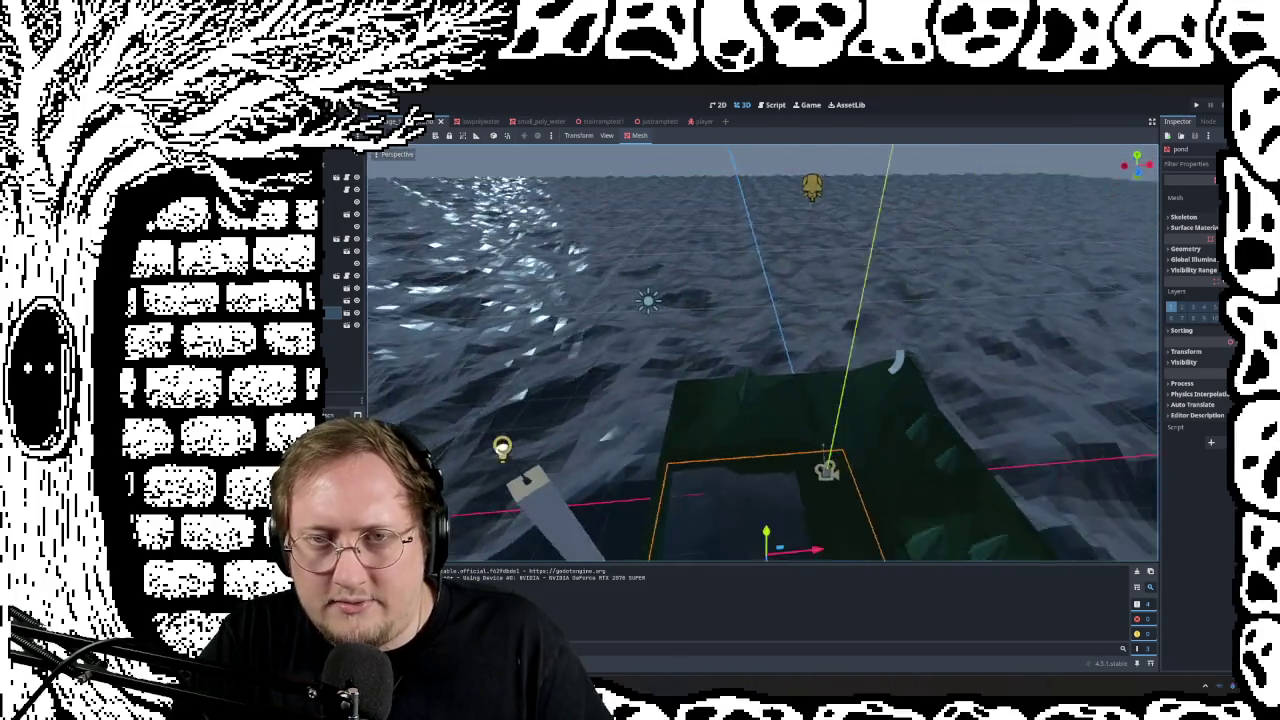
pyautogui.moveTo(760, 350); pyautogui.dragTo(760, 350, button='right')
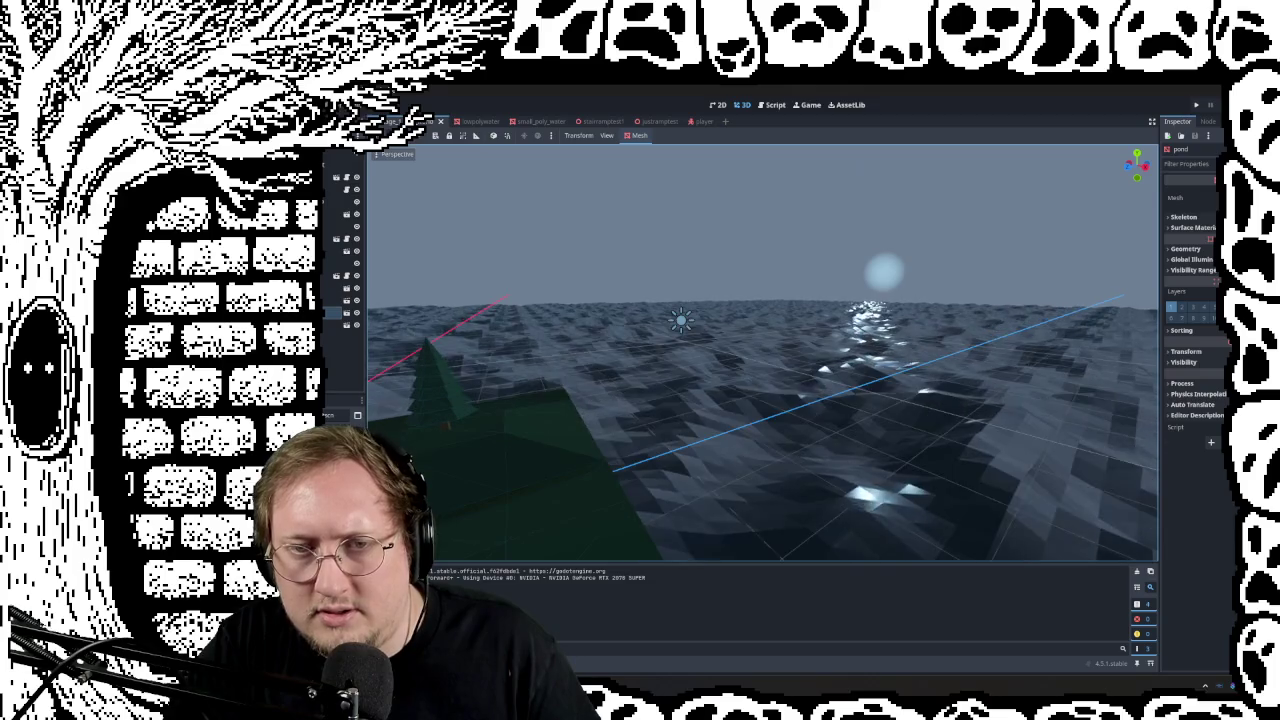
pyautogui.moveTo(760, 350); pyautogui.dragTo(760, 350, button='right')
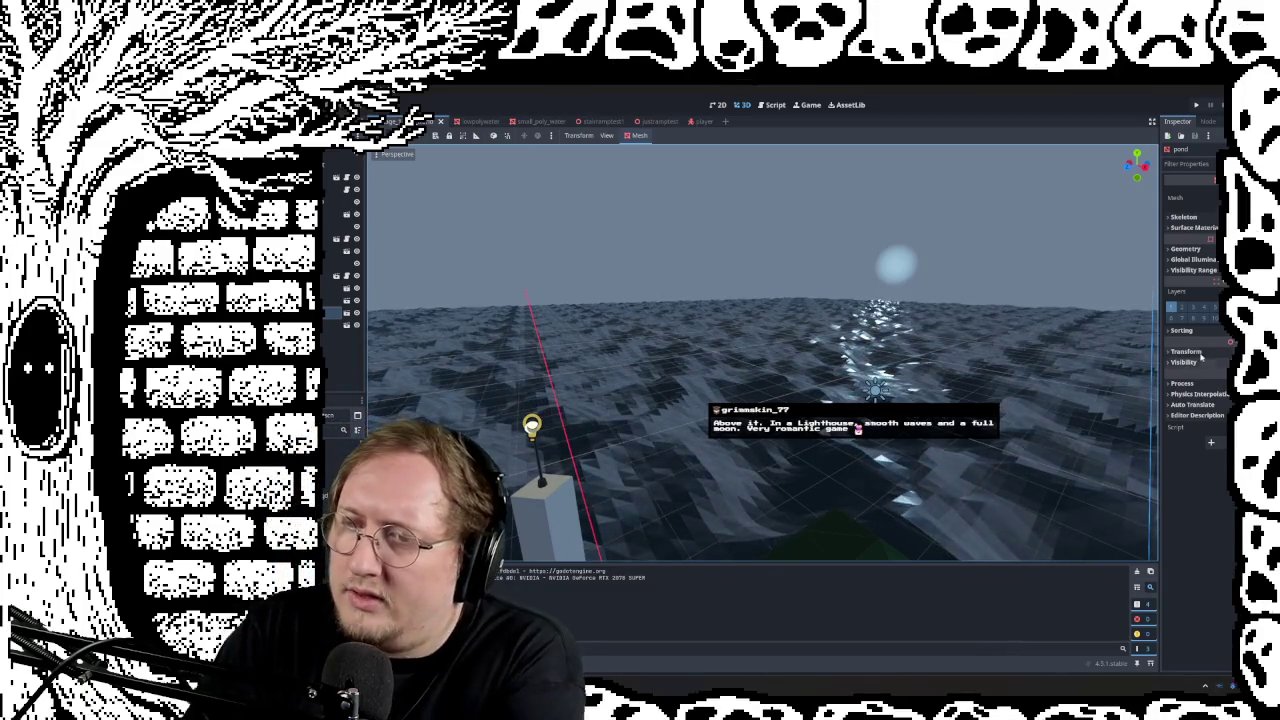
pyautogui.click(340, 188)
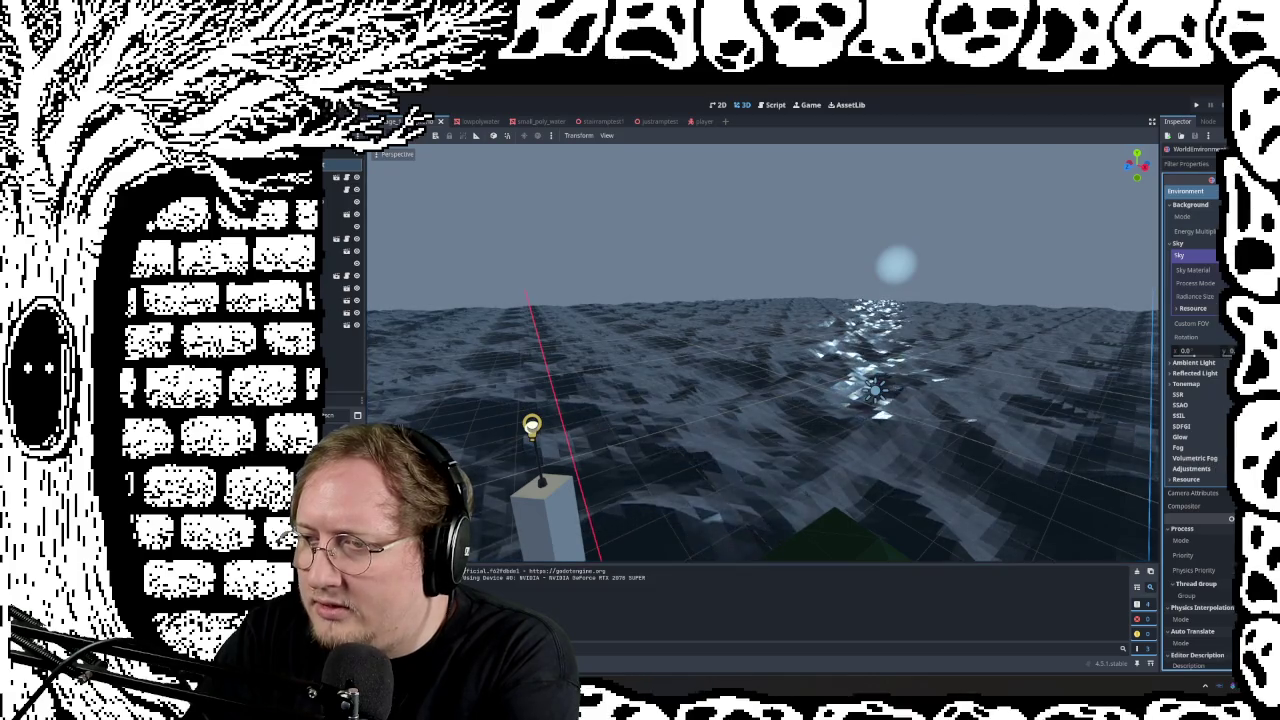
# Step: Enable Volumetric Fog on the Environment and turn off View Grid
pyautogui.click(1211, 457)
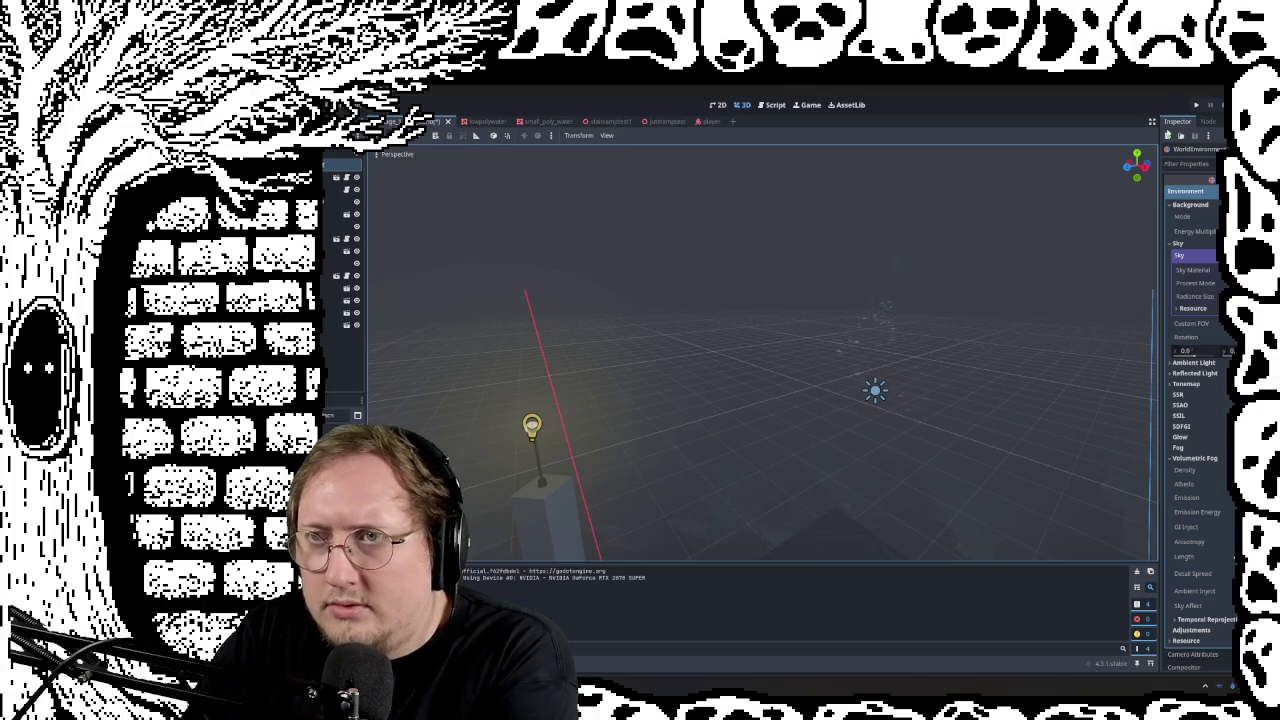
pyautogui.moveTo(784, 416); pyautogui.dragTo(784, 386, button='middle')
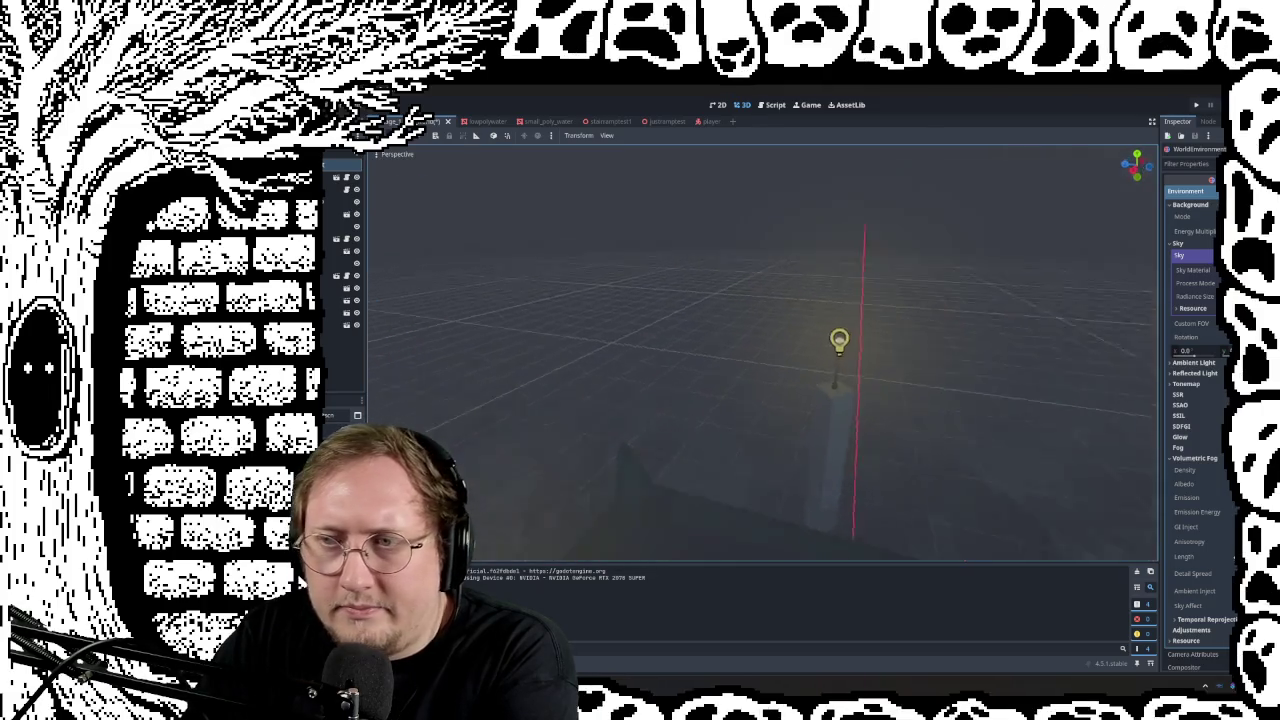
pyautogui.click(382, 155)
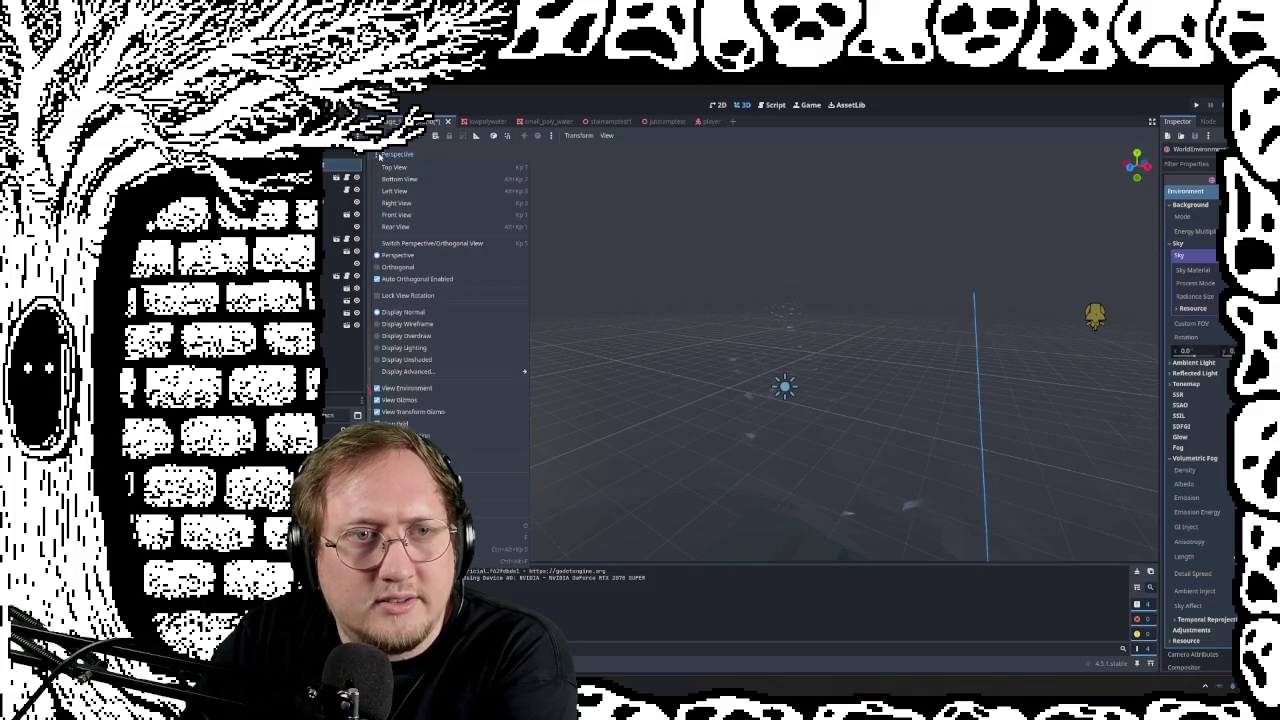
pyautogui.click(395, 423)
pyautogui.click(833, 341)
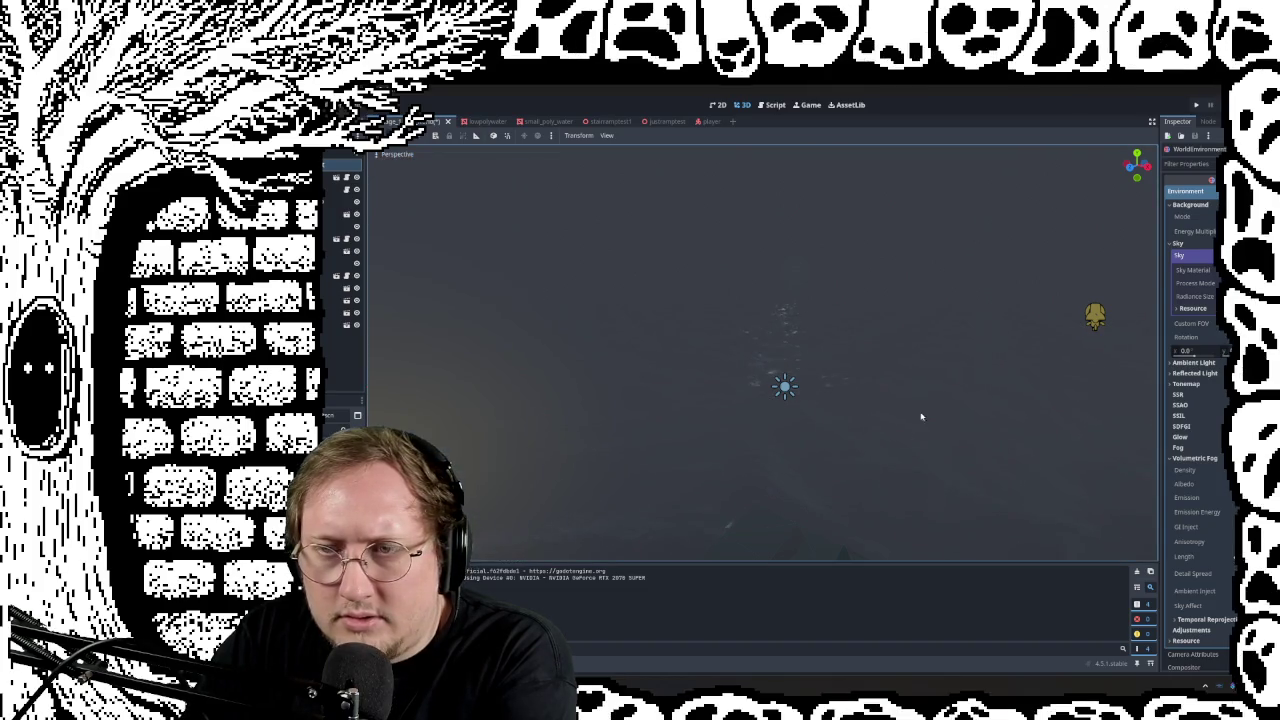
# Step: Orbit the foggy scene toward the lights and water, then uncheck Volumetric Fog
pyautogui.moveTo(921, 417); pyautogui.dragTo(677, 517, button='middle')
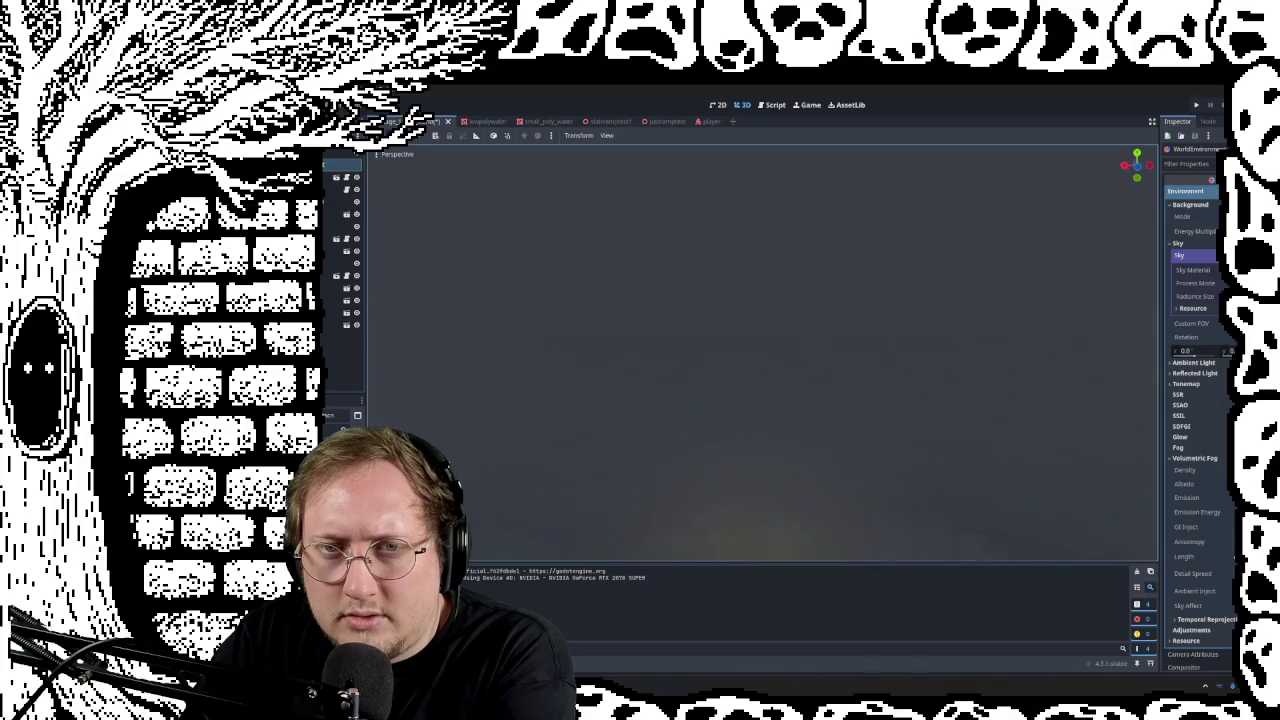
pyautogui.moveTo(677, 517)
pyautogui.mouseDown(button='middle')
pyautogui.moveTo(900, 420)
pyautogui.moveTo(918, 466)
pyautogui.mouseUp(button='middle')
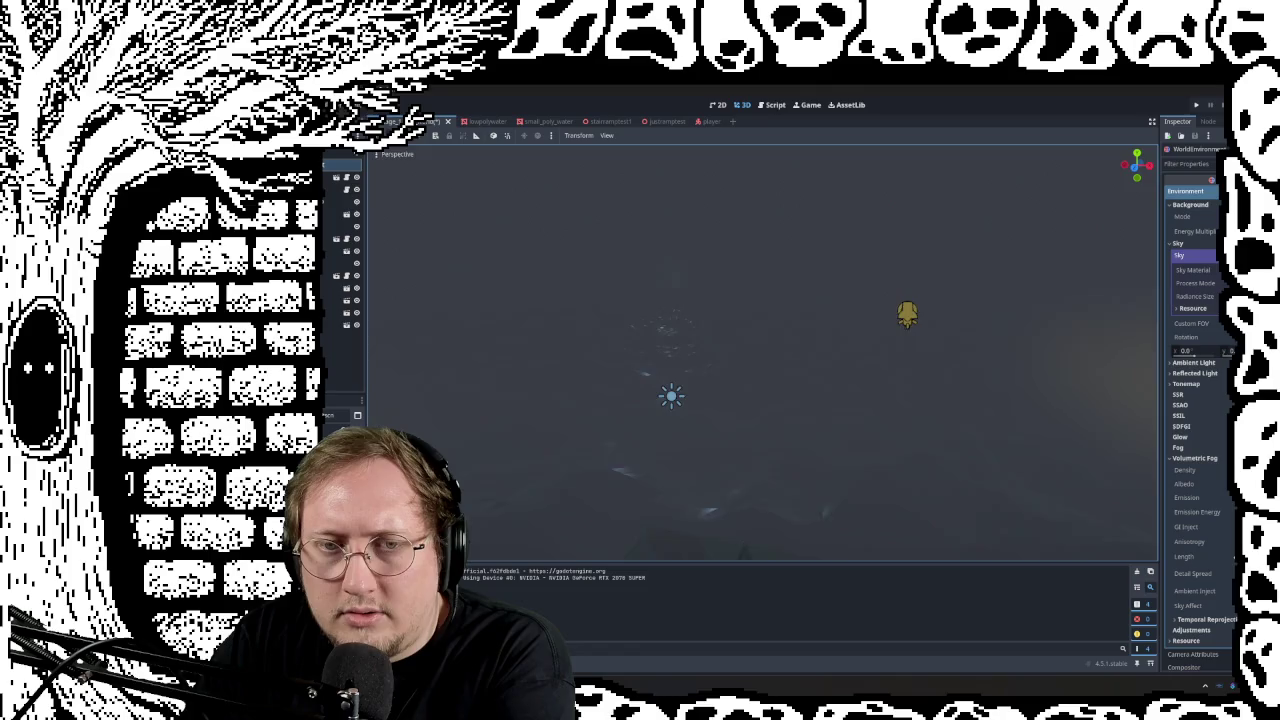
pyautogui.moveTo(595, 515); pyautogui.dragTo(655, 475, button='middle')
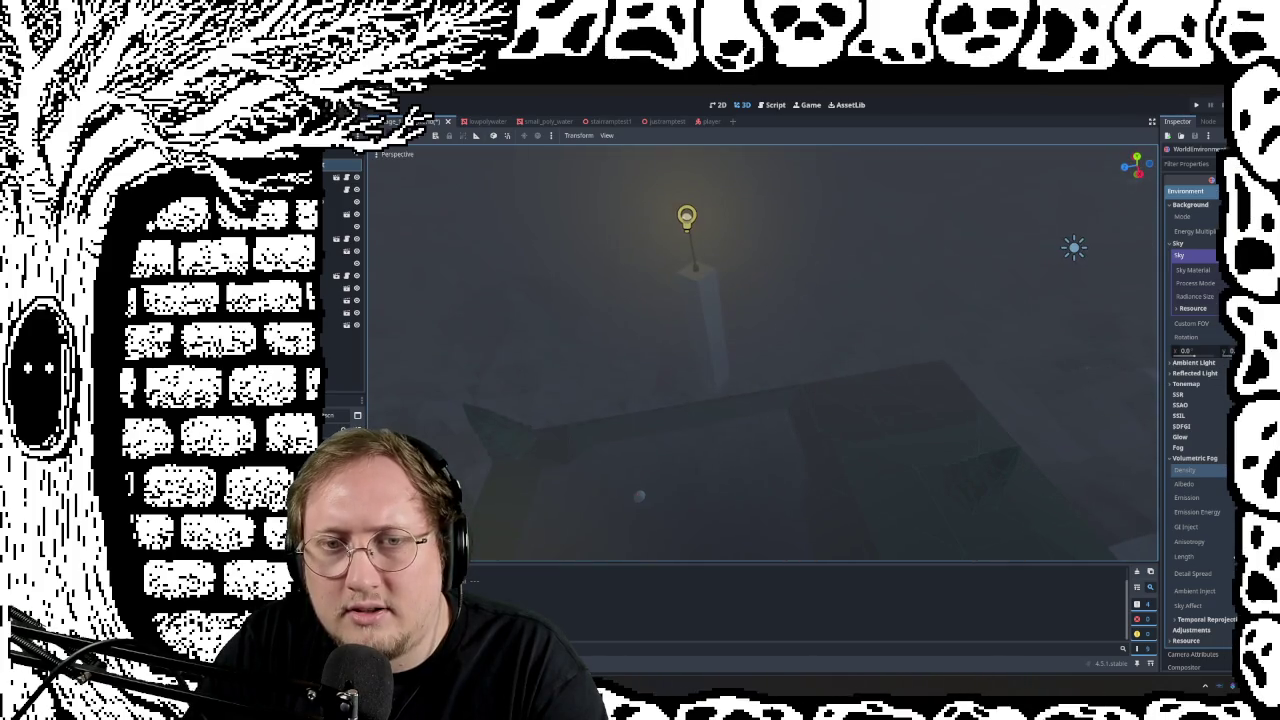
pyautogui.moveTo(840, 364); pyautogui.dragTo(840, 364, button='right')
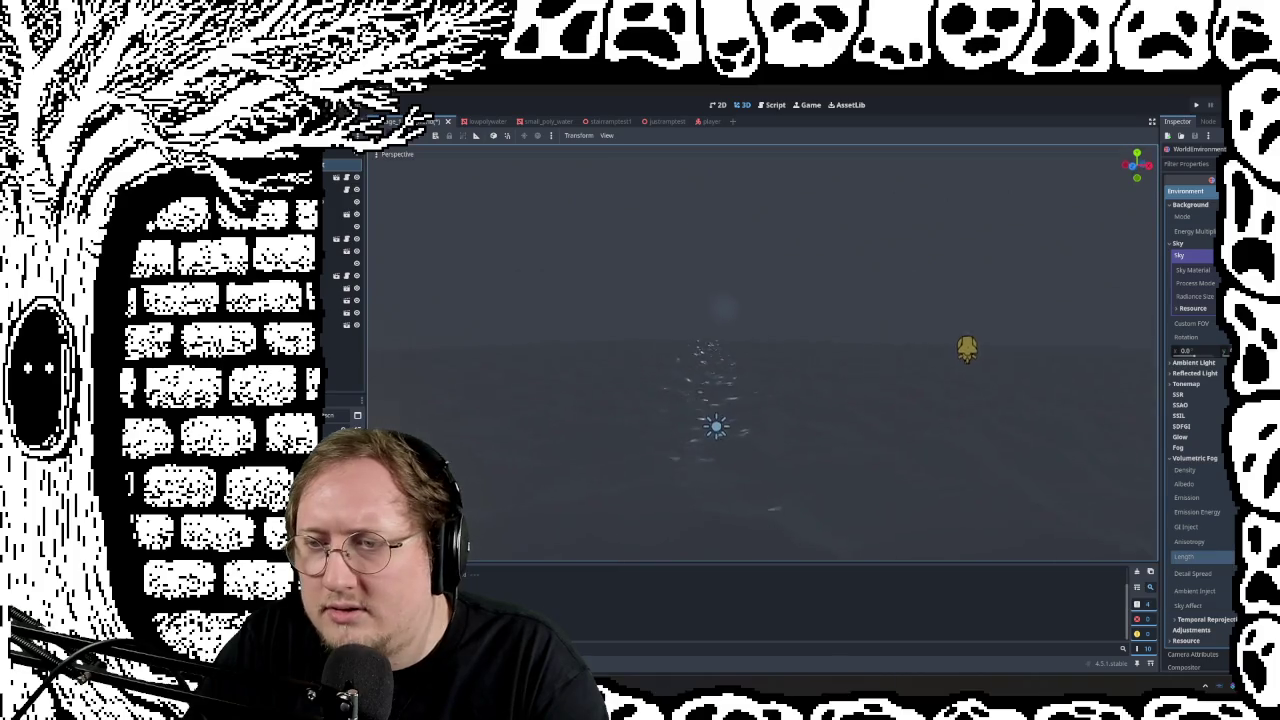
pyautogui.moveTo(1100, 500); pyautogui.dragTo(1150, 510, button='right')
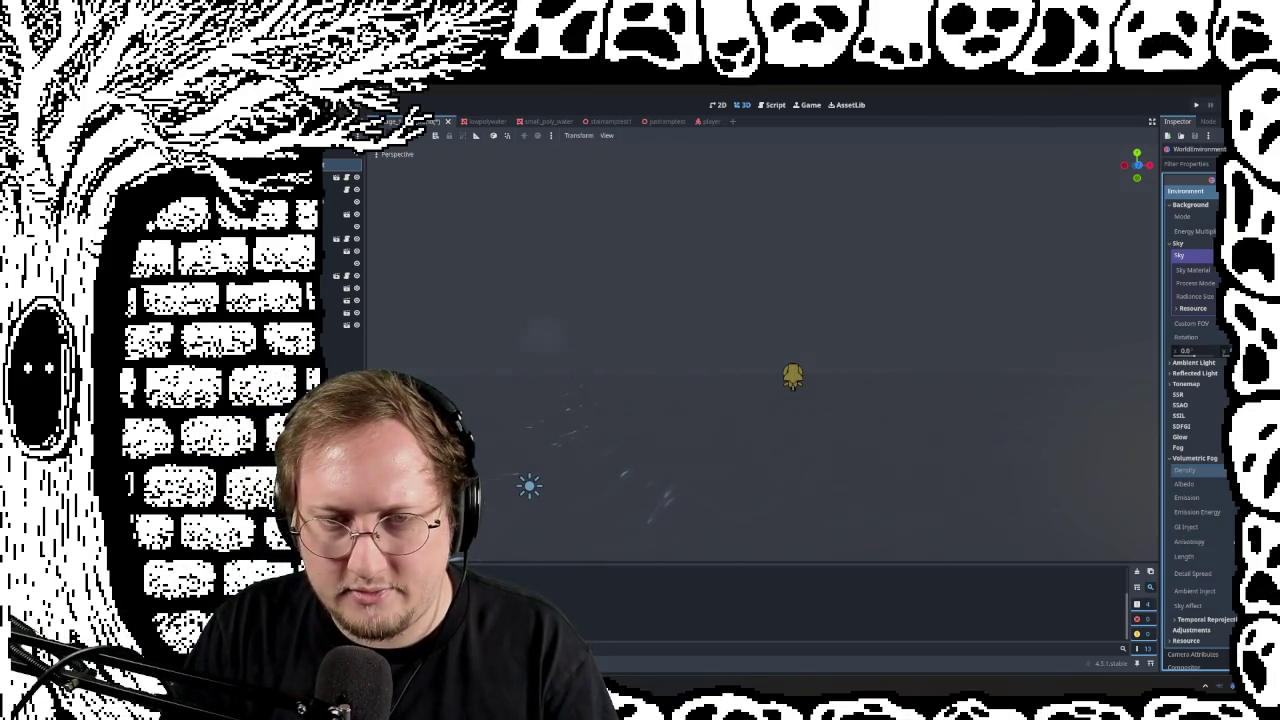
pyautogui.moveTo(760, 420)
pyautogui.mouseDown(button='middle')
pyautogui.moveTo(862, 490)
pyautogui.moveTo(800, 440)
pyautogui.moveTo(880, 430)
pyautogui.mouseUp(button='middle')
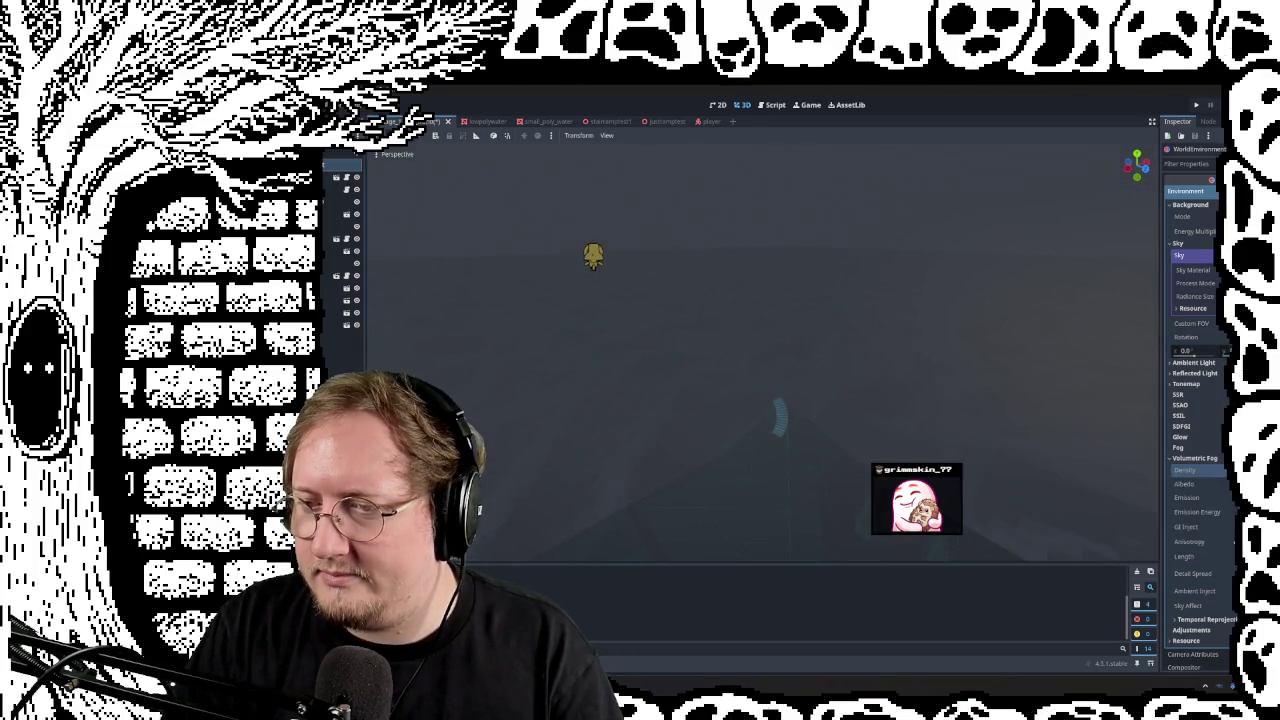
pyautogui.click(1170, 457)
# Step: Enable regular Fog and orbit across the foggy slope and horizon
pyautogui.click(1170, 447)
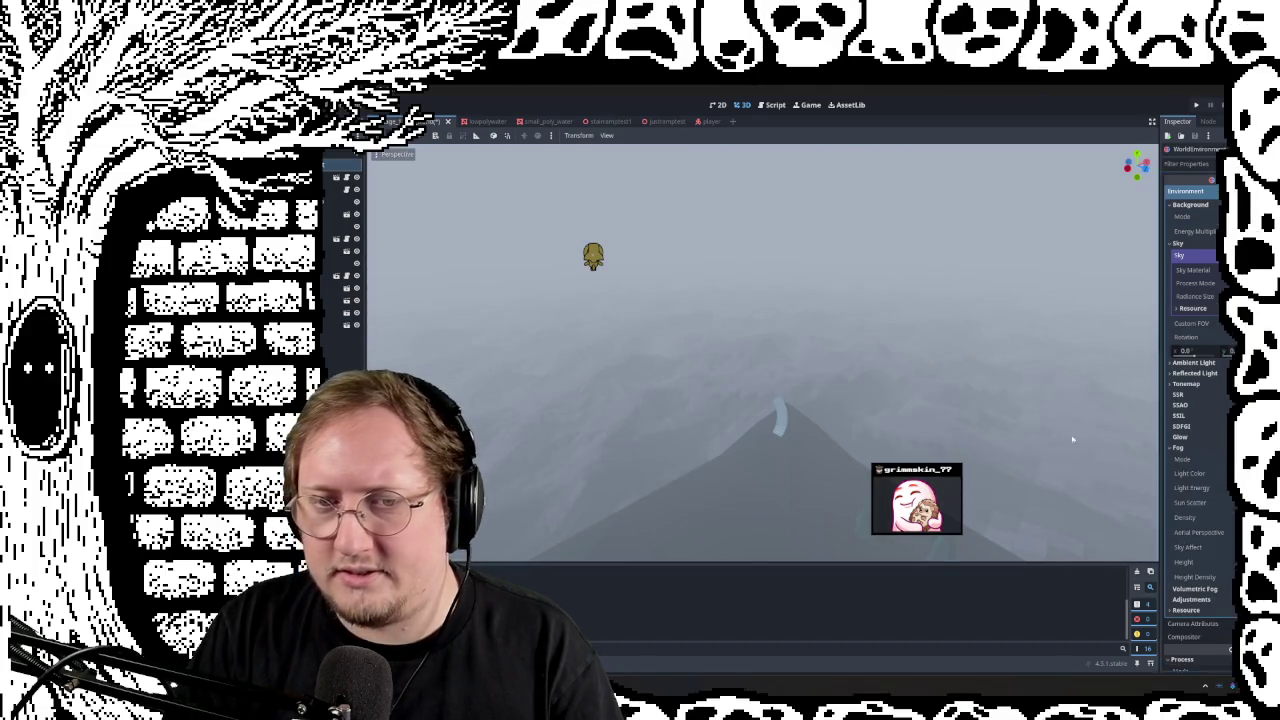
pyautogui.moveTo(1112, 447); pyautogui.dragTo(1080, 300, button='middle')
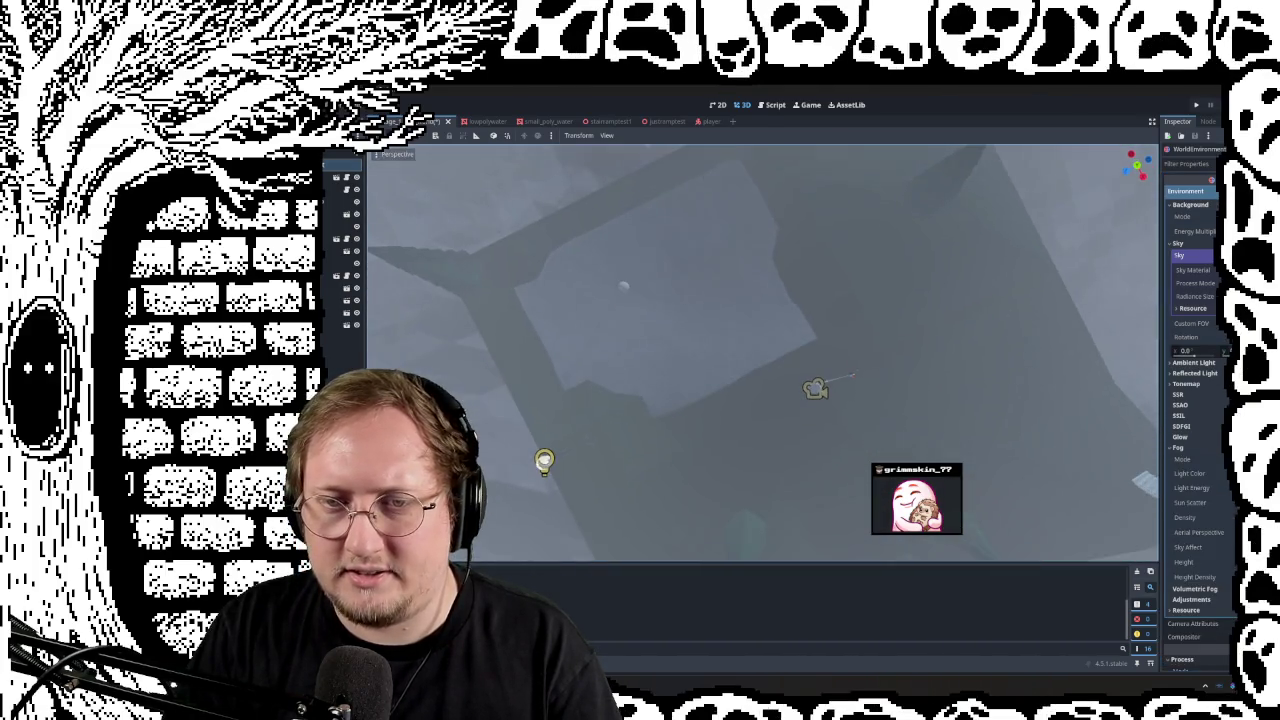
pyautogui.moveTo(760, 350); pyautogui.dragTo(760, 450, button='middle')
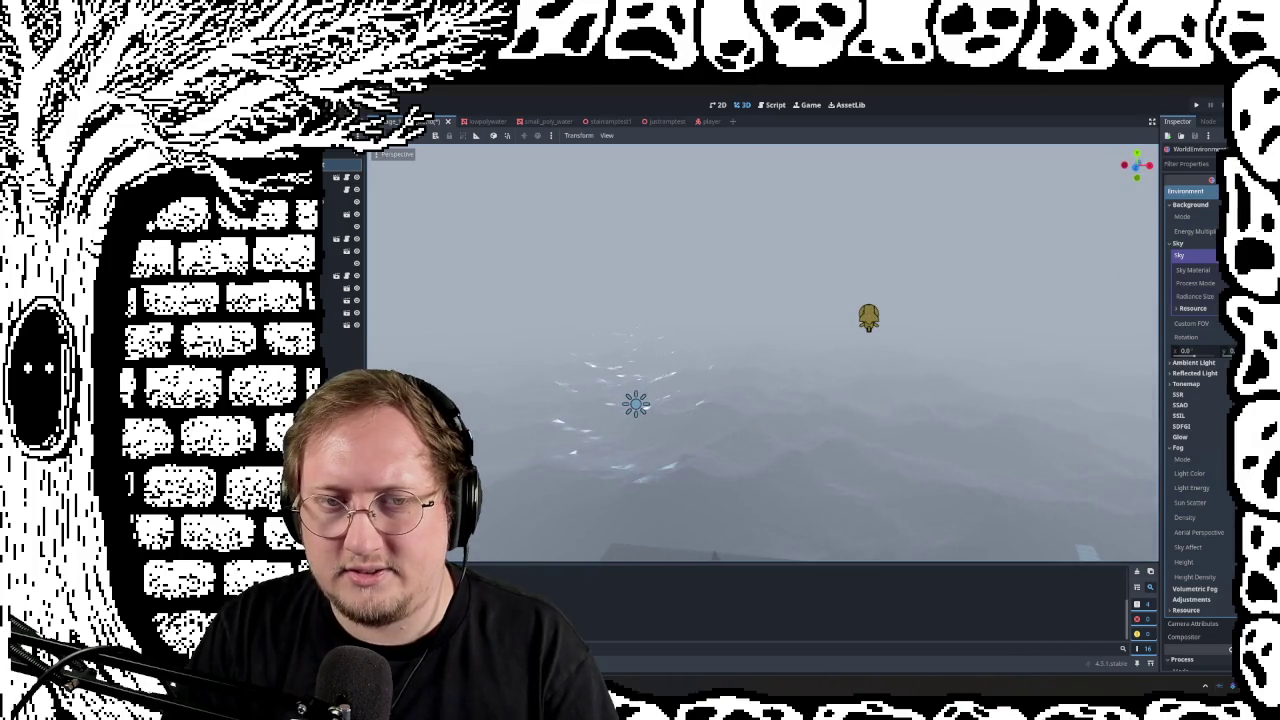
pyautogui.moveTo(760, 350); pyautogui.dragTo(880, 300, button='middle')
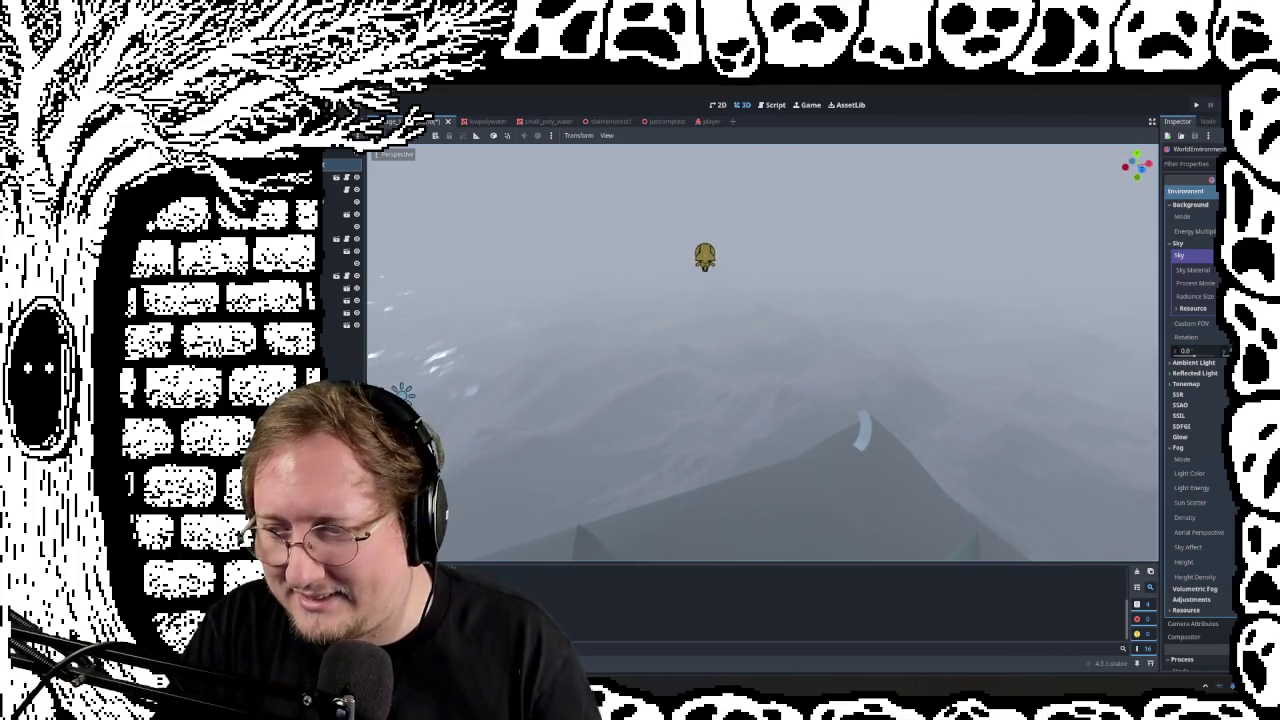
pyautogui.moveTo(760, 350)
pyautogui.mouseDown(button='middle')
pyautogui.moveTo(760, 250)
pyautogui.moveTo(760, 450)
pyautogui.moveTo(760, 350)
pyautogui.moveTo(700, 380)
pyautogui.moveTo(760, 350)
pyautogui.moveTo(630, 330)
pyautogui.moveTo(850, 340)
pyautogui.moveTo(760, 350)
pyautogui.moveTo(700, 330)
pyautogui.moveTo(740, 380)
pyautogui.moveTo(710, 360)
pyautogui.moveTo(720, 380)
pyautogui.moveTo(690, 320)
pyautogui.moveTo(720, 330)
pyautogui.moveTo(650, 320)
pyautogui.mouseUp(button='middle')
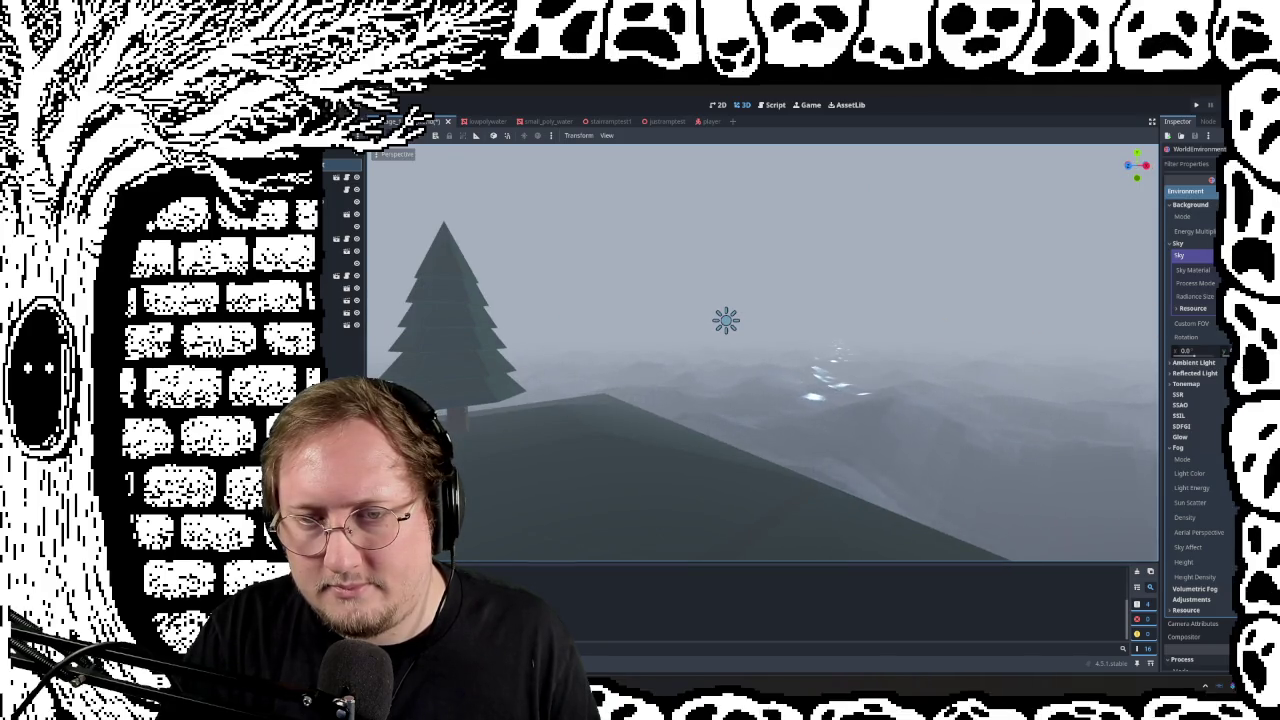
pyautogui.moveTo(650, 320); pyautogui.dragTo(610, 330, button='middle')
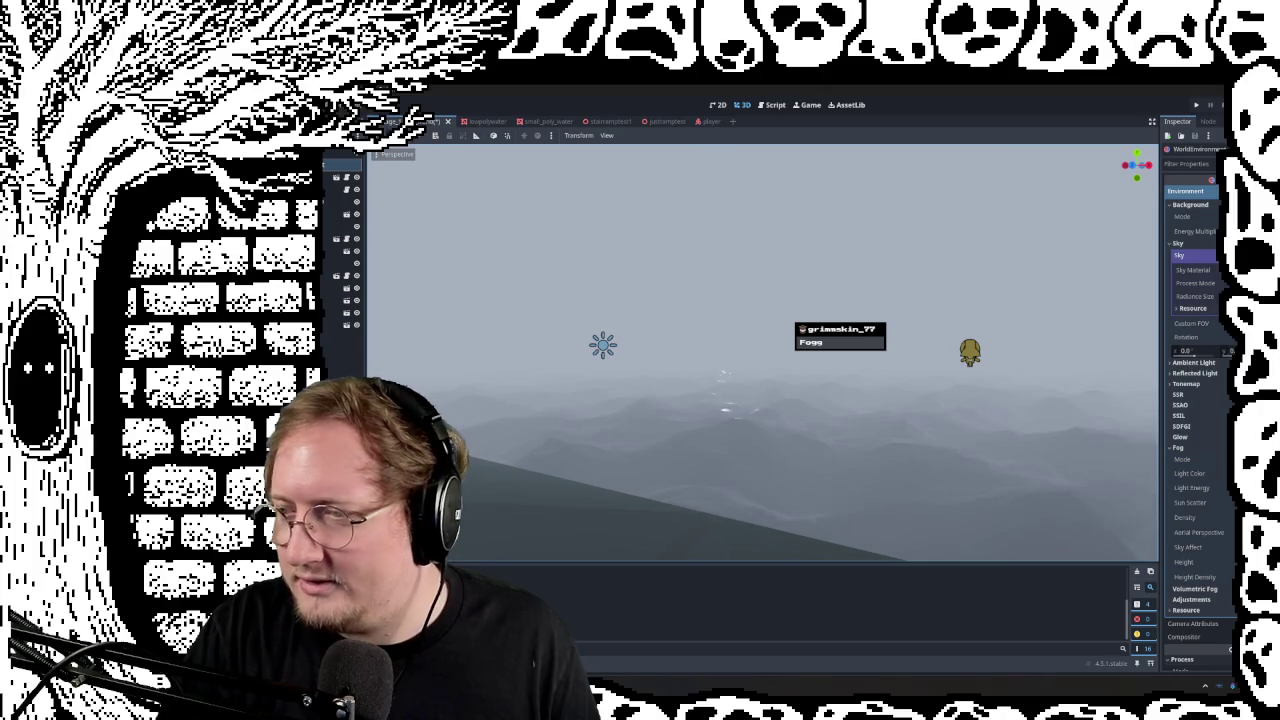
pyautogui.moveTo(862, 378); pyautogui.dragTo(862, 340, button='right')
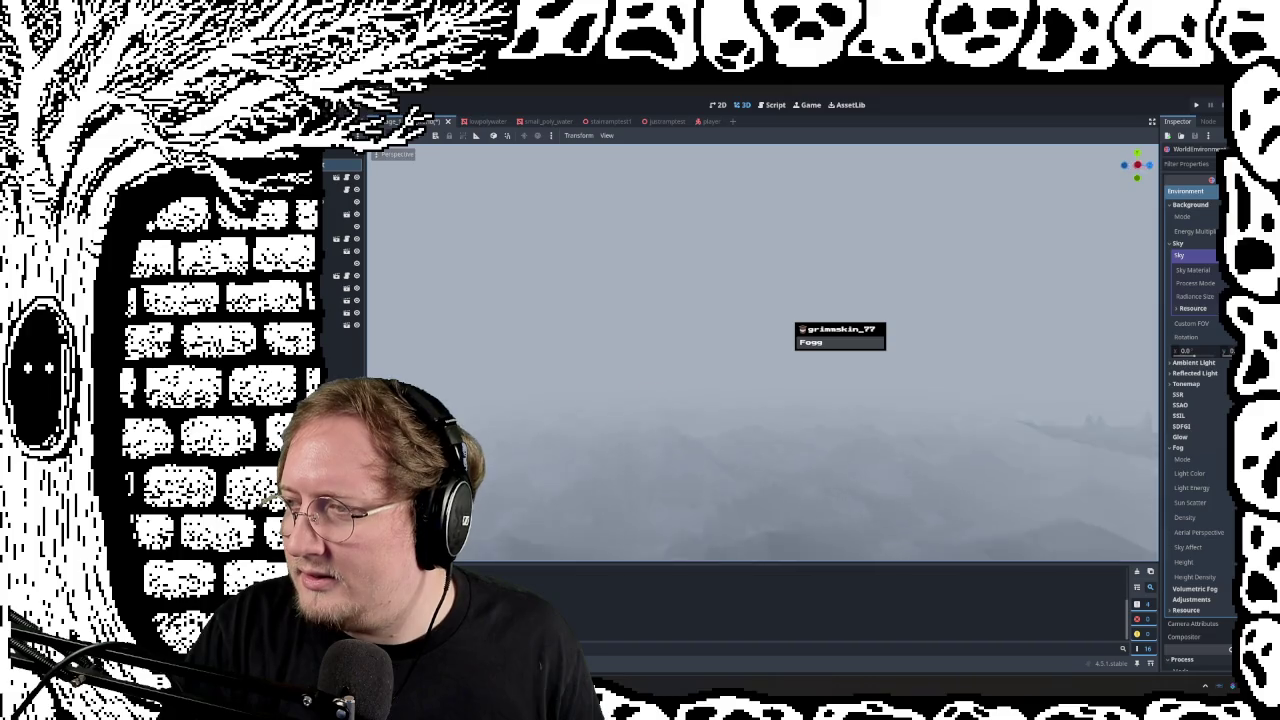
# Step: Fly forward into the fog toward the player marker, then turn Fog off
pyautogui.press('w')
pyautogui.moveTo(862, 340); pyautogui.dragTo(870, 352, button='right')
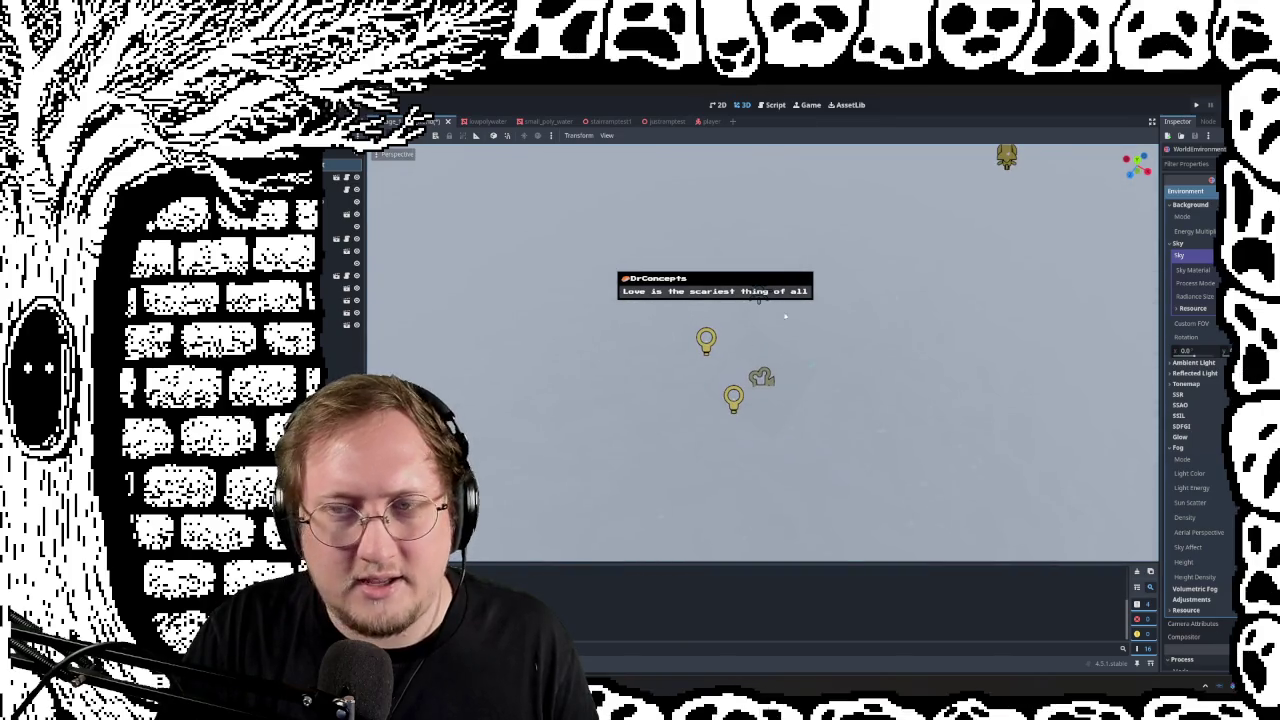
pyautogui.click(1171, 447)
pyautogui.moveTo(760, 350); pyautogui.dragTo(760, 350, button='right')
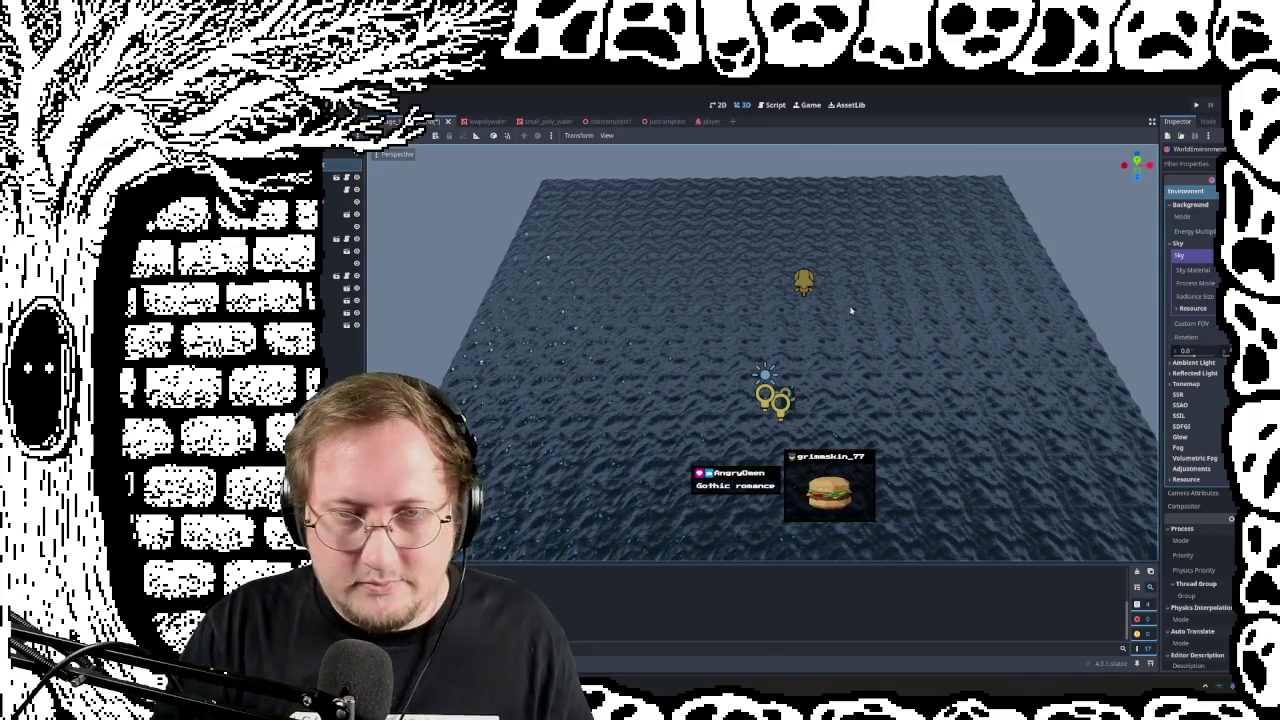
# Step: Re-enable Fog in the WorldEnvironment, reframe over the water and sun, then check Volumetric Fog
pyautogui.scroll(2, 863, 297)
pyautogui.scroll(4, 760, 350)
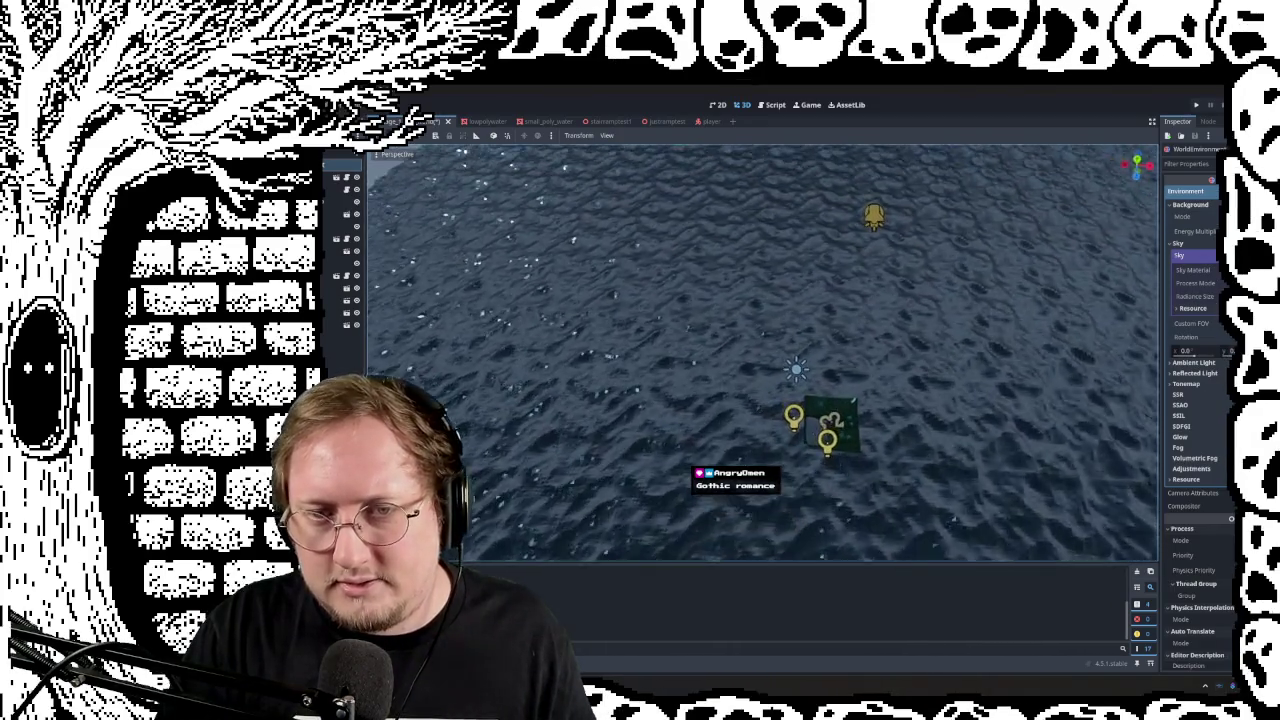
pyautogui.moveTo(760, 400); pyautogui.dragTo(760, 300, button='middle')
pyautogui.moveTo(790, 385); pyautogui.dragTo(793, 410, button='middle')
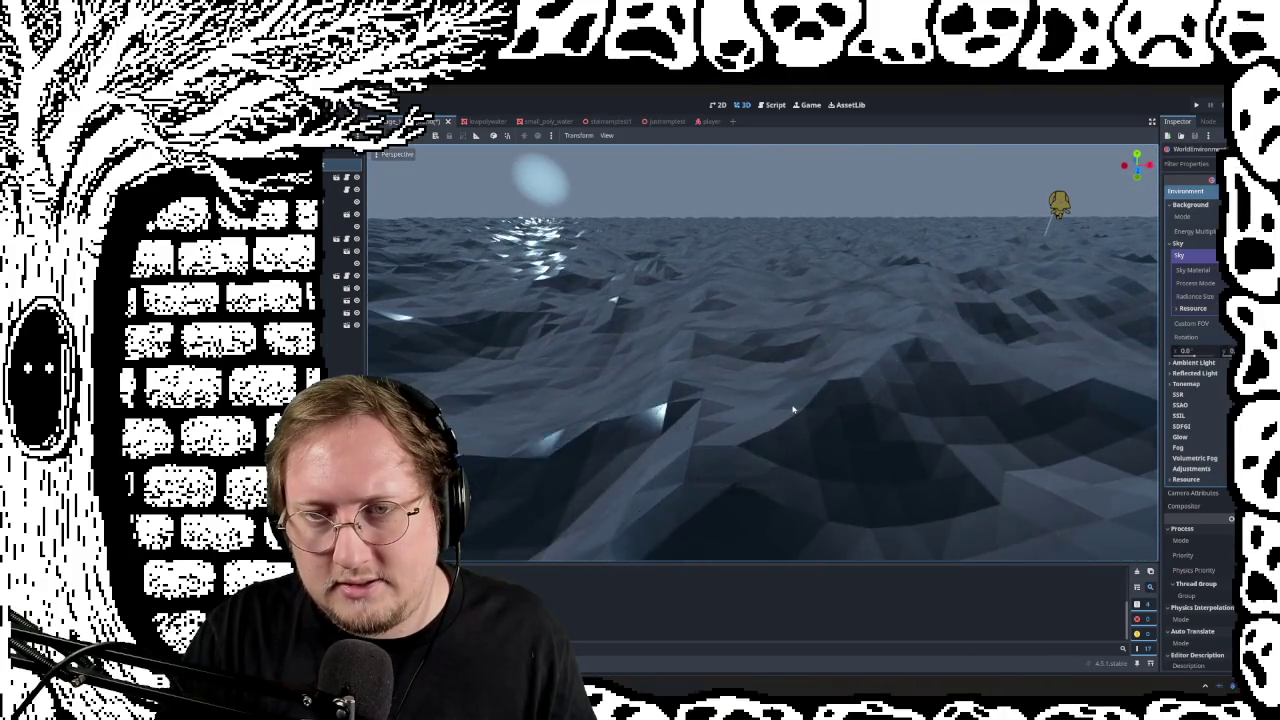
pyautogui.moveTo(793, 410)
pyautogui.mouseDown(button='right')
pyautogui.moveTo(900, 410)
pyautogui.moveTo(900, 380)
pyautogui.moveTo(810, 410)
pyautogui.moveTo(810, 460)
pyautogui.moveTo(795, 395)
pyautogui.mouseUp(button='right')
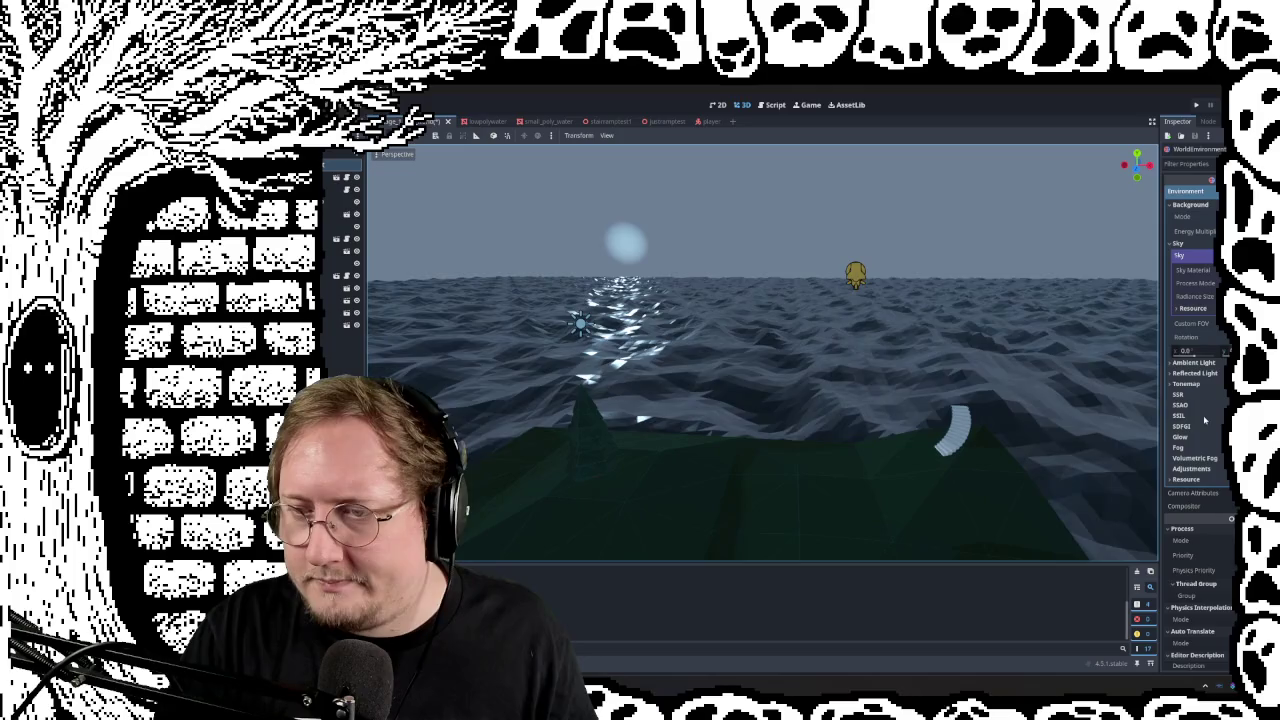
pyautogui.click(1178, 447)
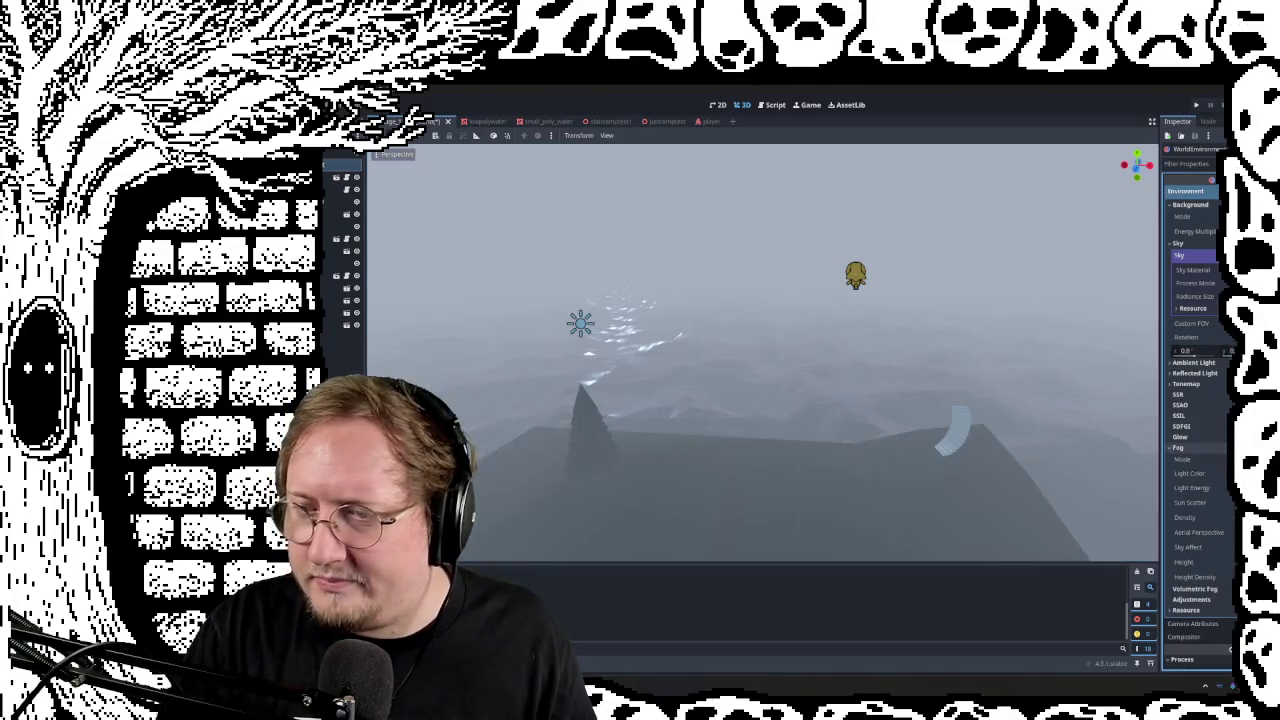
pyautogui.moveTo(795, 395)
pyautogui.mouseDown(button='right')
pyautogui.moveTo(795, 430)
pyautogui.moveTo(780, 400)
pyautogui.moveTo(780, 430)
pyautogui.moveTo(740, 450)
pyautogui.moveTo(770, 400)
pyautogui.moveTo(725, 380)
pyautogui.moveTo(750, 395)
pyautogui.moveTo(742, 410)
pyautogui.moveTo(730, 395)
pyautogui.moveTo(740, 398)
pyautogui.mouseUp(button='right')
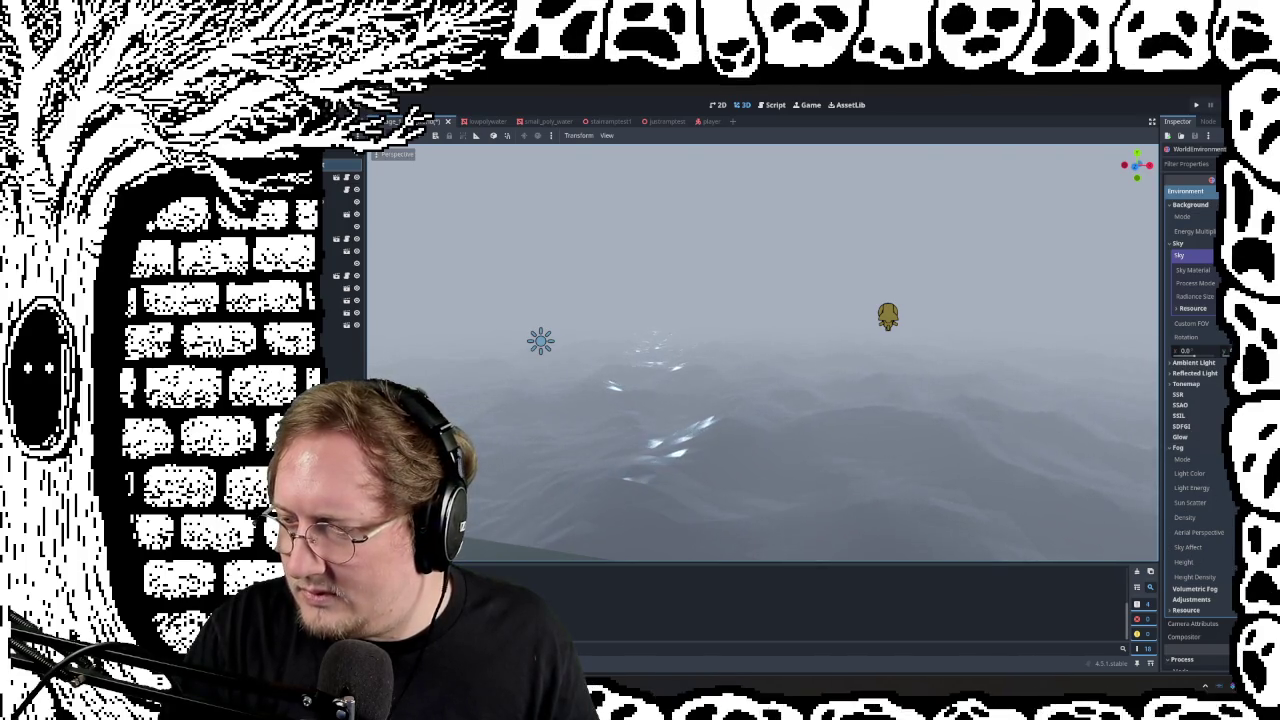
pyautogui.click(1190, 589)
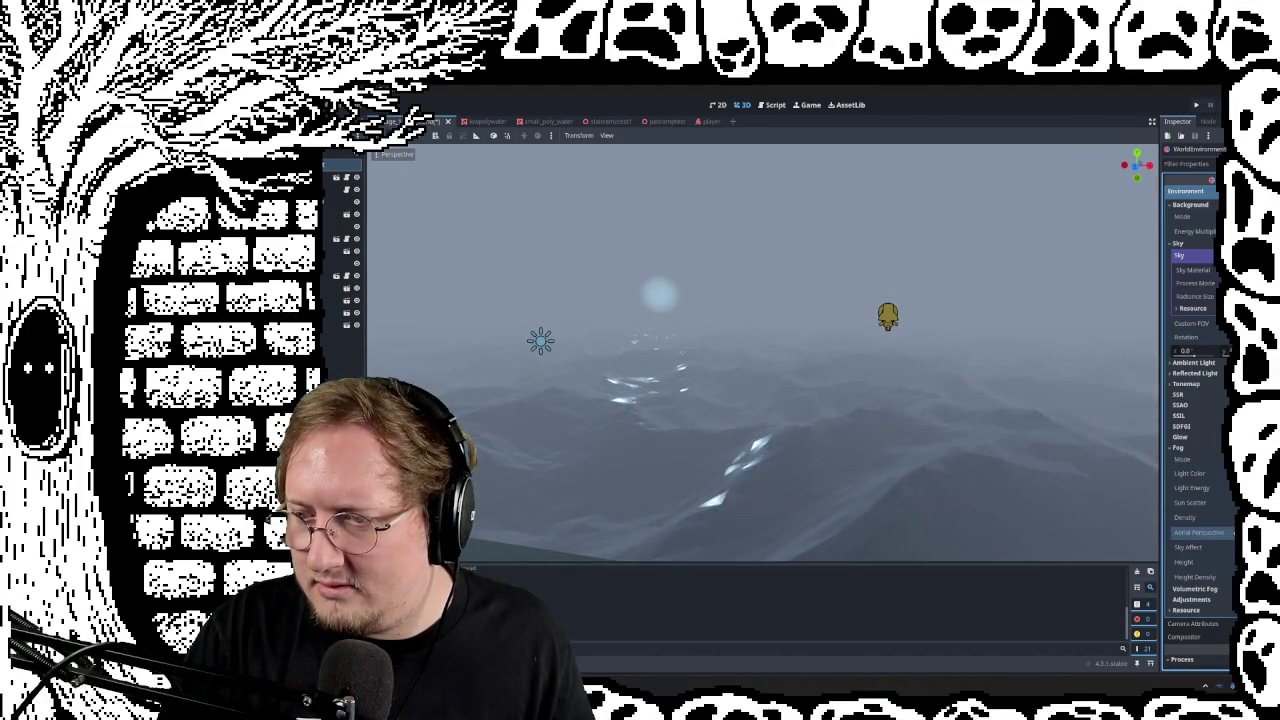
# Step: Lighten Fog Light Color to pale grey and raise Sun Scatter and Density
pyautogui.click(1212, 473)
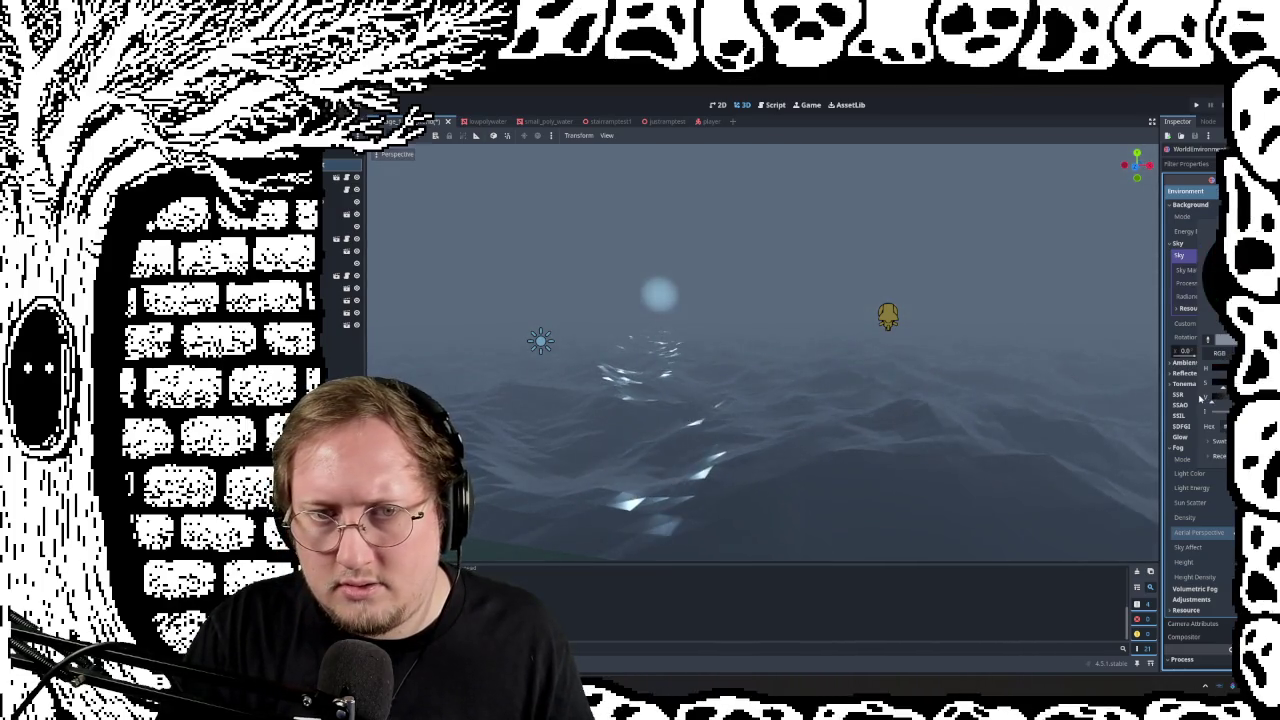
pyautogui.moveTo(1220, 398); pyautogui.dragTo(1222, 345)
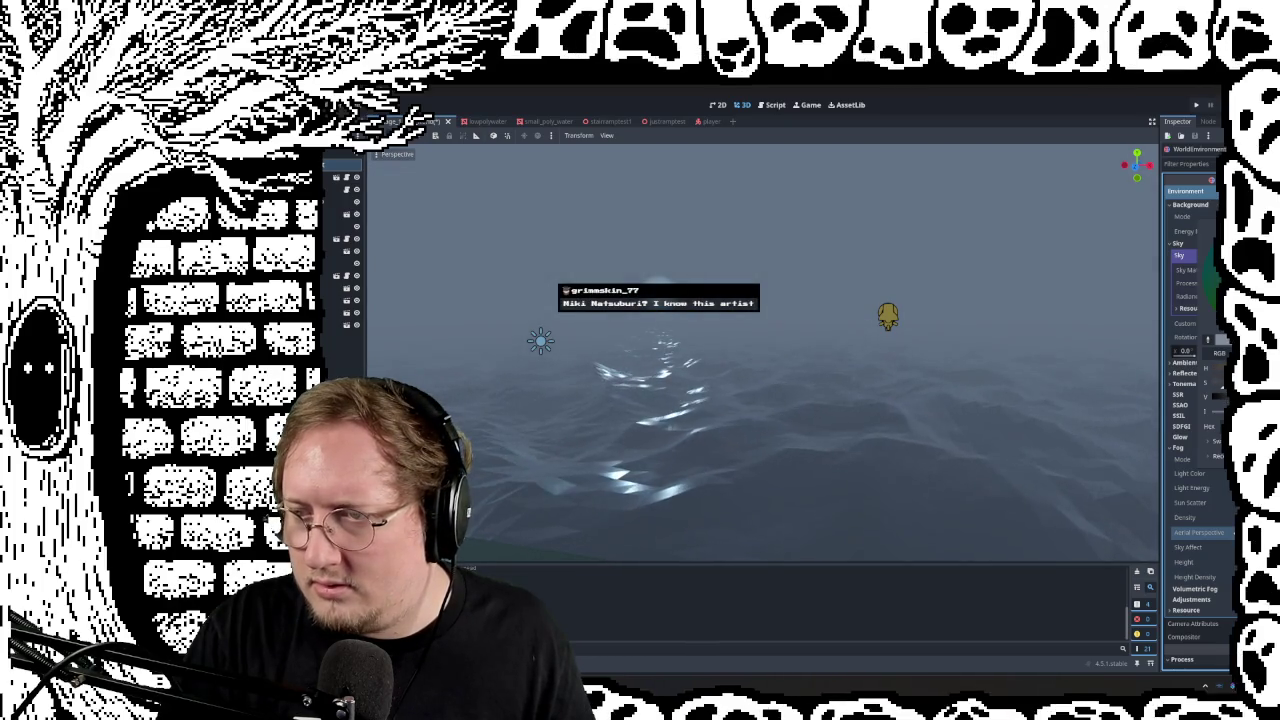
pyautogui.click(1220, 508)
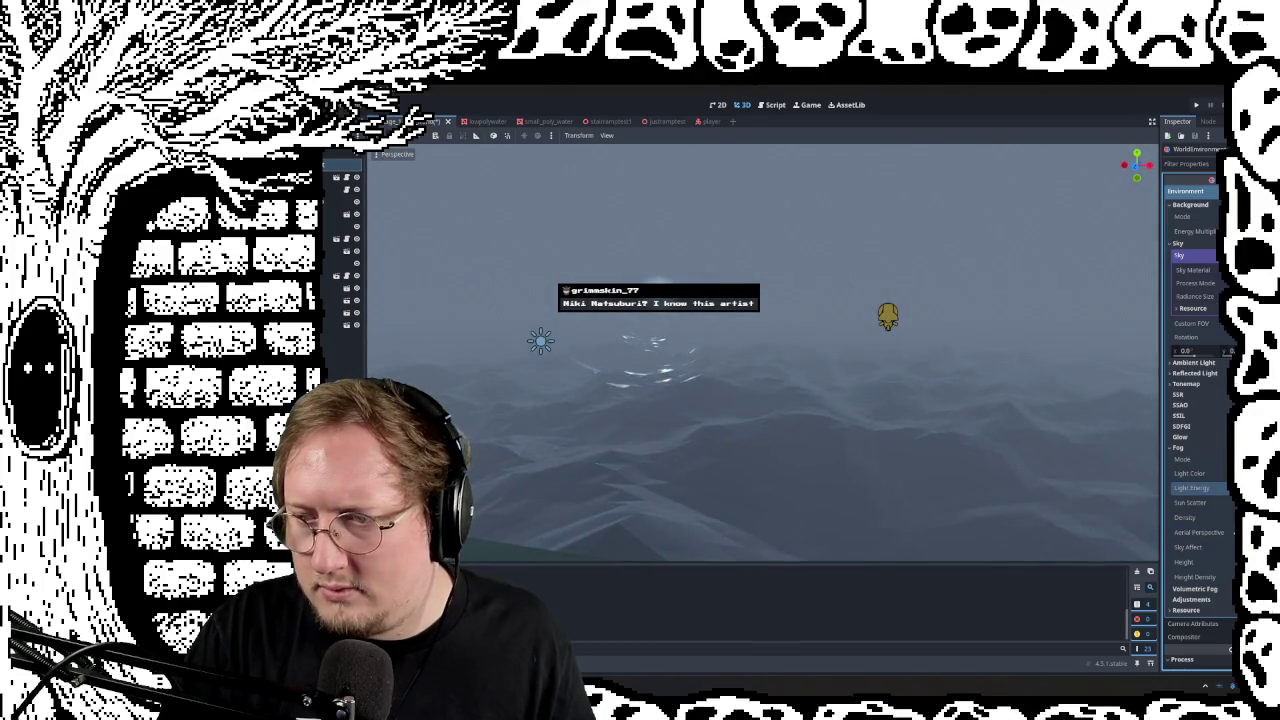
pyautogui.moveTo(1215, 502)
pyautogui.mouseDown()
pyautogui.moveTo(1240, 502)
pyautogui.moveTo(1225, 502)
pyautogui.mouseUp()
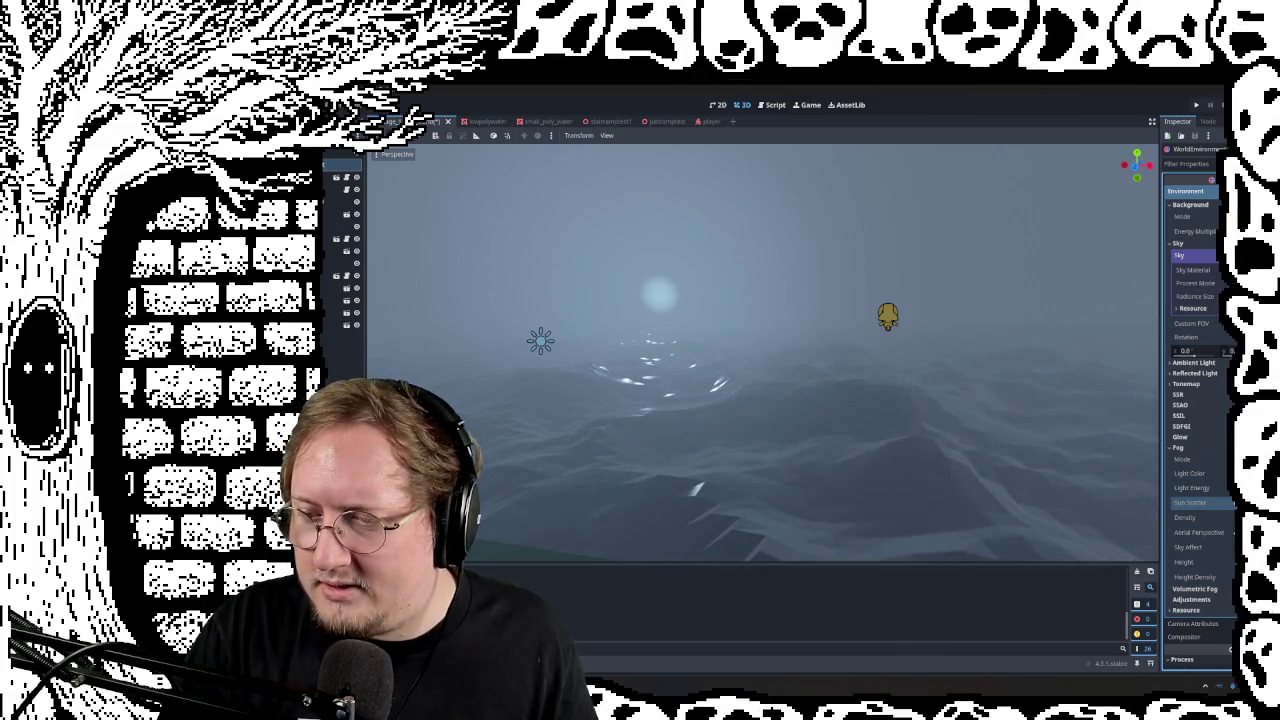
pyautogui.moveTo(1225, 517); pyautogui.dragTo(1234, 517)
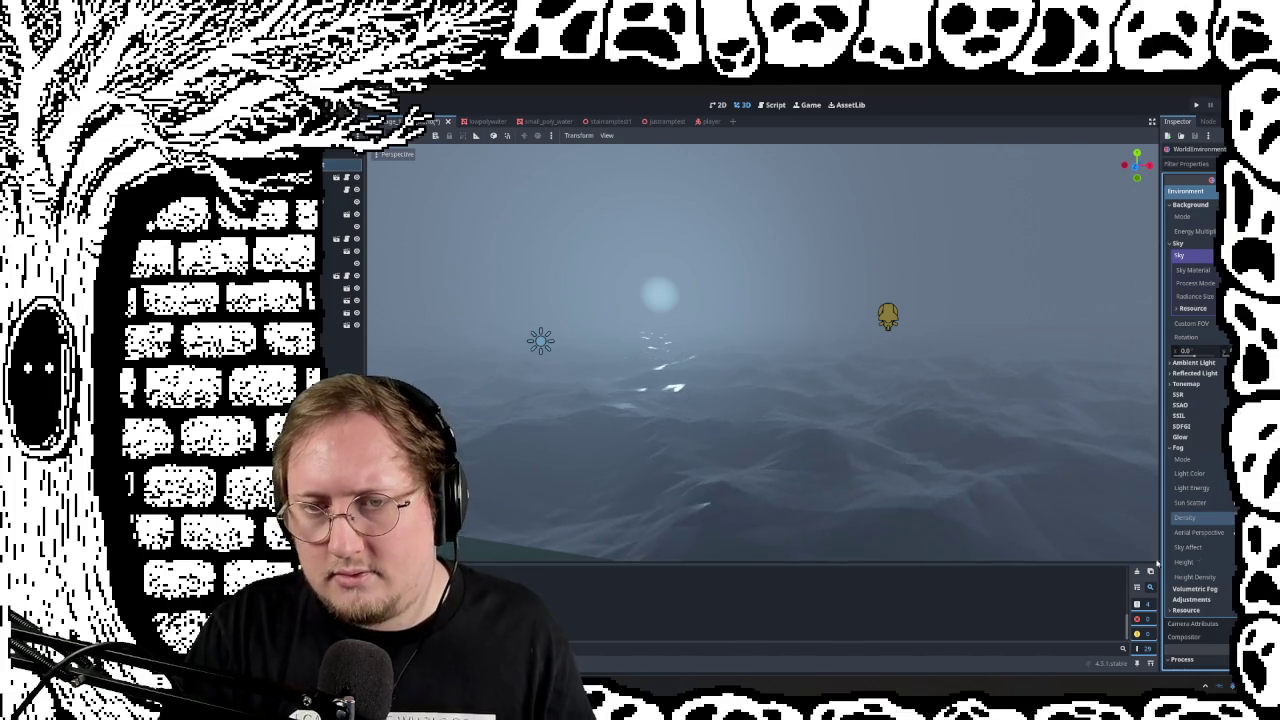
# Step: Adjust Aerial Perspective and Height Density while viewing the foggy ocean
pyautogui.moveTo(997, 433); pyautogui.dragTo(997, 433, button='right')
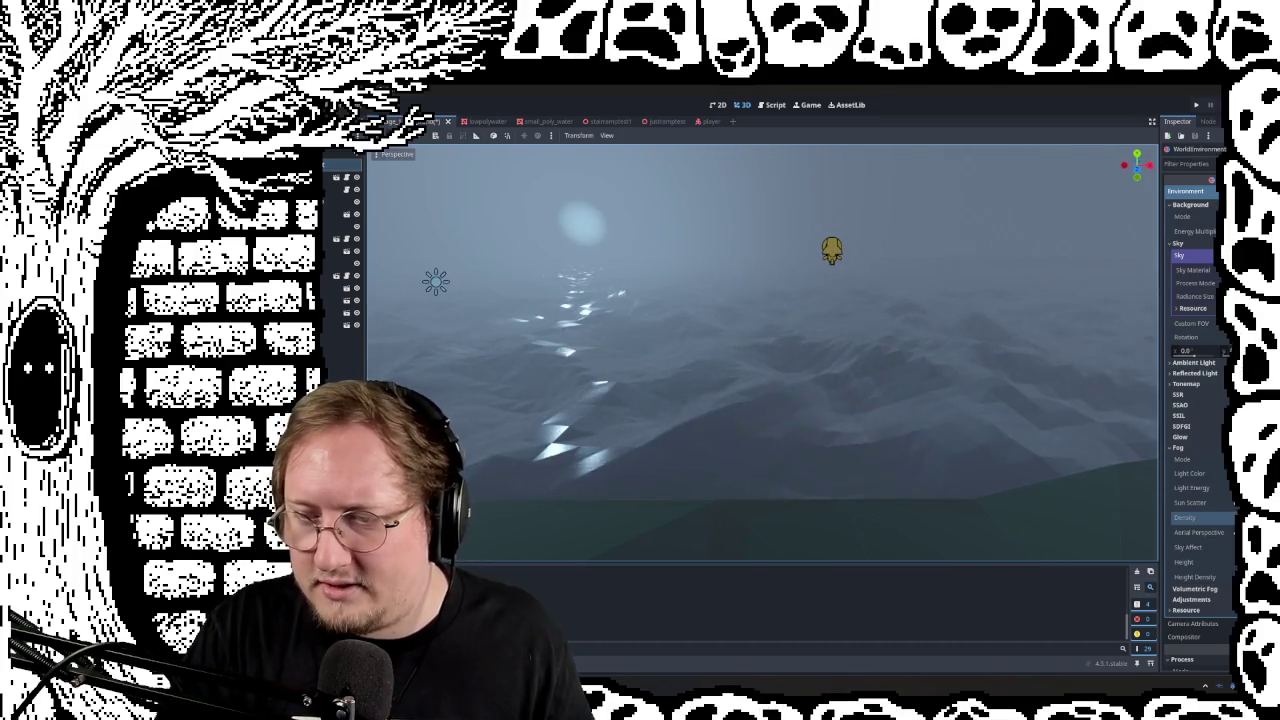
pyautogui.moveTo(1215, 532); pyautogui.dragTo(1230, 532)
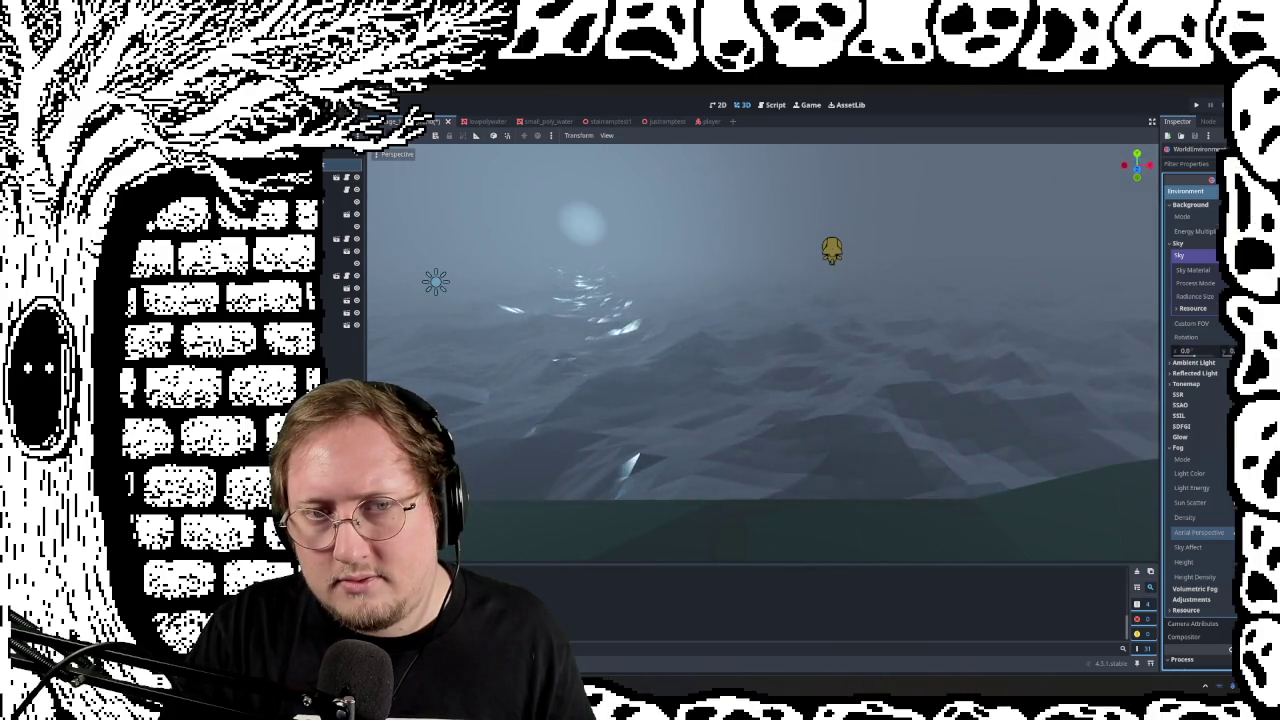
pyautogui.moveTo(1112, 515)
pyautogui.mouseDown(button='right')
pyautogui.moveTo(1000, 470)
pyautogui.moveTo(940, 500)
pyautogui.moveTo(868, 393)
pyautogui.moveTo(917, 400)
pyautogui.mouseUp(button='right')
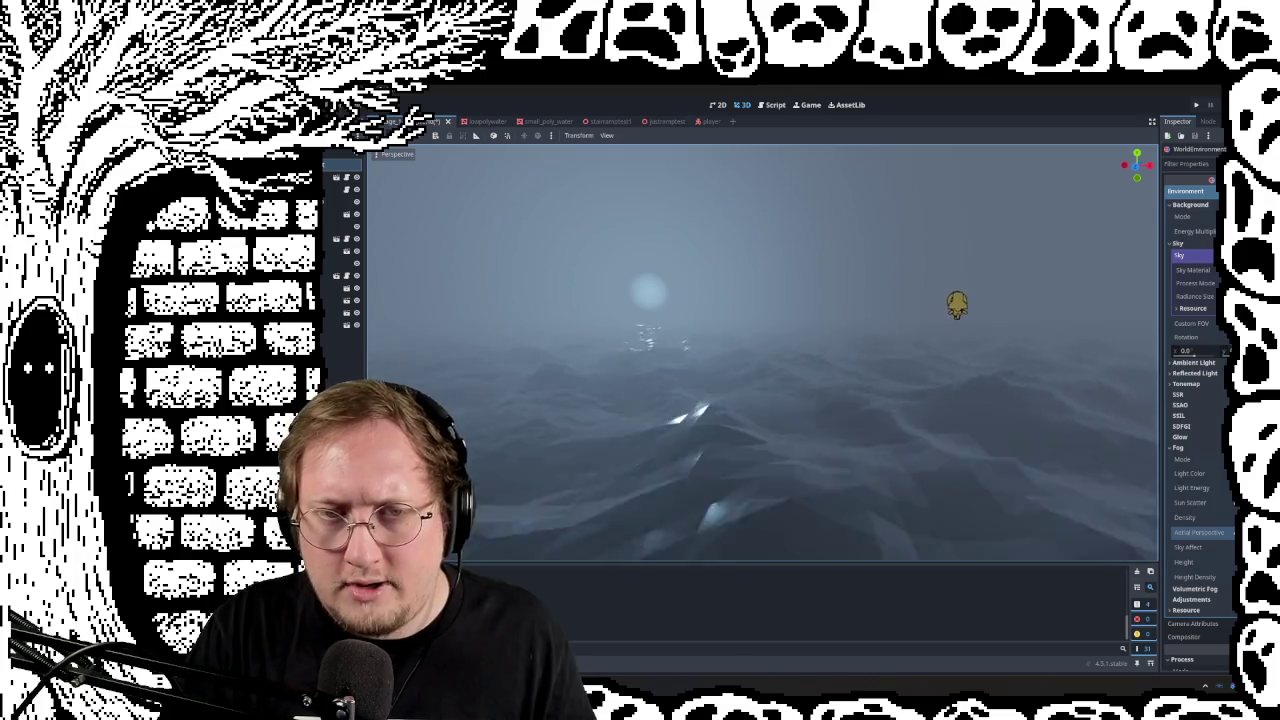
pyautogui.moveTo(917, 400); pyautogui.dragTo(917, 380, button='right')
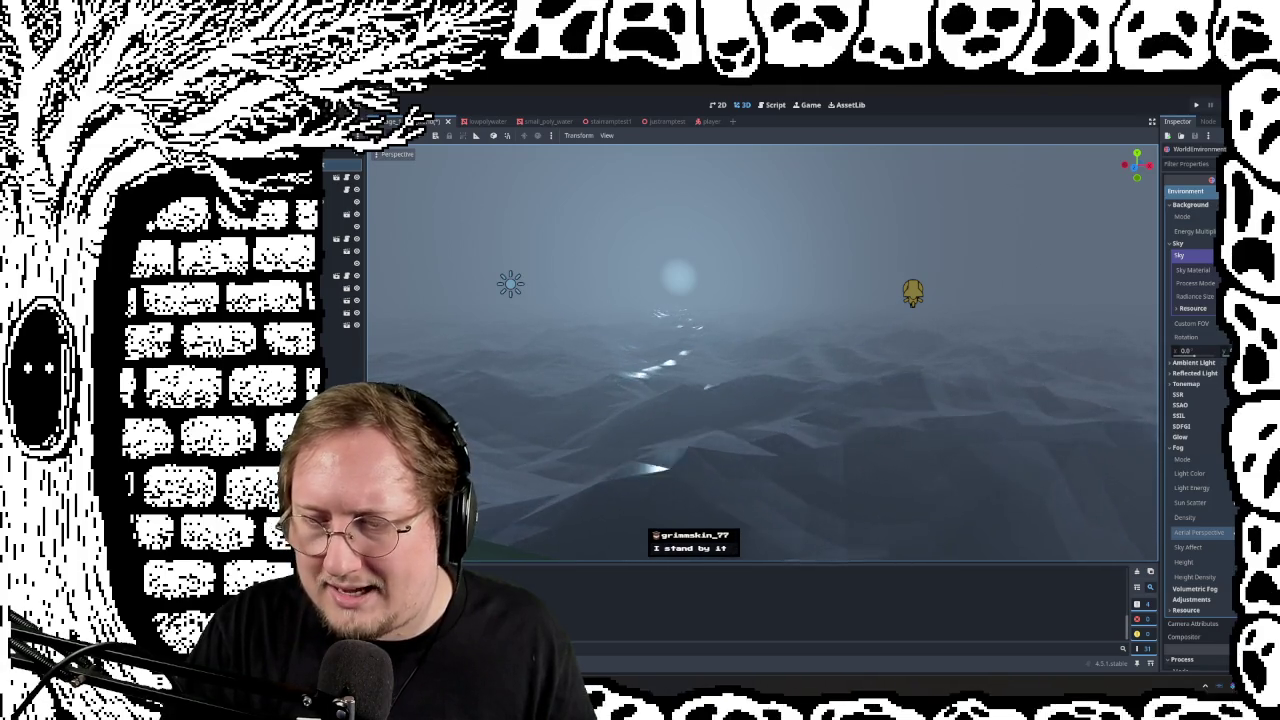
pyautogui.moveTo(1215, 577); pyautogui.dragTo(1212, 577)
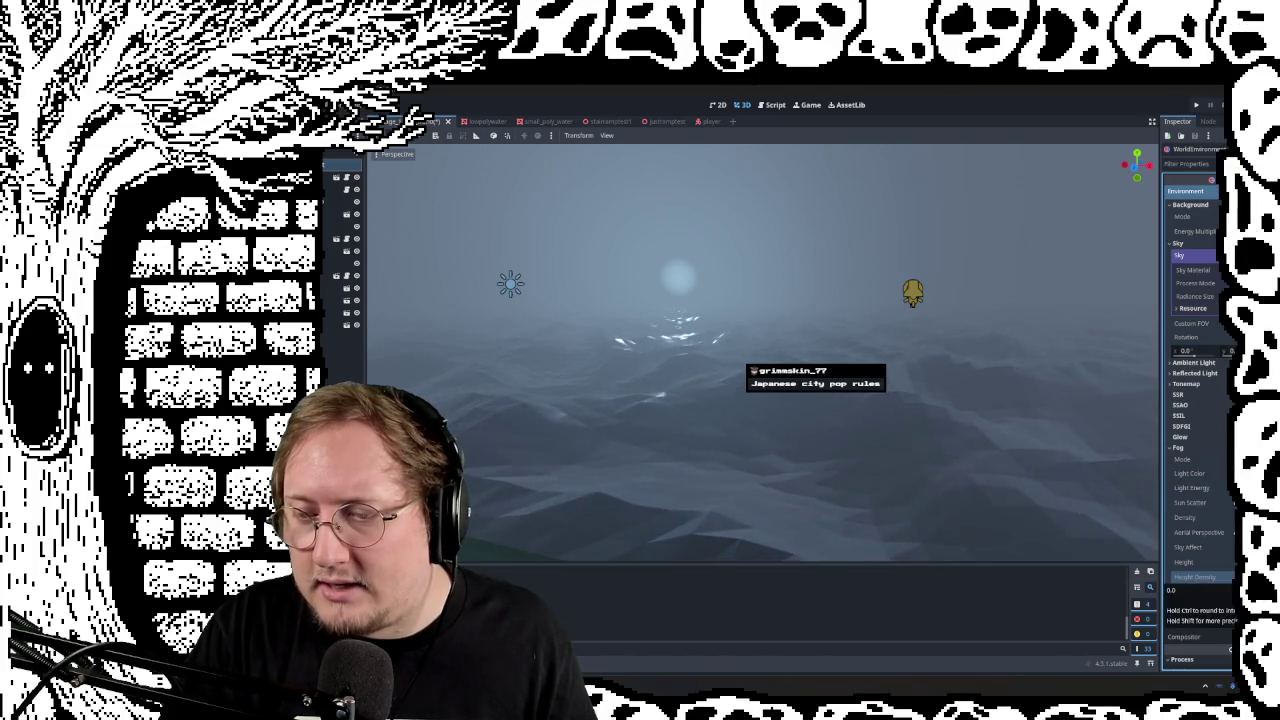
pyautogui.scroll(-3, 1200, 580)
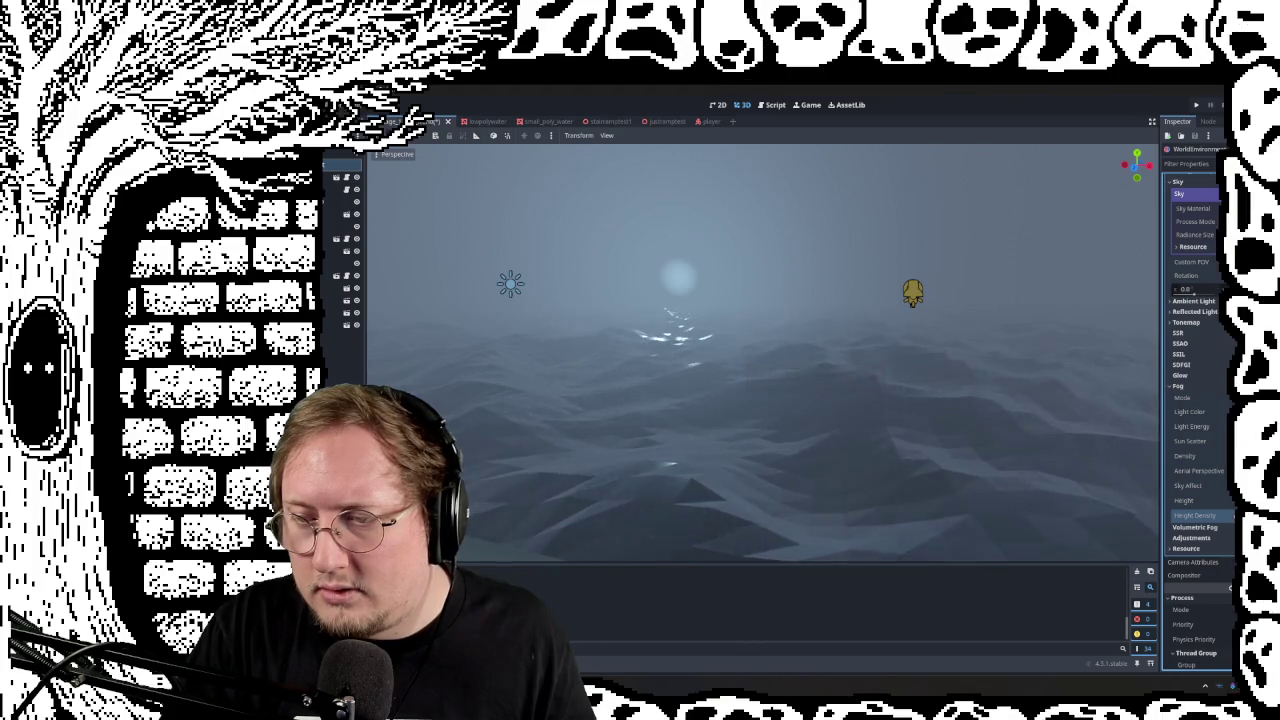
# Step: Increase Fog Height Density, enable Volumetric Fog, and look toward the wooded land
pyautogui.moveTo(1195, 515); pyautogui.dragTo(1210, 515)
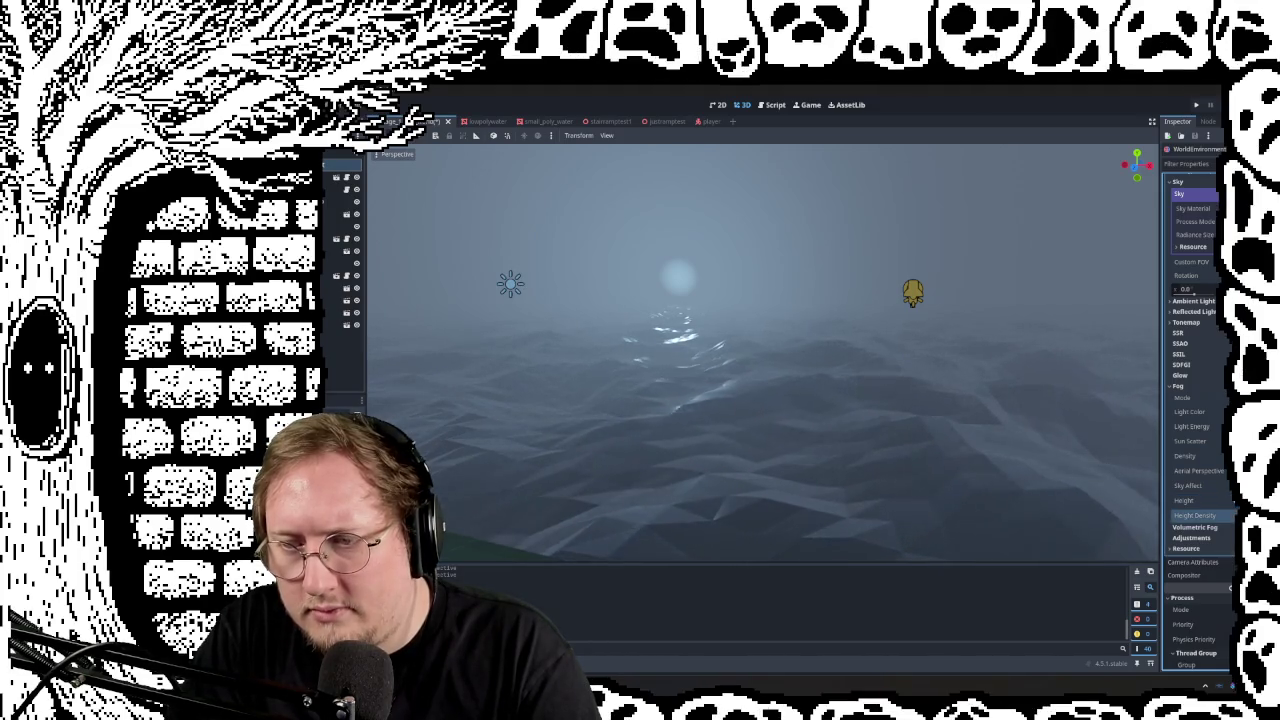
pyautogui.click(1194, 527)
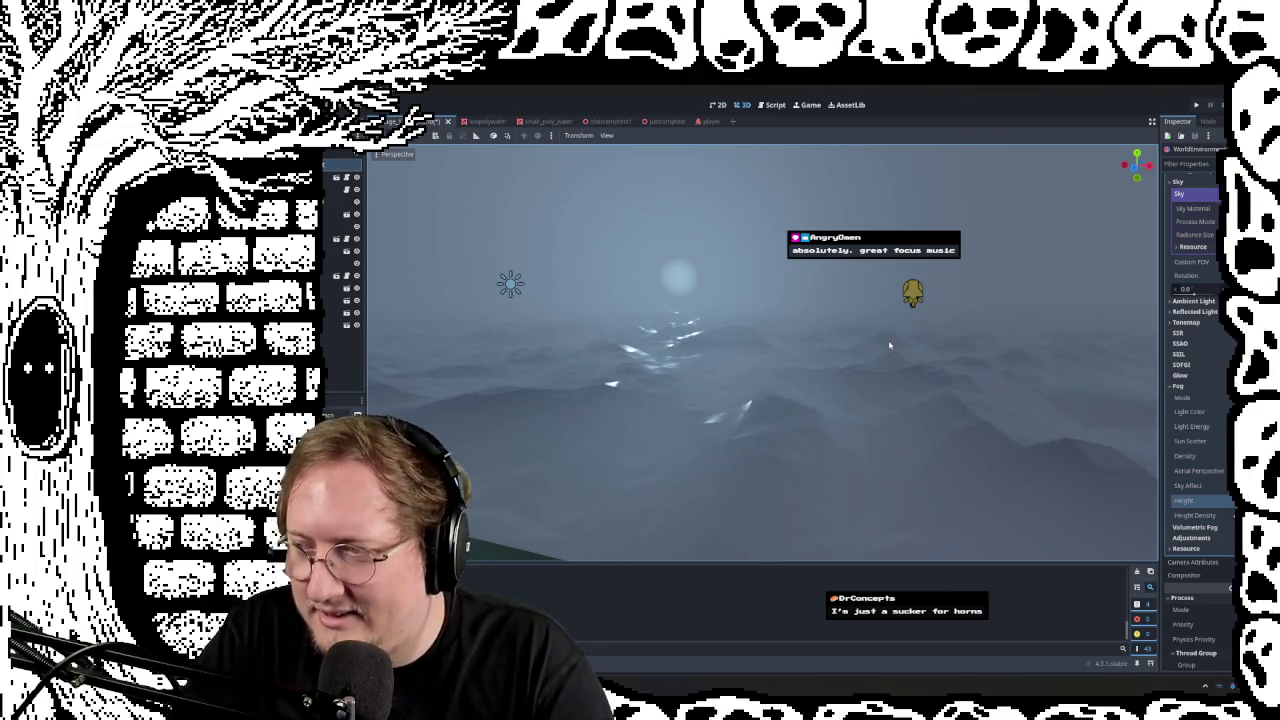
pyautogui.moveTo(890, 345); pyautogui.dragTo(890, 345, button='right')
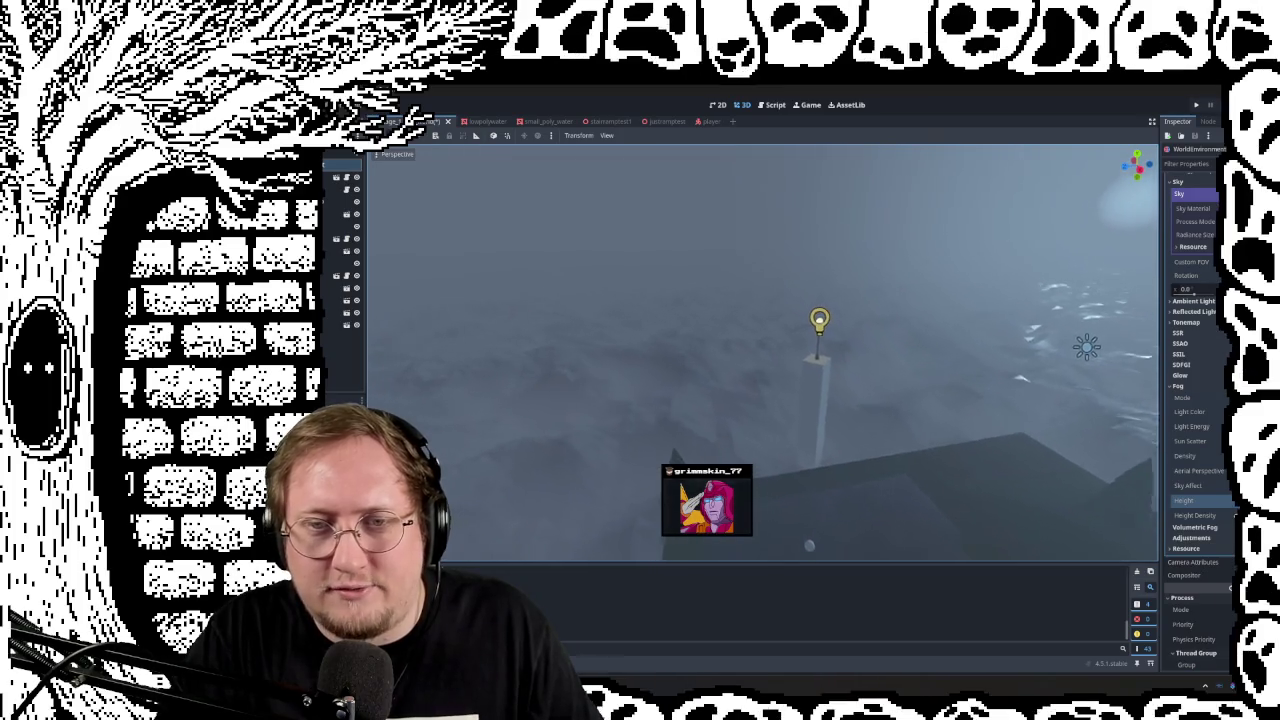
# Step: Toggle Fog off and back on, fly past the trees, then run the game with F5
pyautogui.moveTo(902, 451); pyautogui.dragTo(902, 451, button='right')
pyautogui.click(1194, 401)
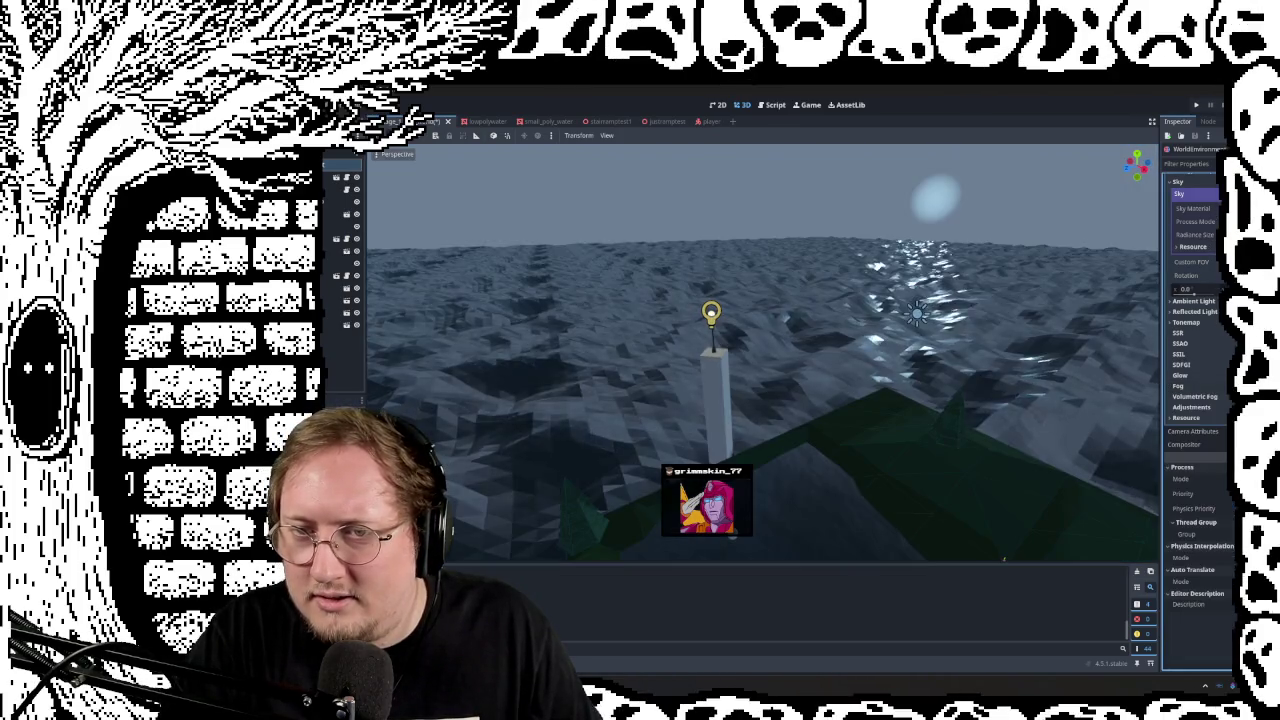
pyautogui.click(1194, 401)
pyautogui.moveTo(900, 420); pyautogui.dragTo(900, 420, button='right')
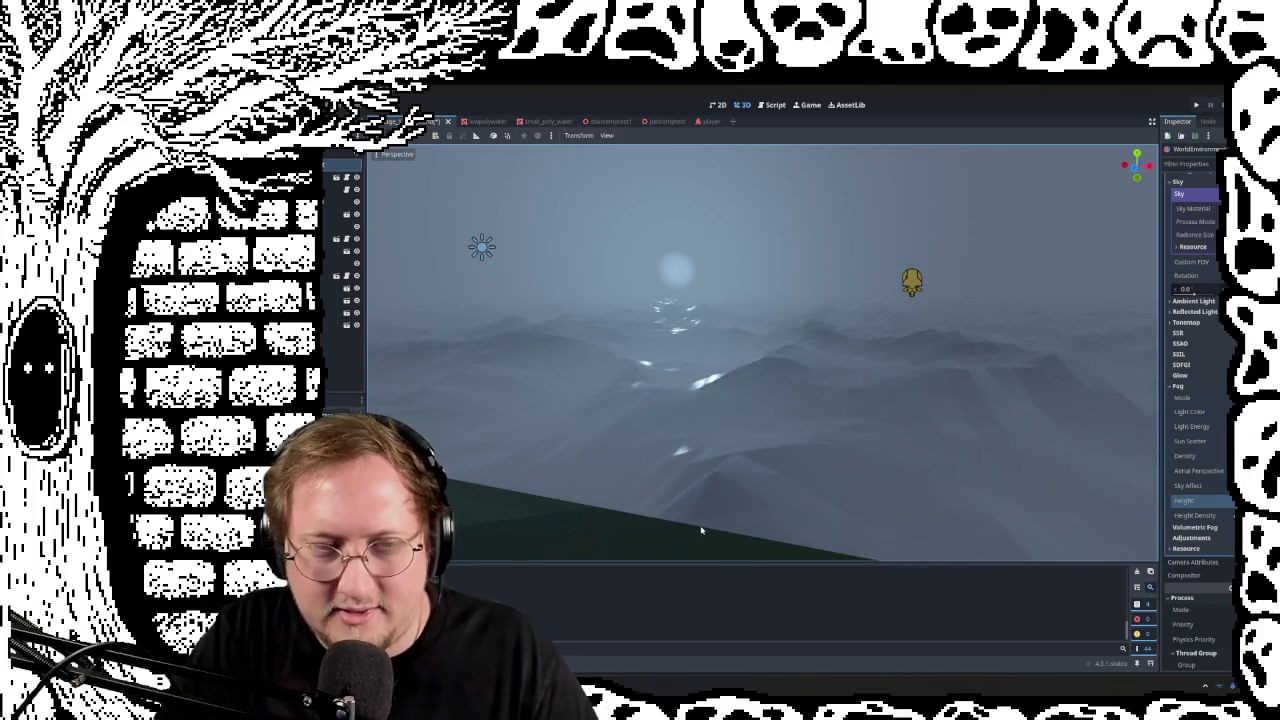
pyautogui.moveTo(646, 467); pyautogui.dragTo(646, 467, button='right')
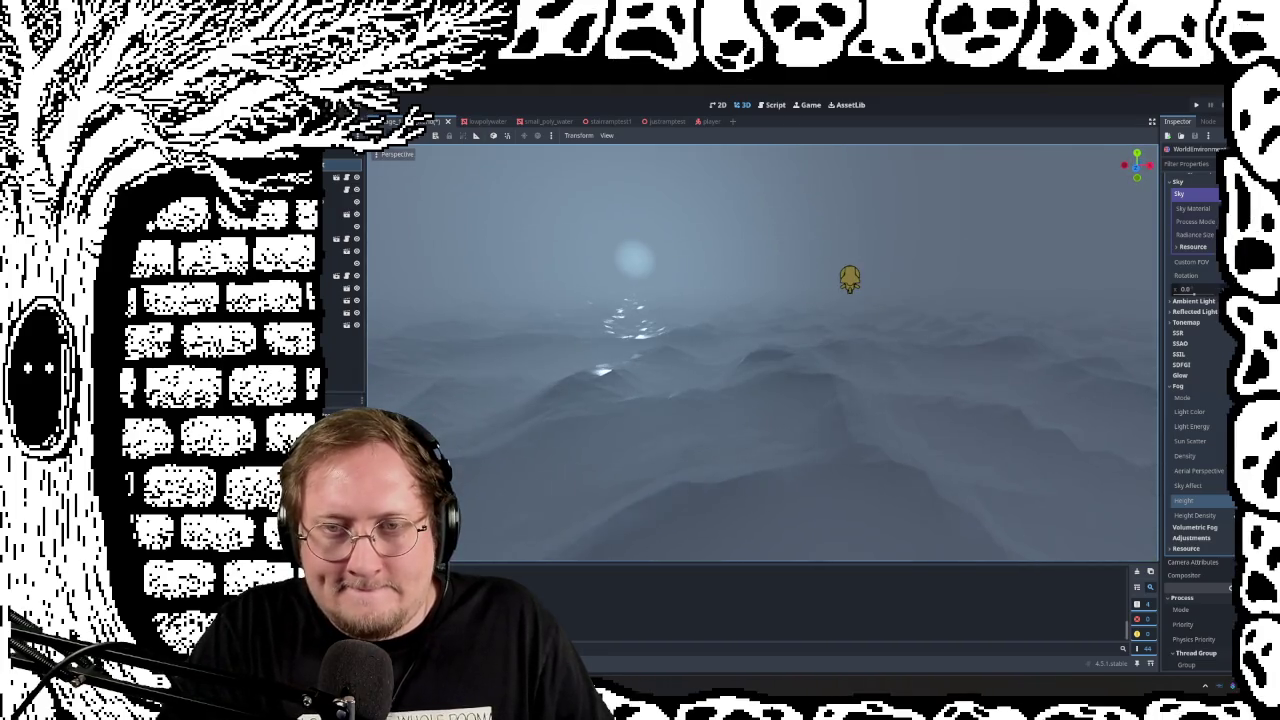
pyautogui.press('F5')
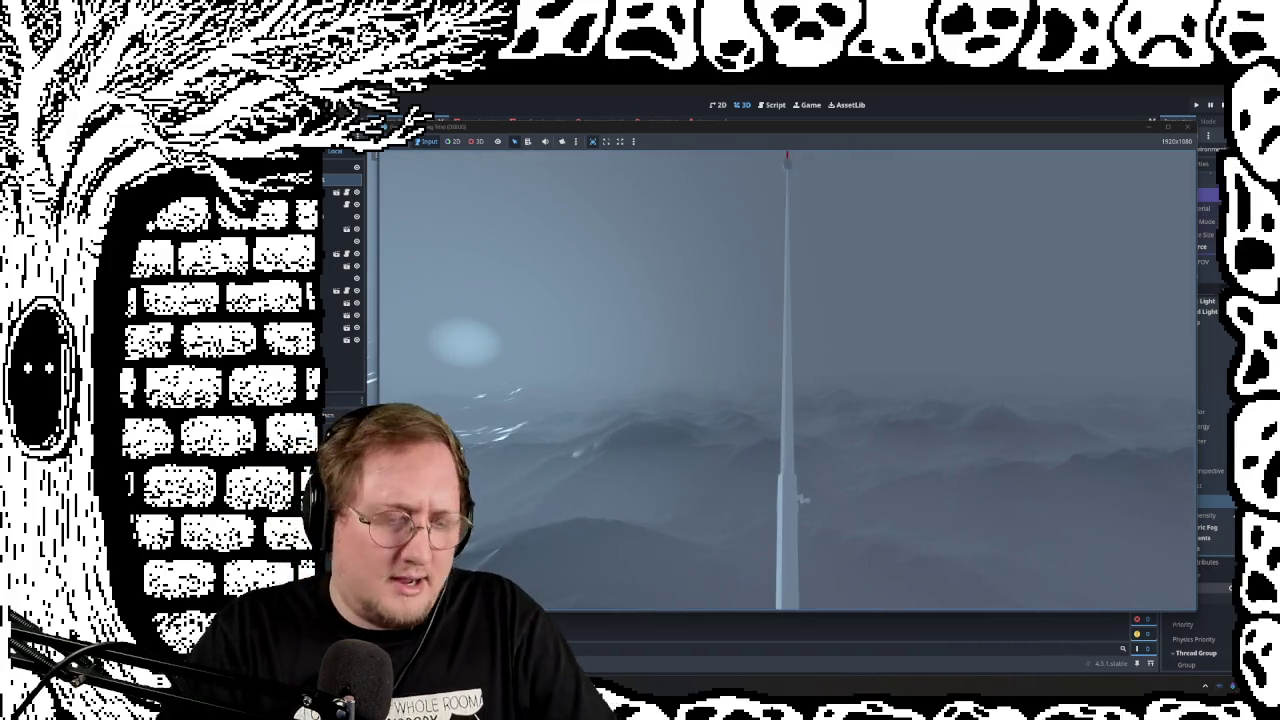
# Step: Stop the game with F8, look toward the sun, and tick Volumetric Fog Enabled
pyautogui.press('F8')
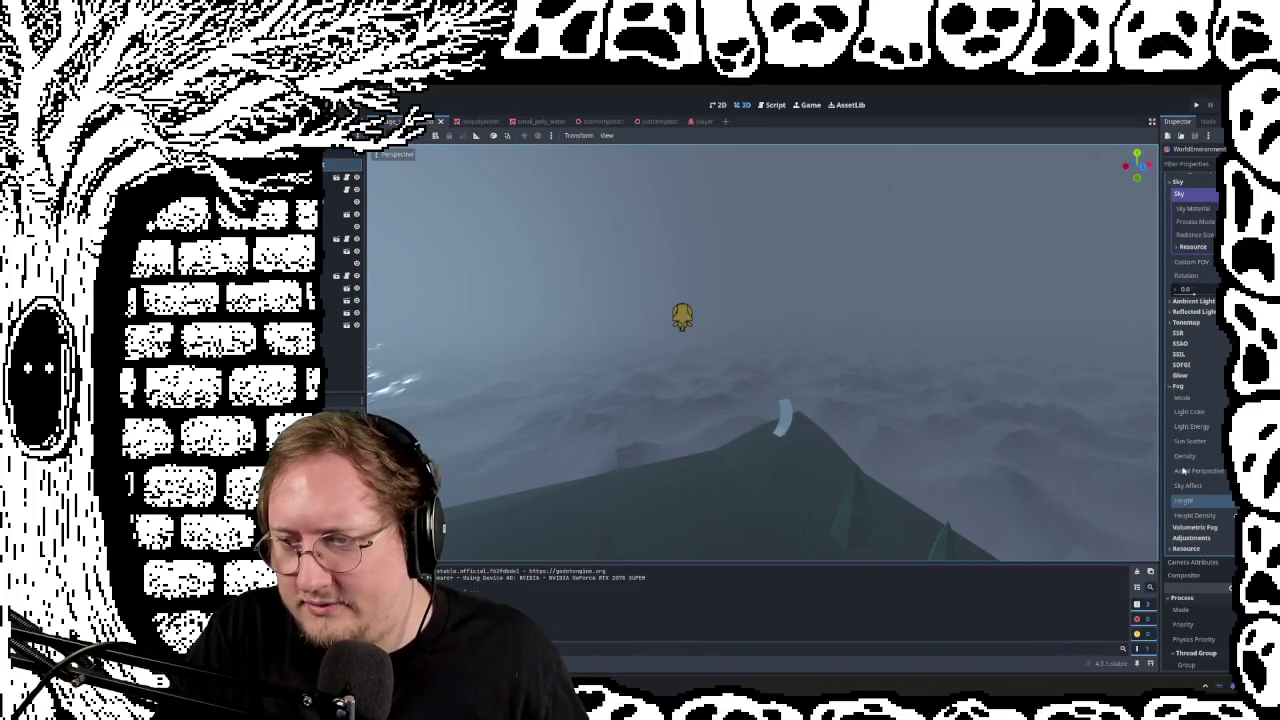
pyautogui.moveTo(933, 462); pyautogui.dragTo(880, 430, button='right')
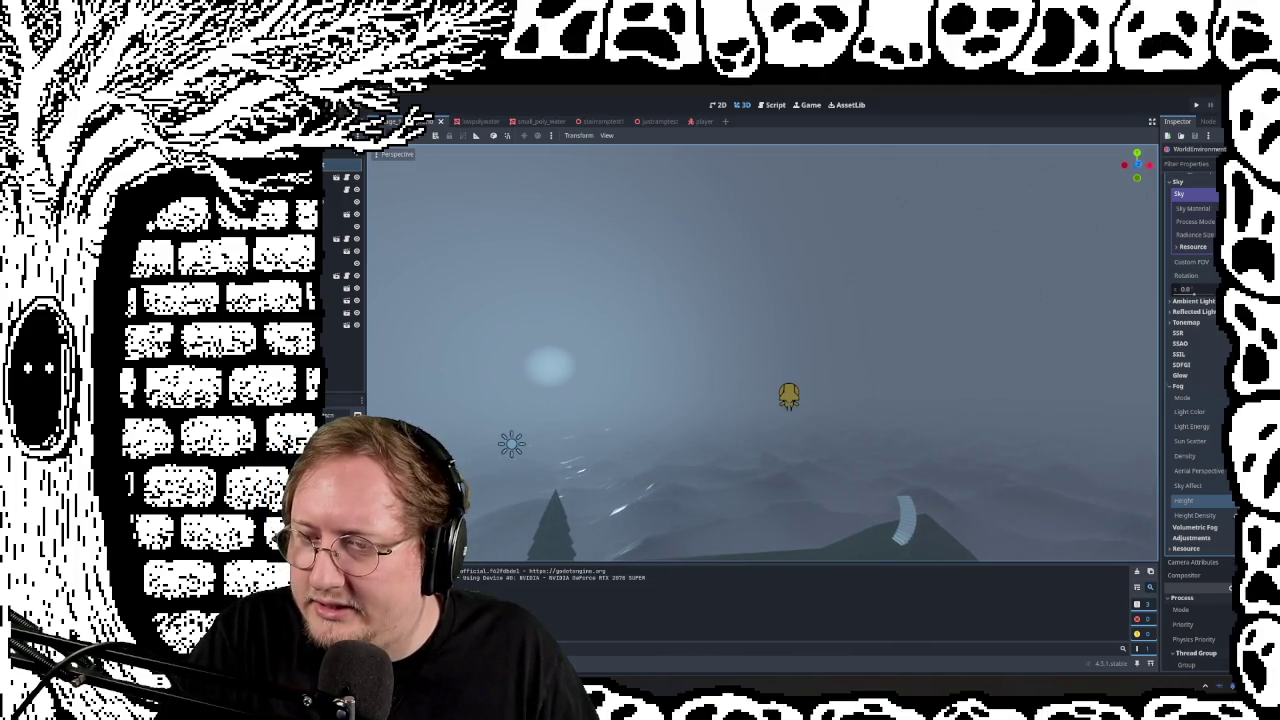
pyautogui.click(1194, 527)
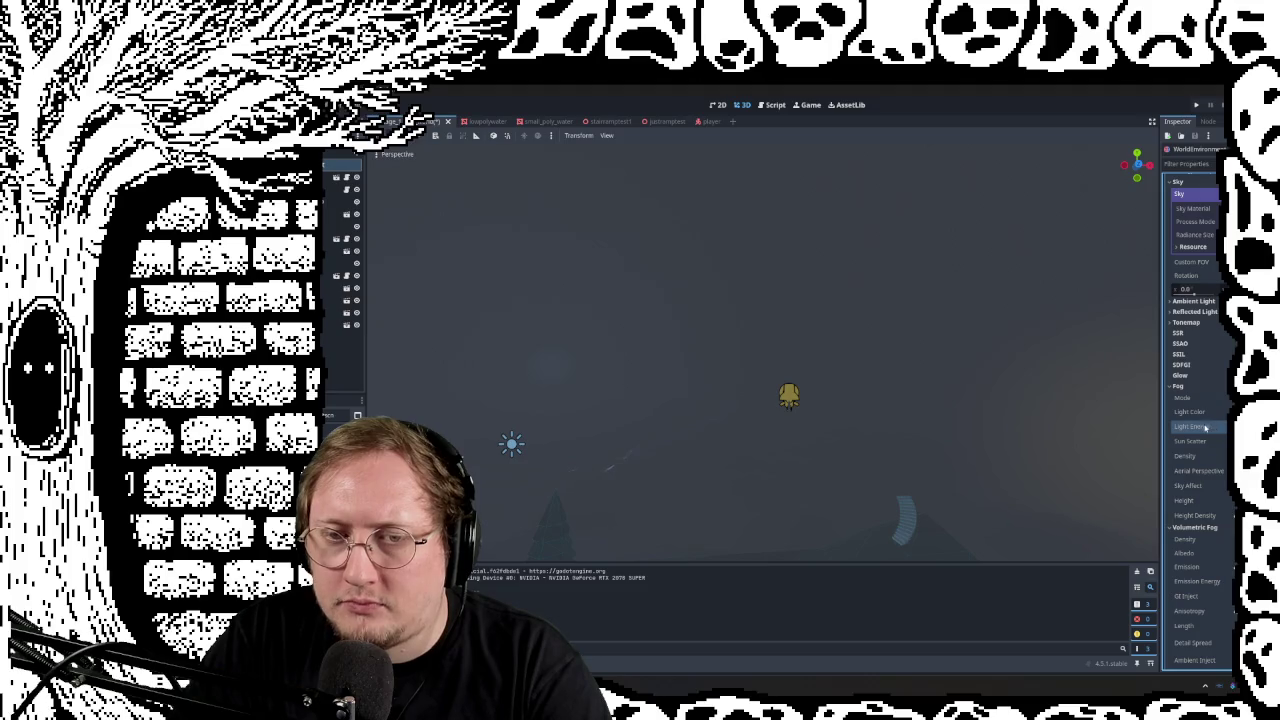
# Step: Lower the Fog Light Energy and set Aerial Perspective for a thick, dim haze
pyautogui.moveTo(1218, 424); pyautogui.dragTo(1218, 424)
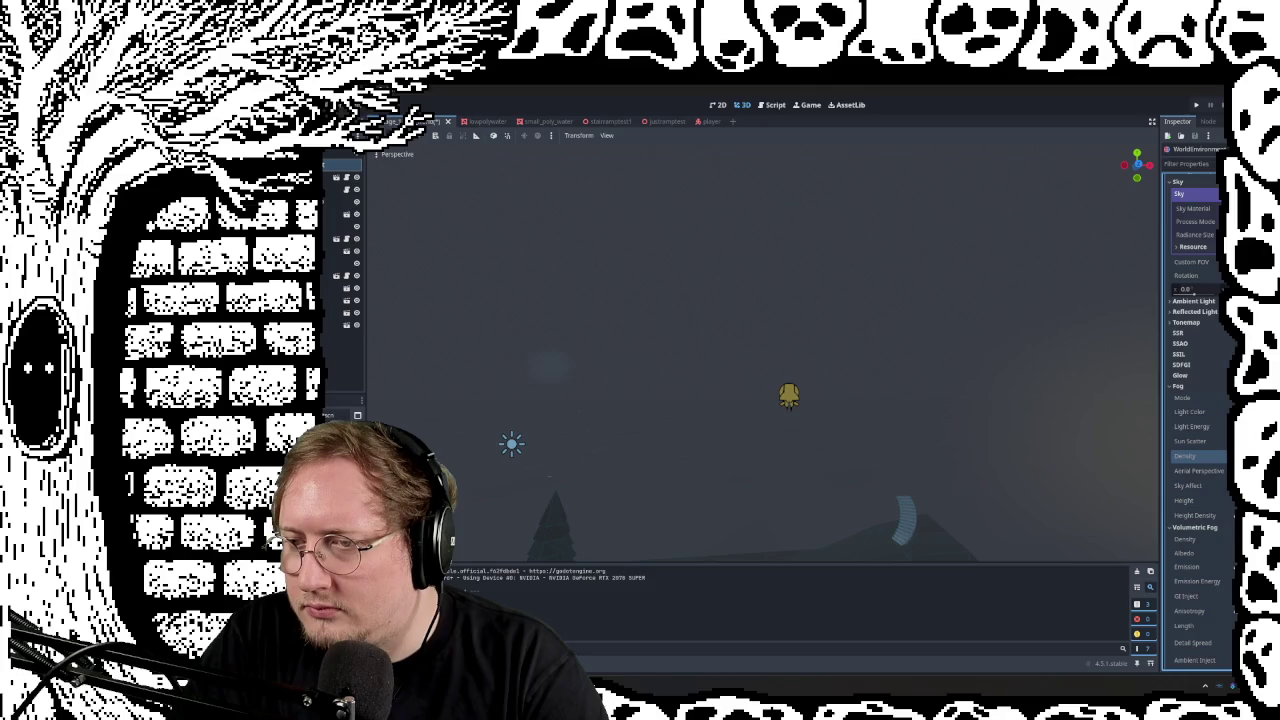
pyautogui.moveTo(760, 350)
pyautogui.mouseDown(button='right')
pyautogui.moveTo(700, 330)
pyautogui.moveTo(716, 340)
pyautogui.mouseUp(button='right')
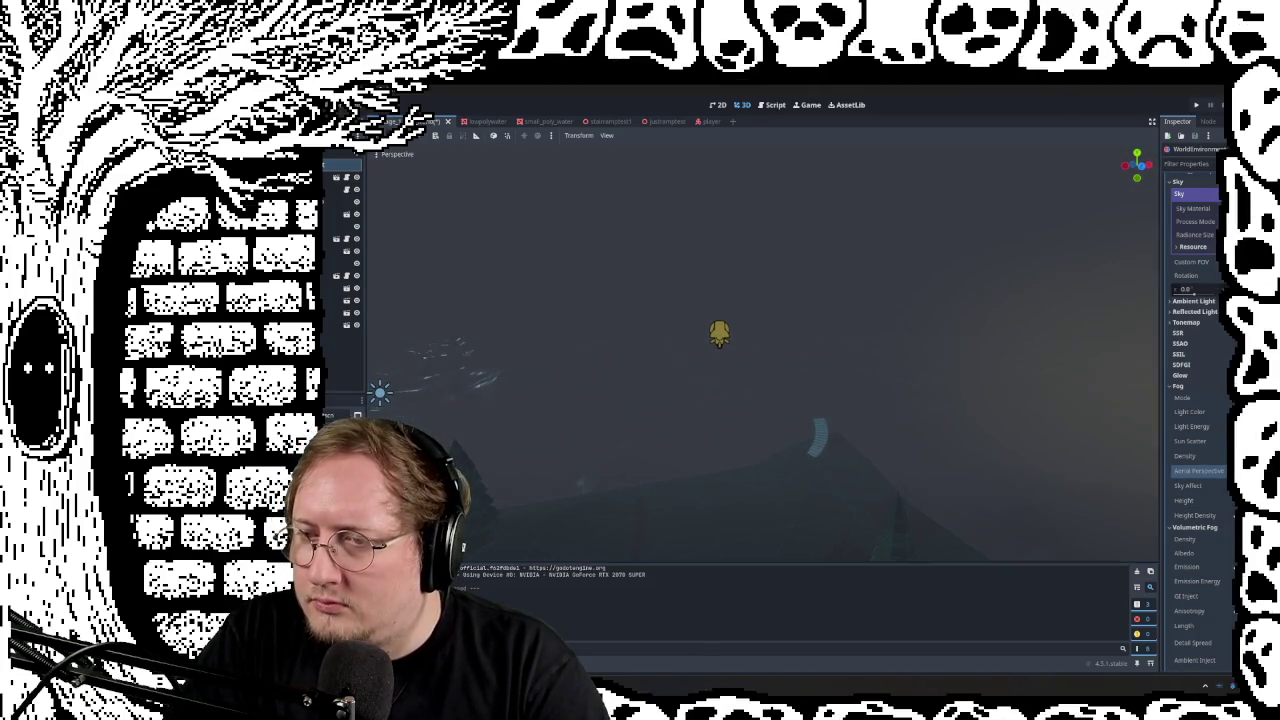
pyautogui.click(1215, 470)
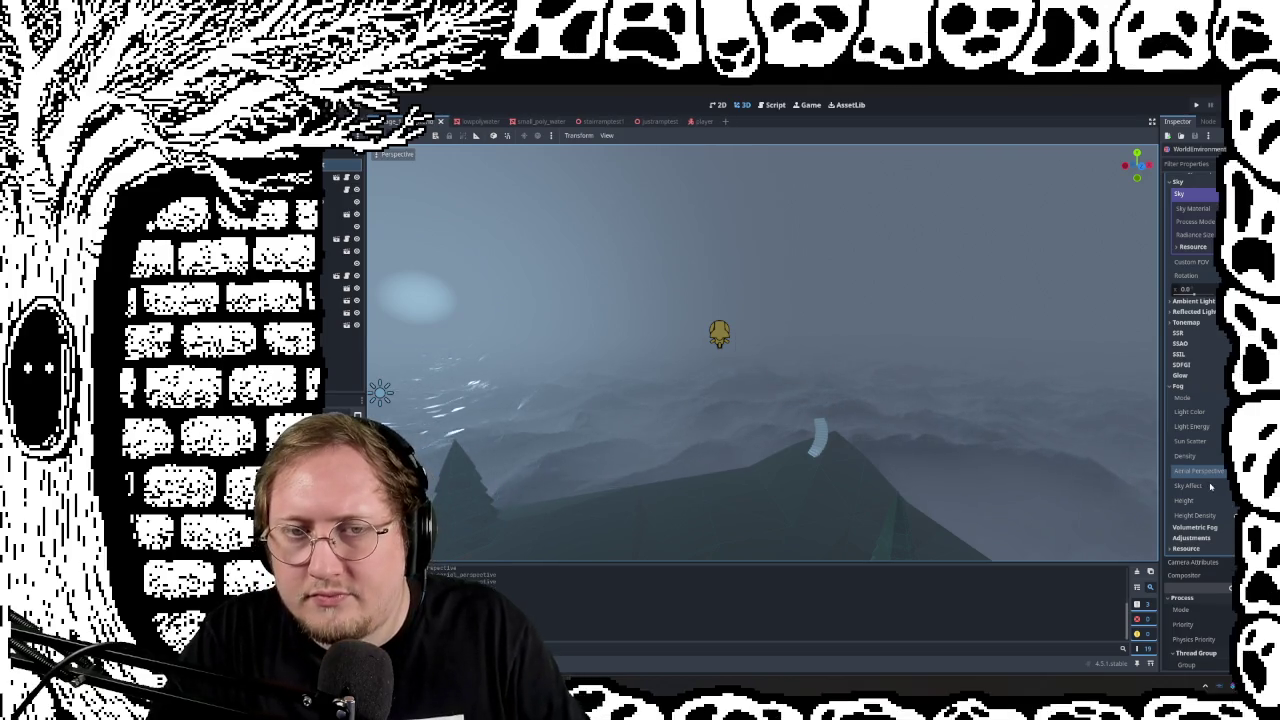
pyautogui.scroll(-5, 1210, 490)
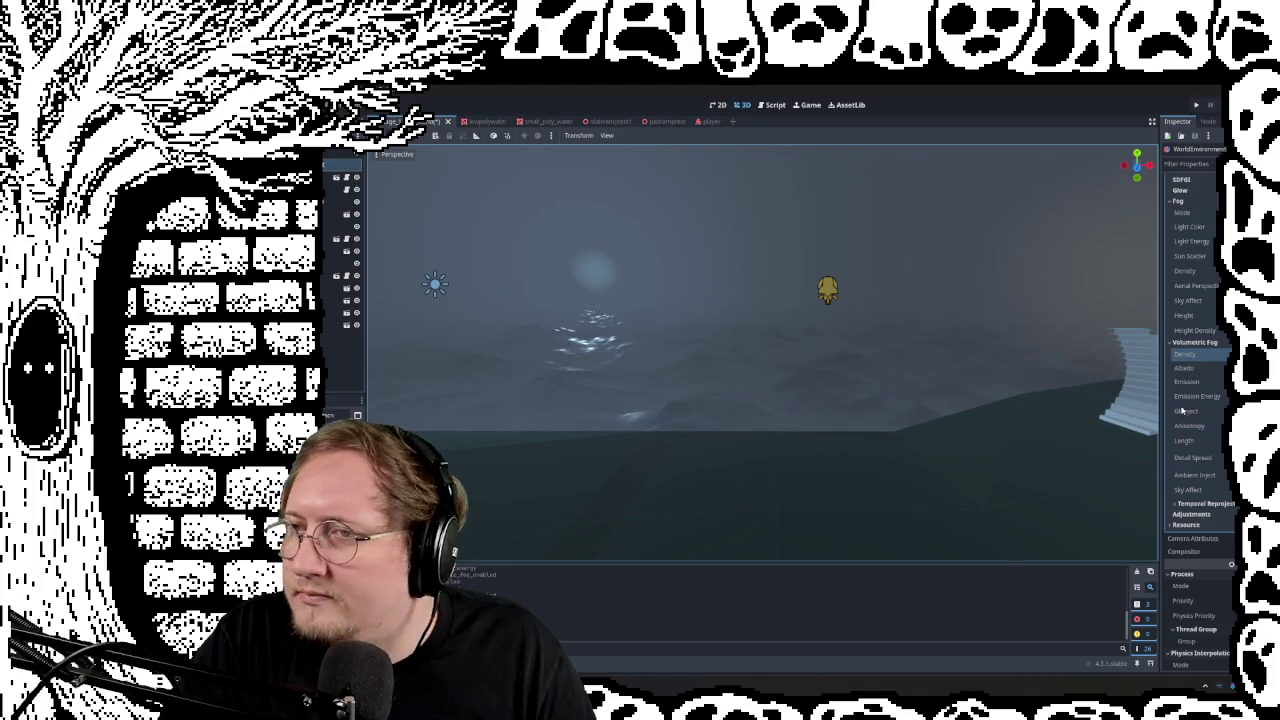
# Step: Run the project with F5 to see the tower rising through the foggy sea
pyautogui.press('F5')
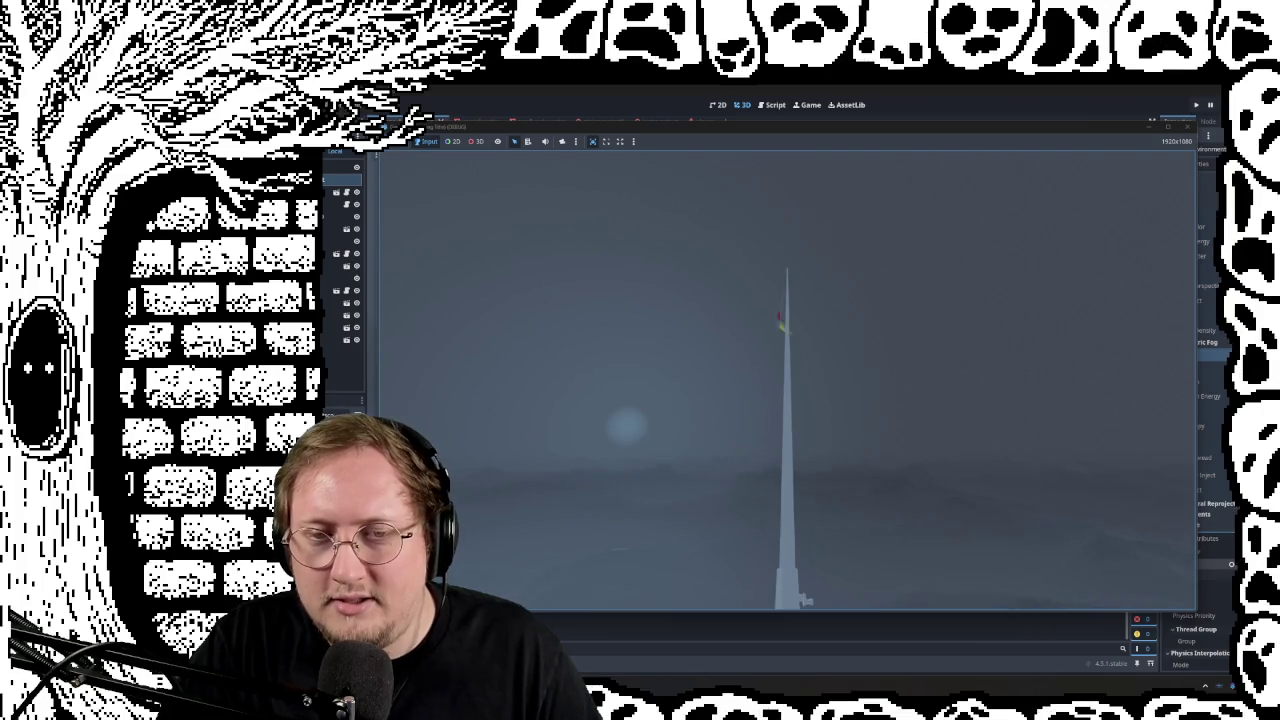
# Step: Stop the game, fly toward the player capsule, and open player.gd
pyautogui.press('F8')
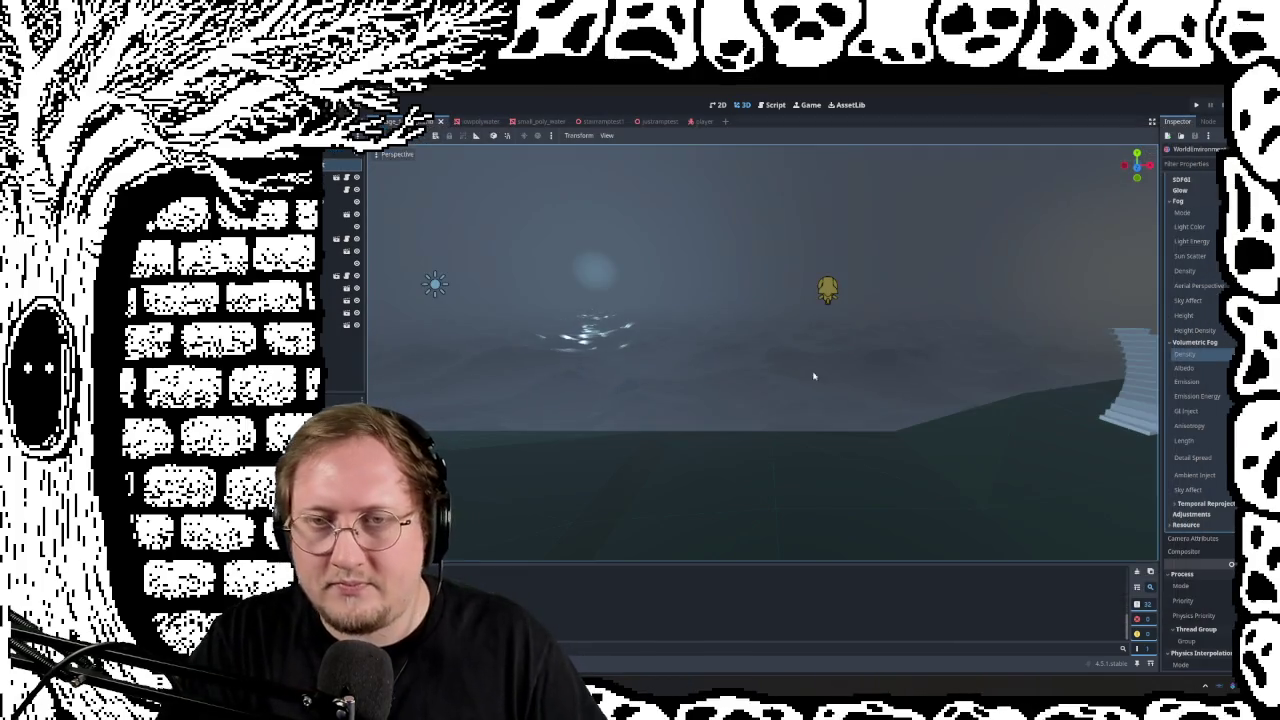
pyautogui.moveTo(786, 407); pyautogui.dragTo(786, 407, button='right')
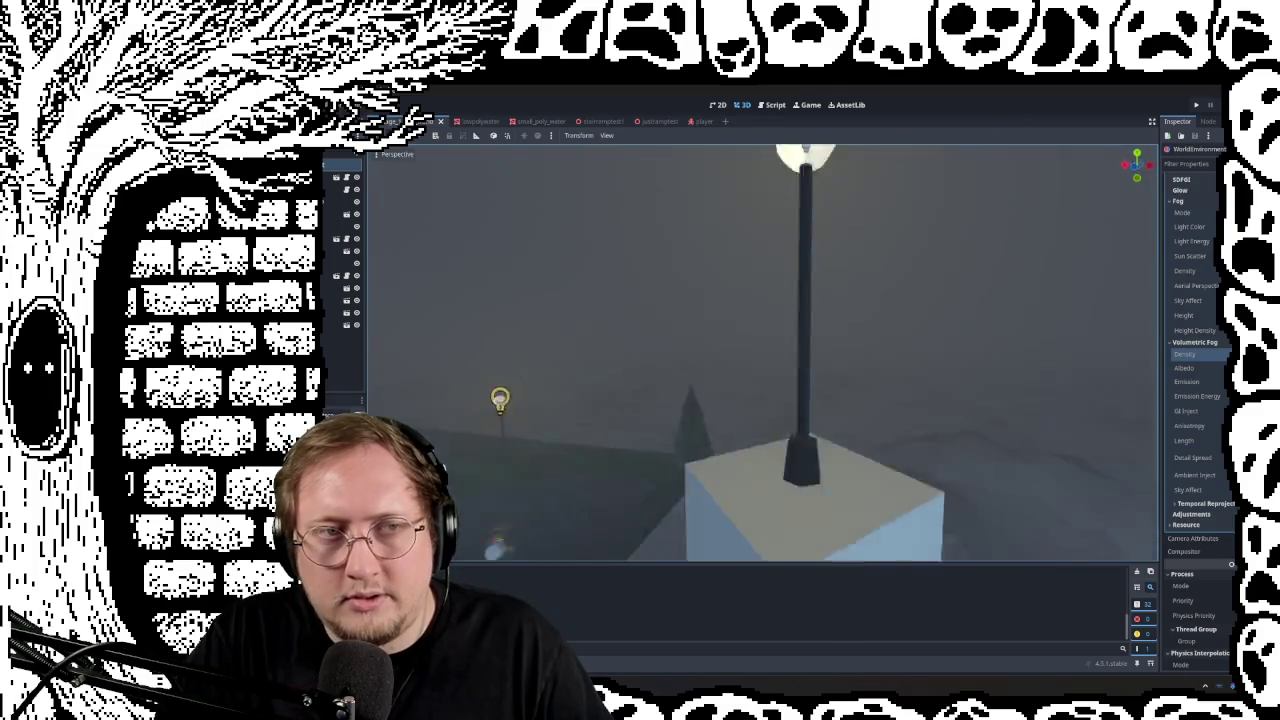
pyautogui.moveTo(792, 407); pyautogui.dragTo(792, 407, button='right')
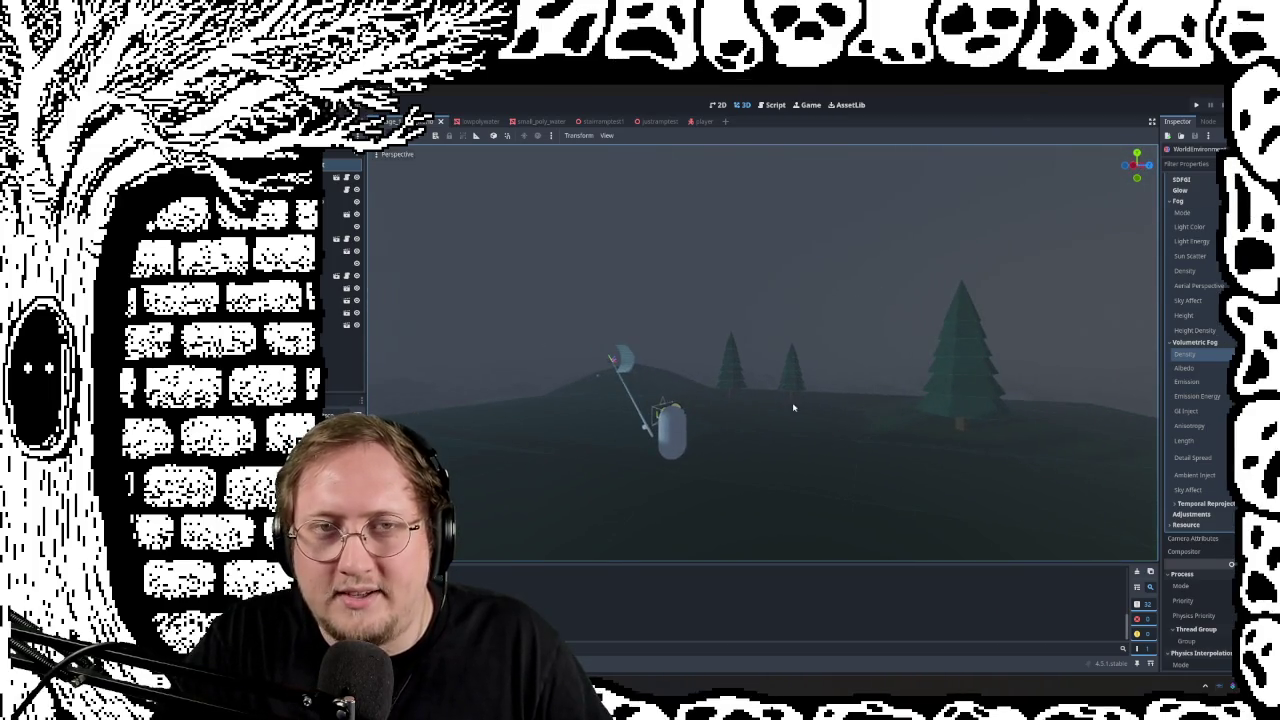
pyautogui.click(770, 104)
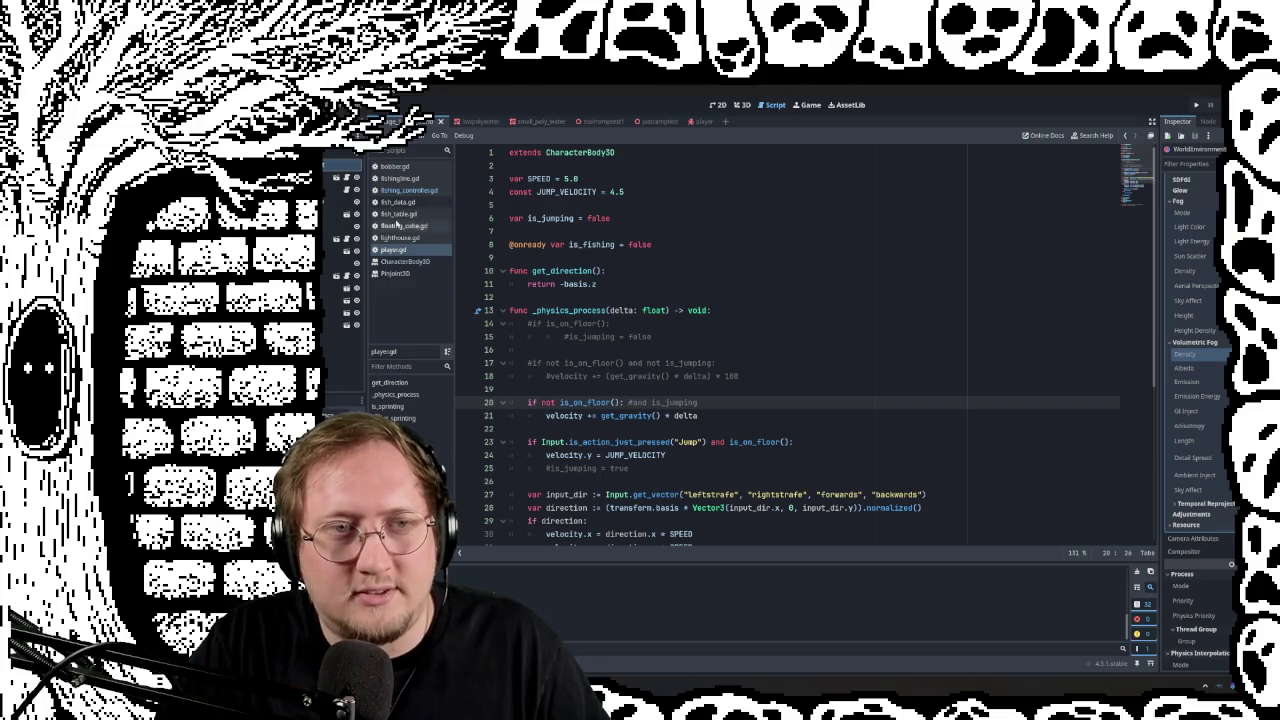
# Step: Read through fishing_controller.gd from top to bottom
pyautogui.click(375, 192)
pyautogui.scroll(5, 808, 355)
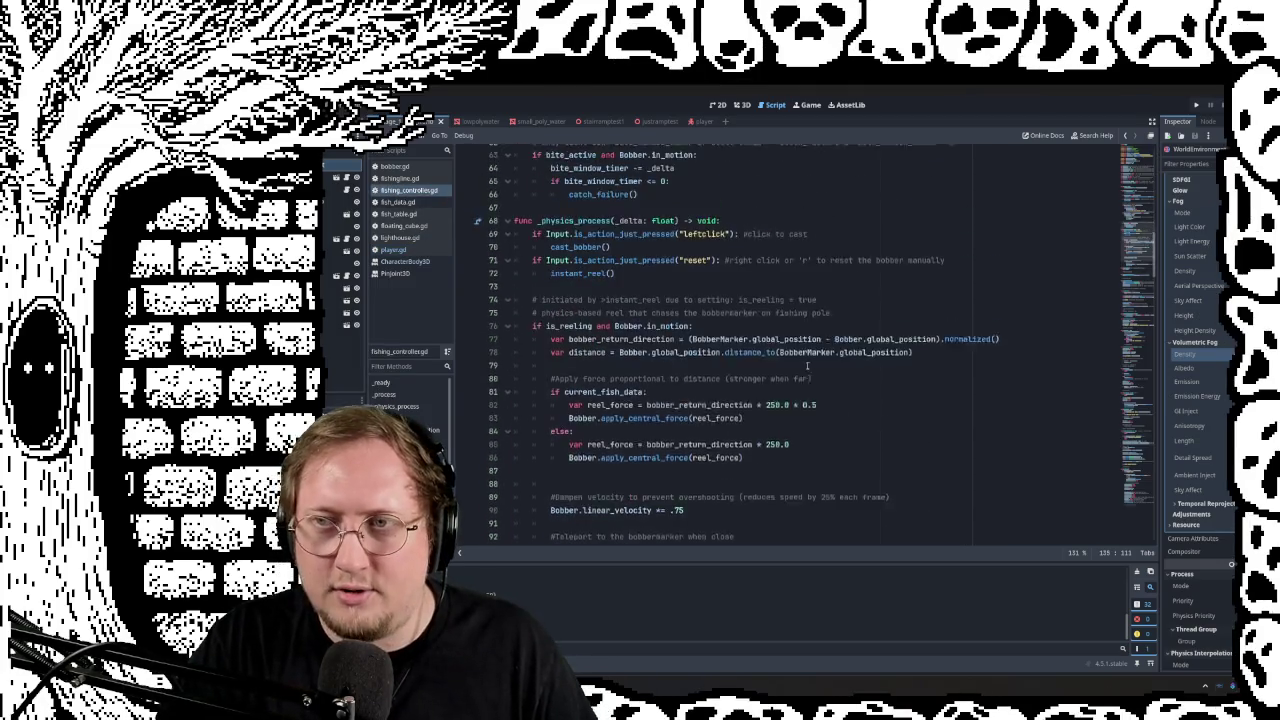
pyautogui.scroll(5, 808, 355)
pyautogui.scroll(5, 808, 355)
pyautogui.scroll(5, 808, 355)
pyautogui.scroll(-15, 613, 336)
pyautogui.scroll(-5, 613, 336)
pyautogui.scroll(-4, 613, 336)
pyautogui.scroll(-2, 626, 313)
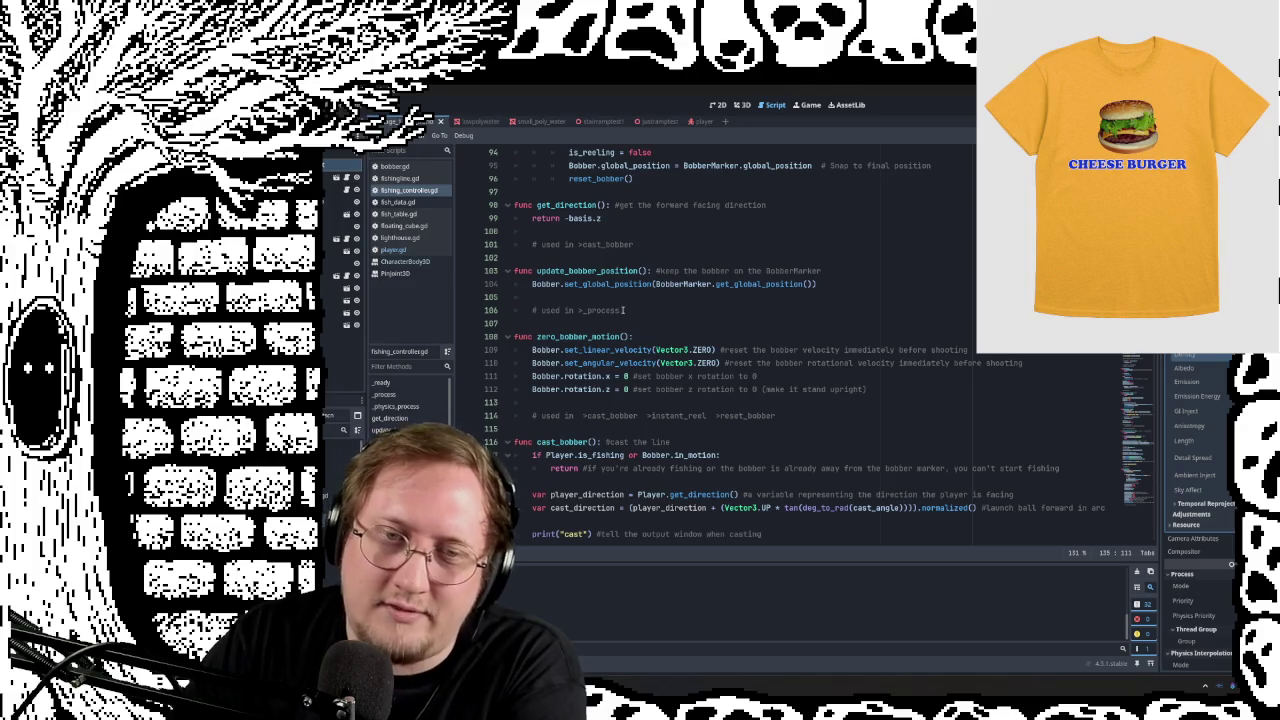
pyautogui.scroll(-2, 617, 350)
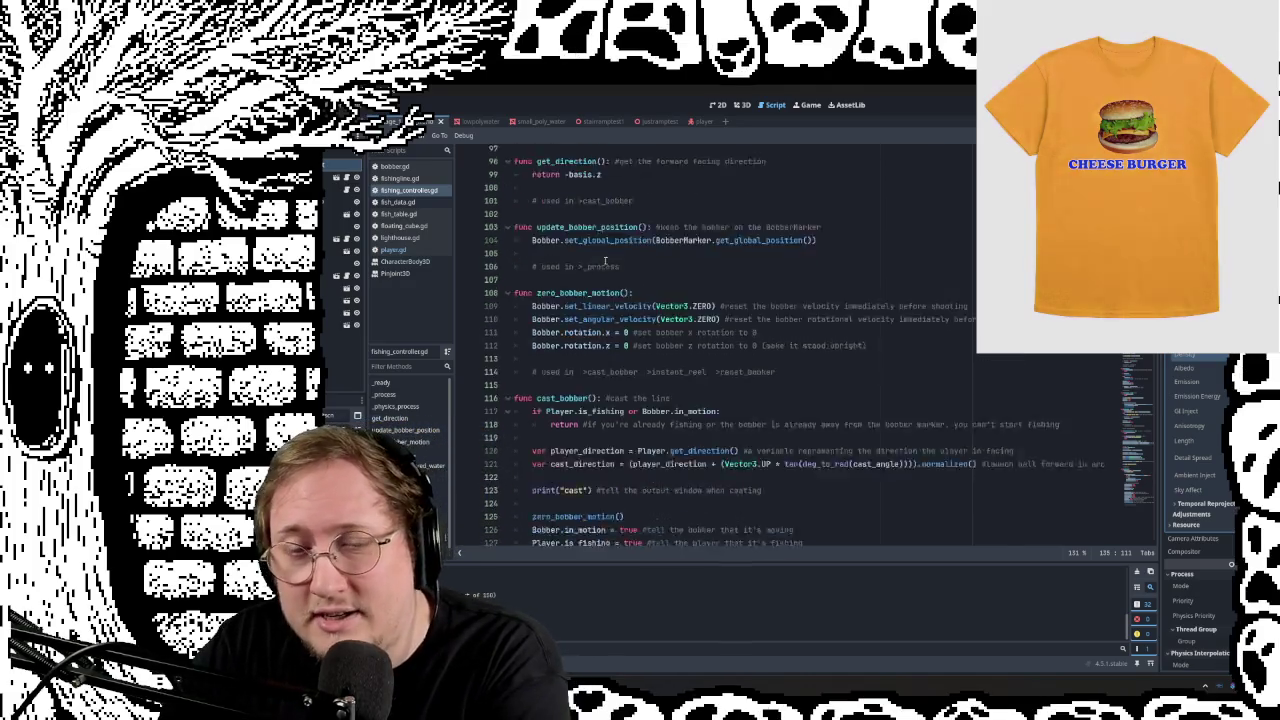
pyautogui.scroll(-3, 620, 262)
pyautogui.scroll(-5, 635, 277)
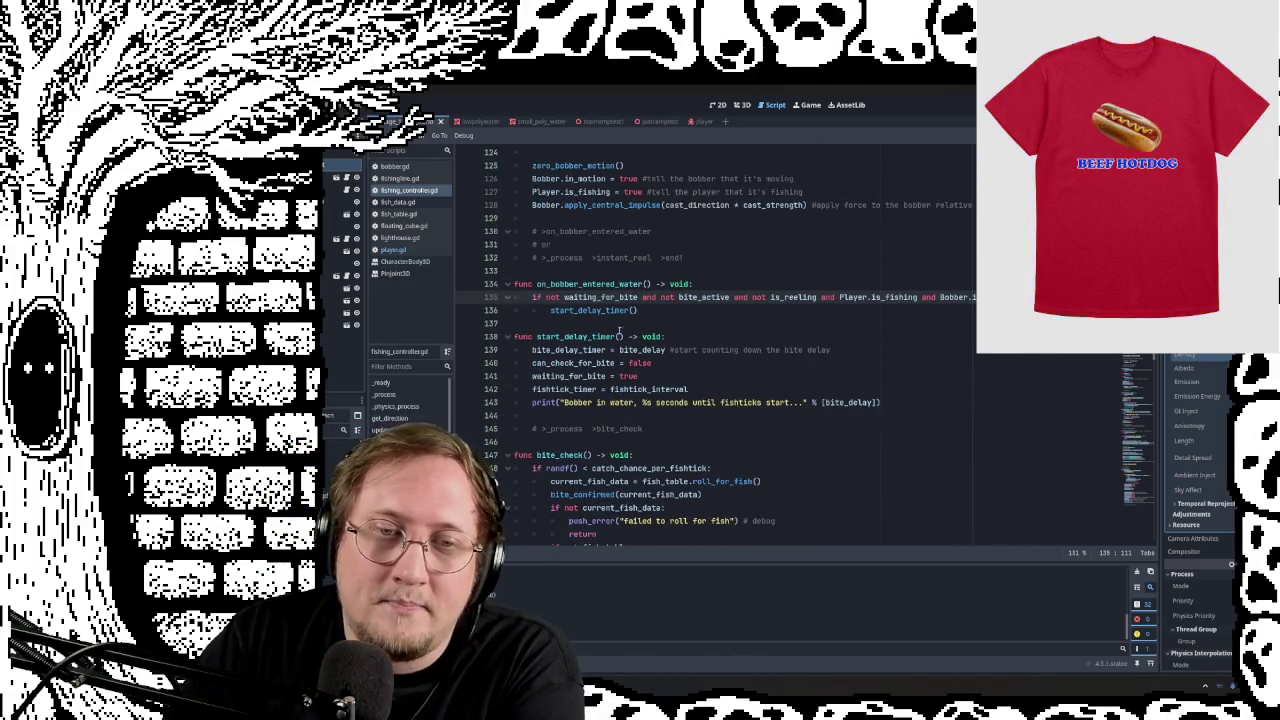
pyautogui.scroll(-2, 617, 322)
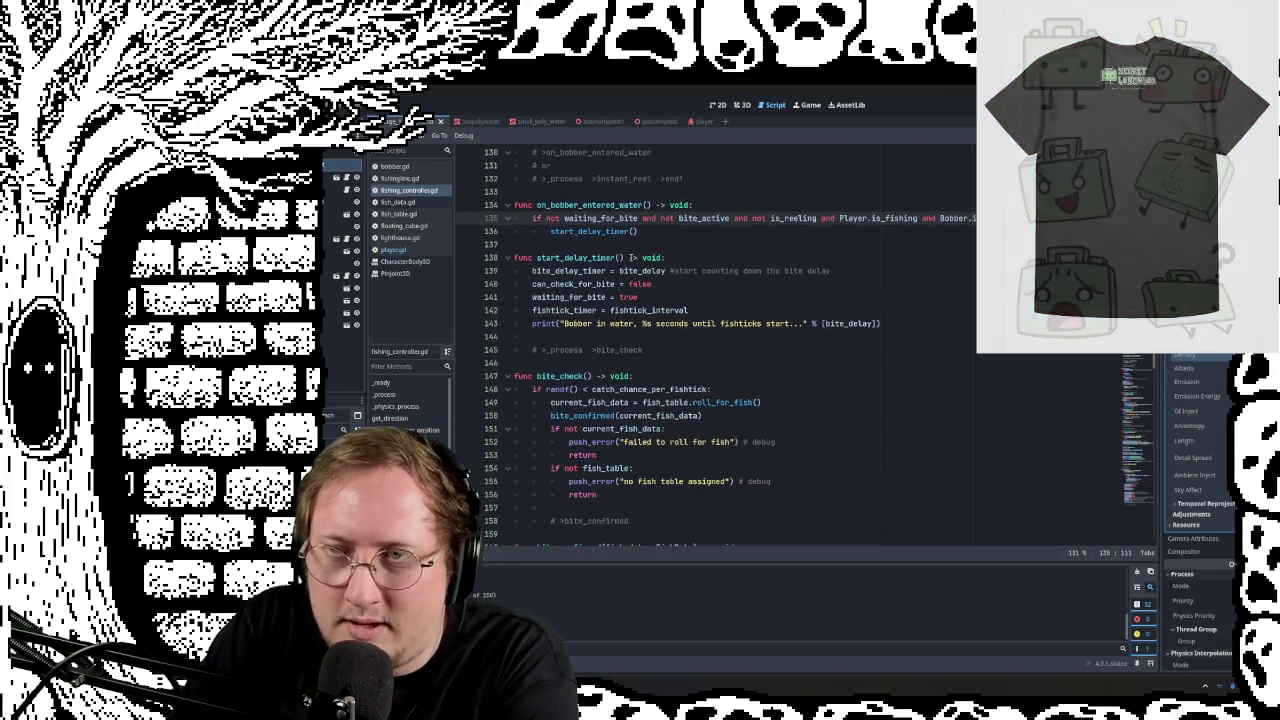
pyautogui.scroll(-3, 606, 317)
pyautogui.scroll(1, 606, 318)
pyautogui.scroll(1, 580, 314)
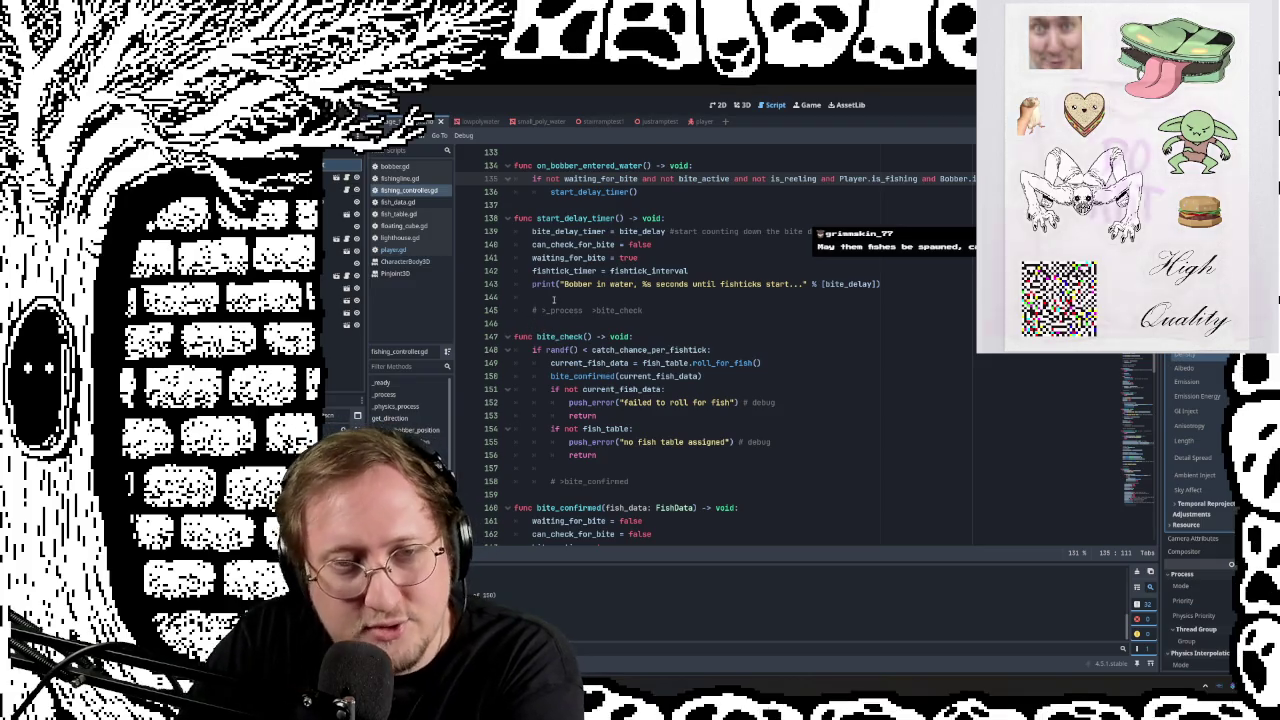
pyautogui.scroll(-2, 632, 298)
pyautogui.scroll(-2, 636, 311)
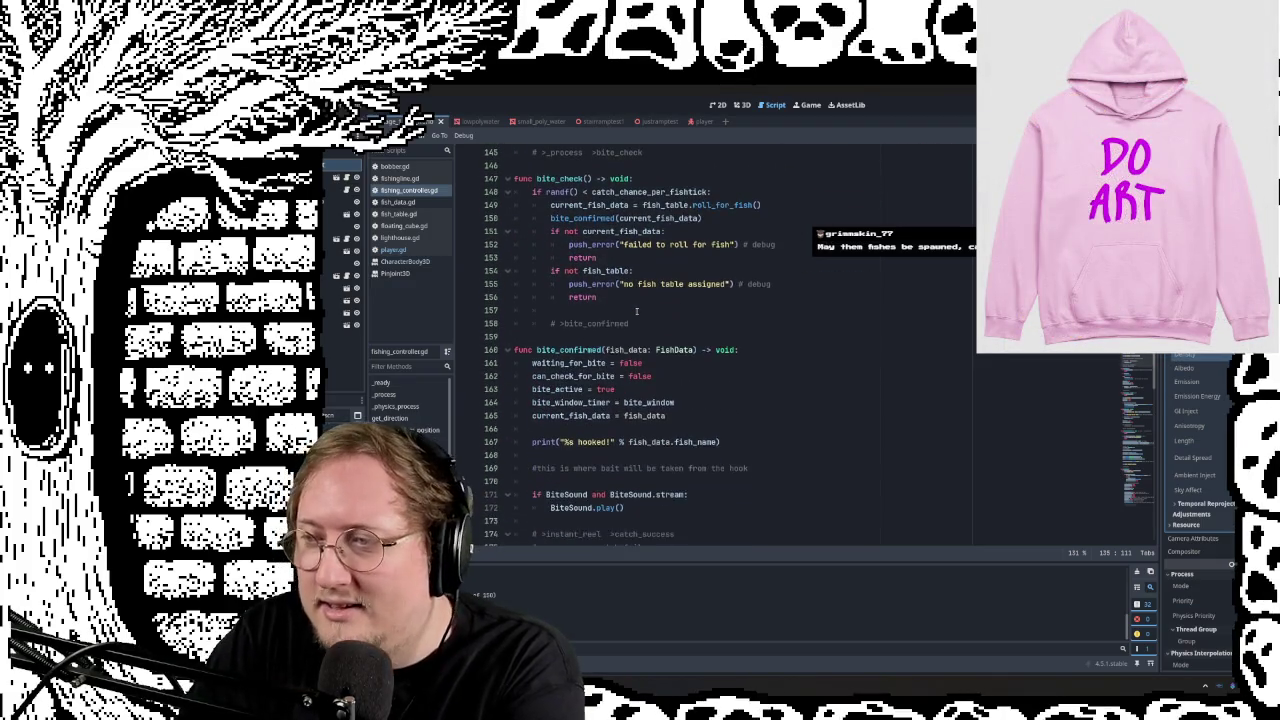
pyautogui.scroll(-2, 551, 337)
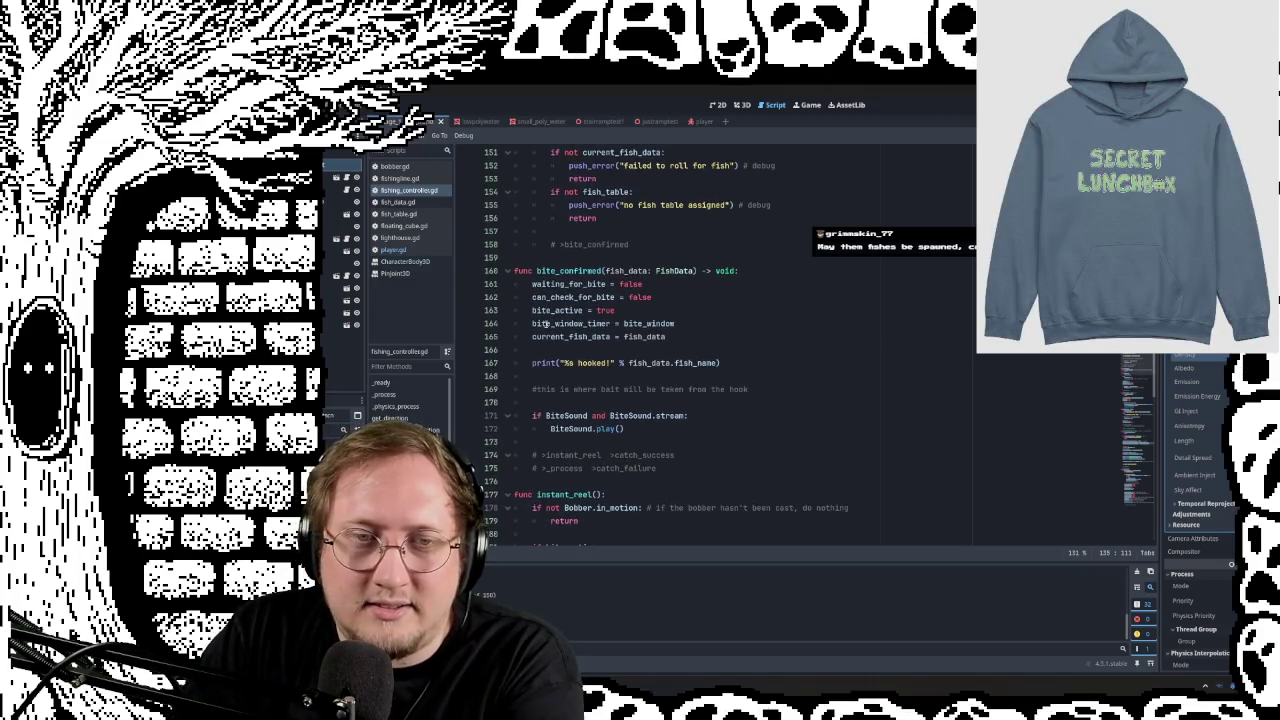
pyautogui.scroll(-3, 550, 277)
pyautogui.scroll(-1, 580, 272)
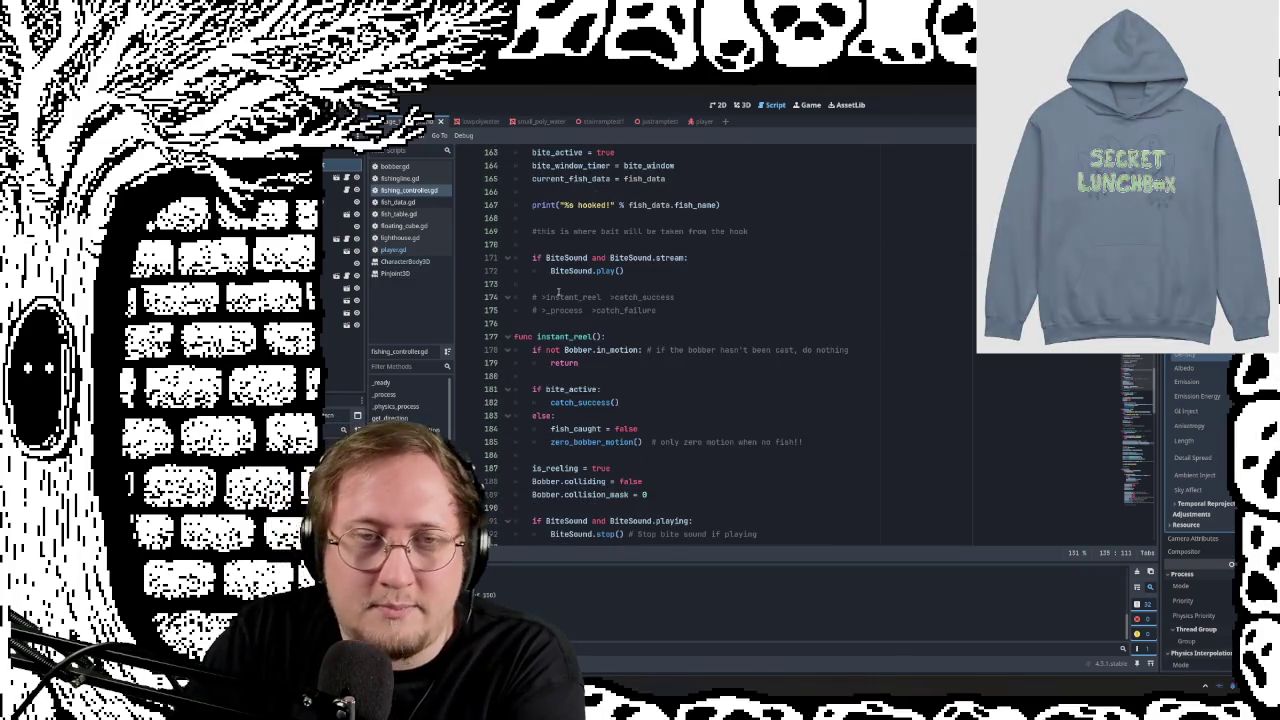
pyautogui.scroll(-3, 519, 238)
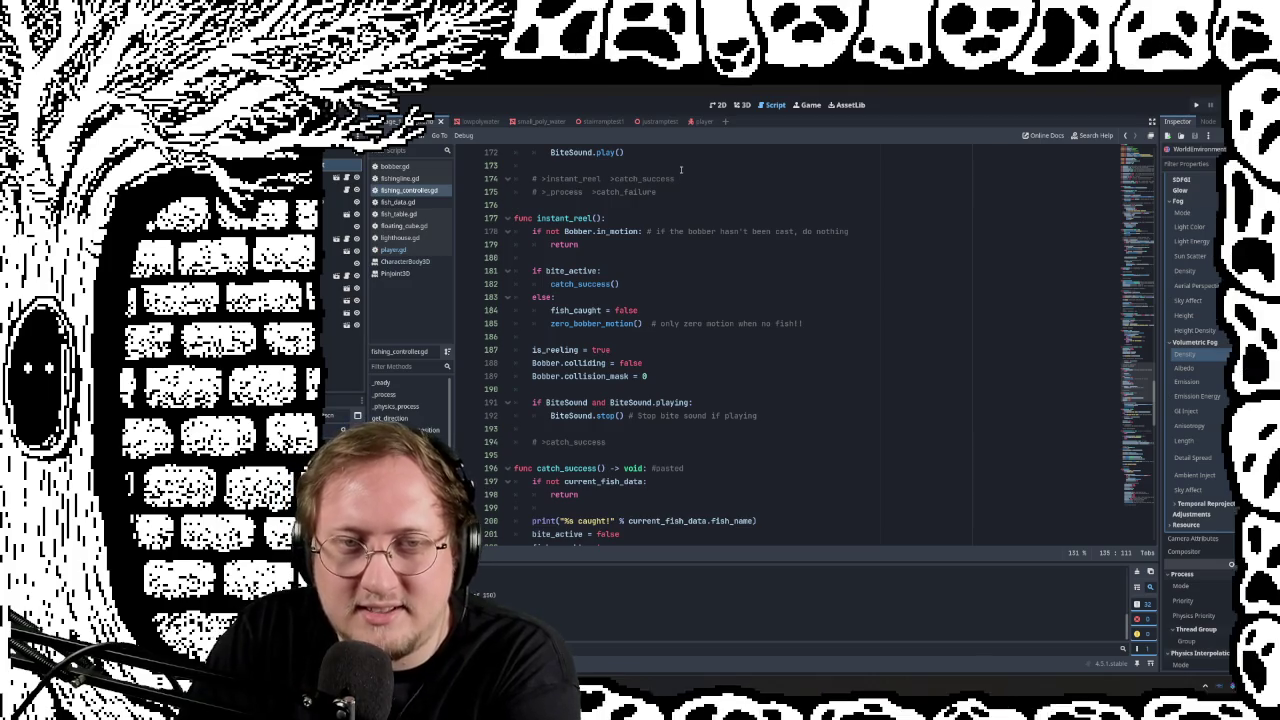
pyautogui.scroll(-1, 686, 172)
pyautogui.scroll(-2, 670, 200)
pyautogui.scroll(-2, 650, 240)
pyautogui.scroll(-1, 634, 276)
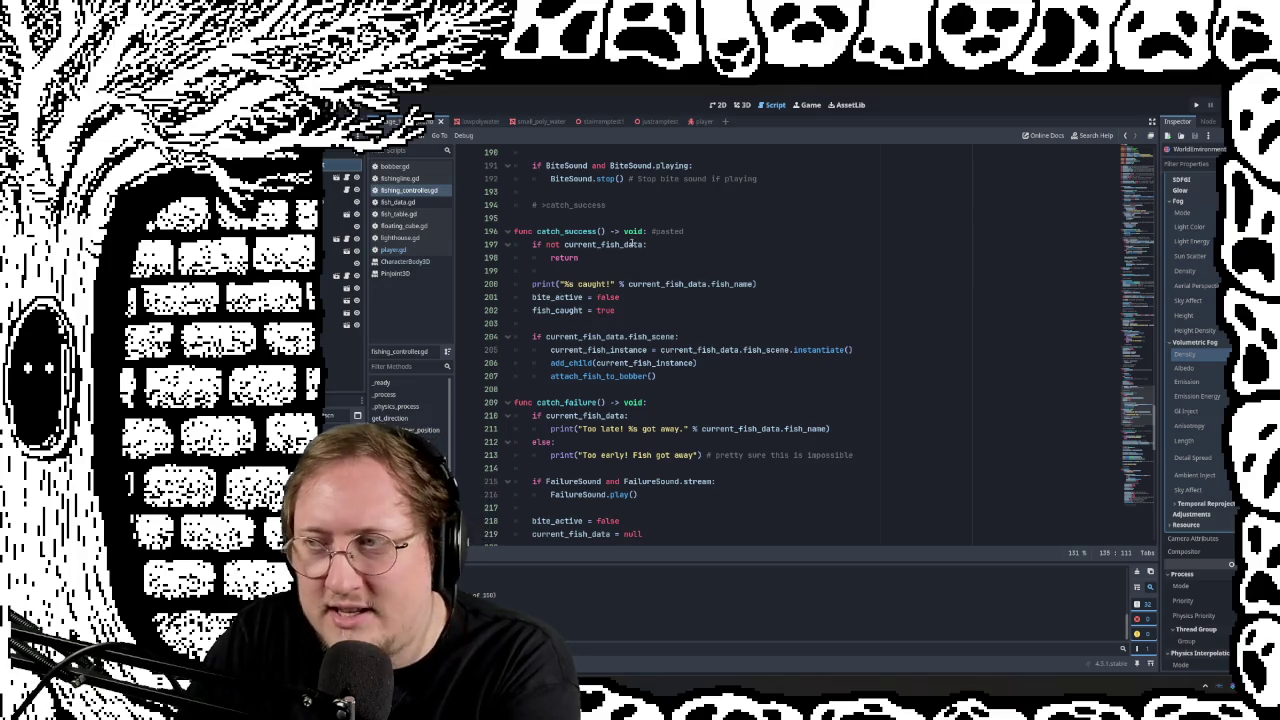
pyautogui.scroll(-2, 640, 335)
pyautogui.scroll(-1, 610, 330)
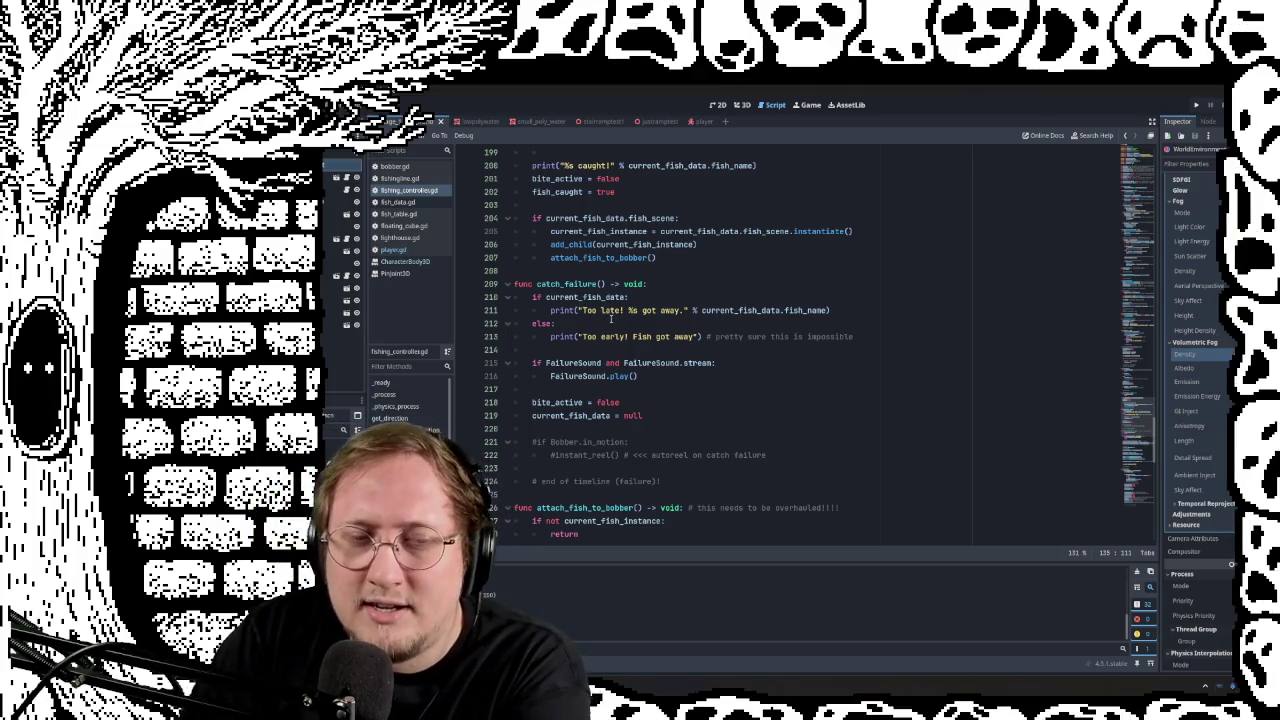
pyautogui.scroll(-2, 611, 318)
pyautogui.scroll(-7, 630, 310)
pyautogui.scroll(-3, 650, 300)
pyautogui.scroll(-5, 670, 291)
pyautogui.scroll(-3, 670, 291)
pyautogui.scroll(-2, 630, 300)
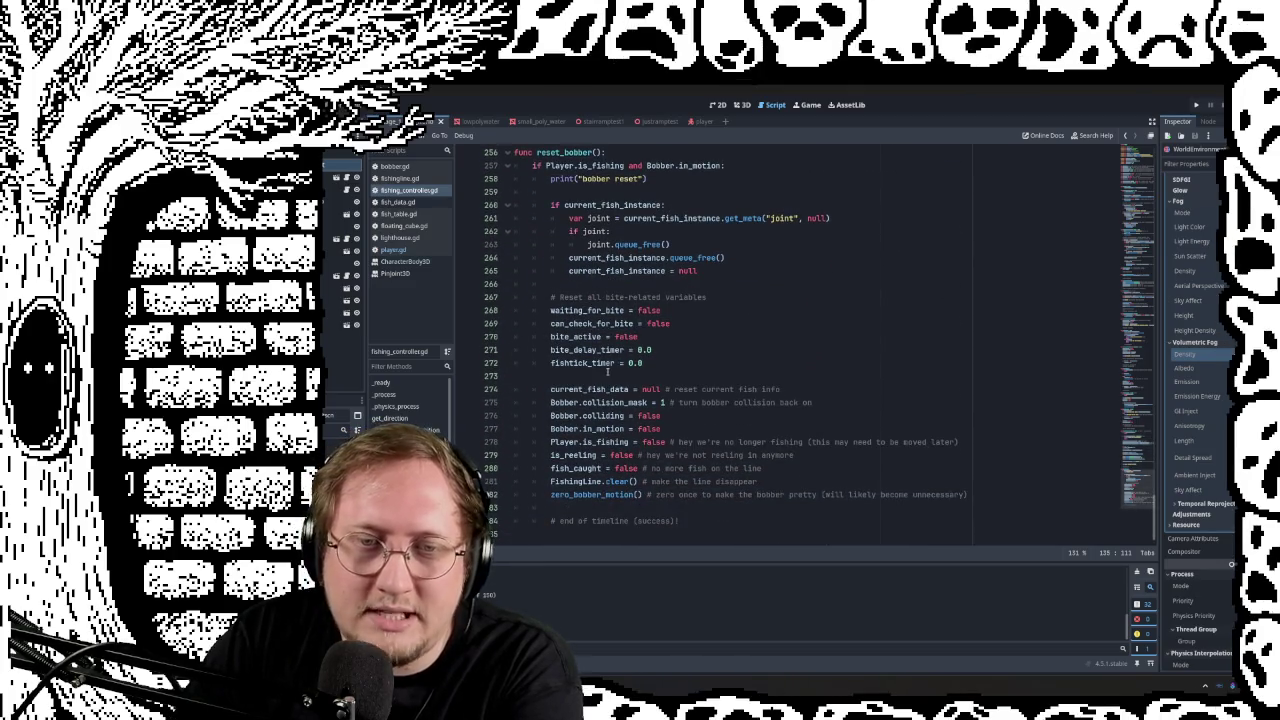
pyautogui.scroll(6, 607, 371)
pyautogui.scroll(6, 560, 340)
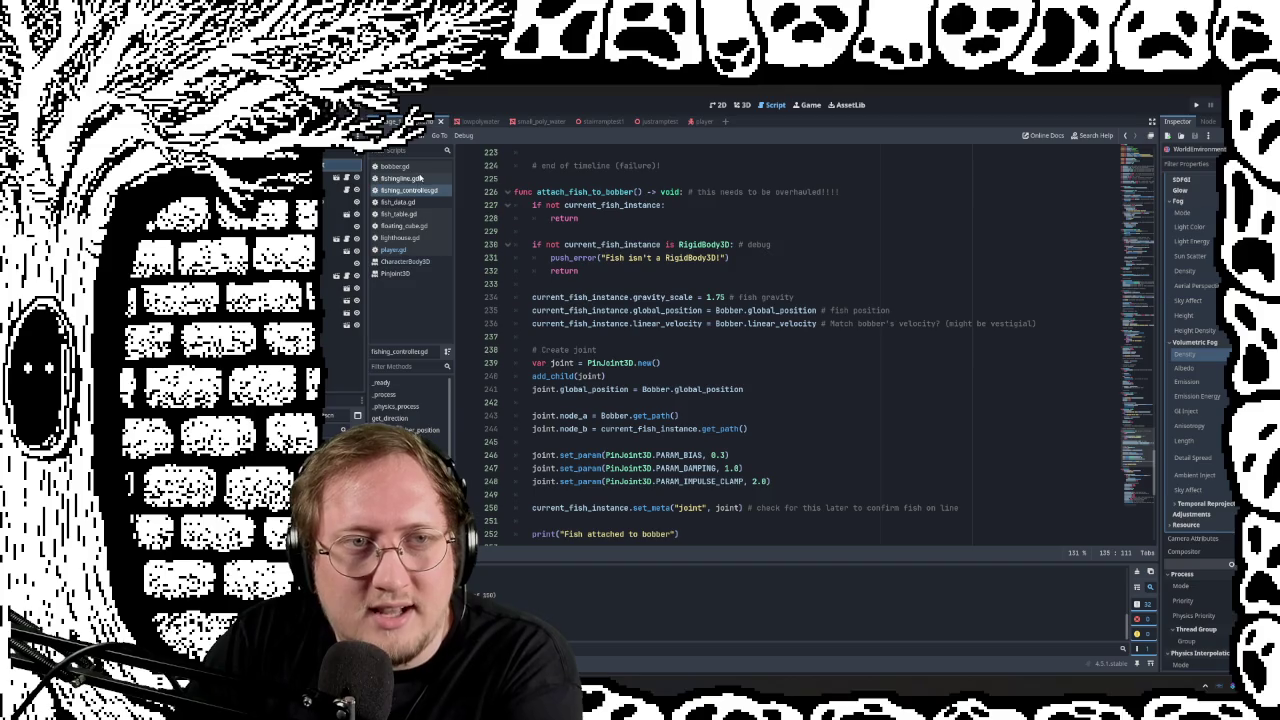
# Step: Browse fishingline.gd, bobber.gd, fish_data.gd and fish_table.gd
pyautogui.click(400, 178)
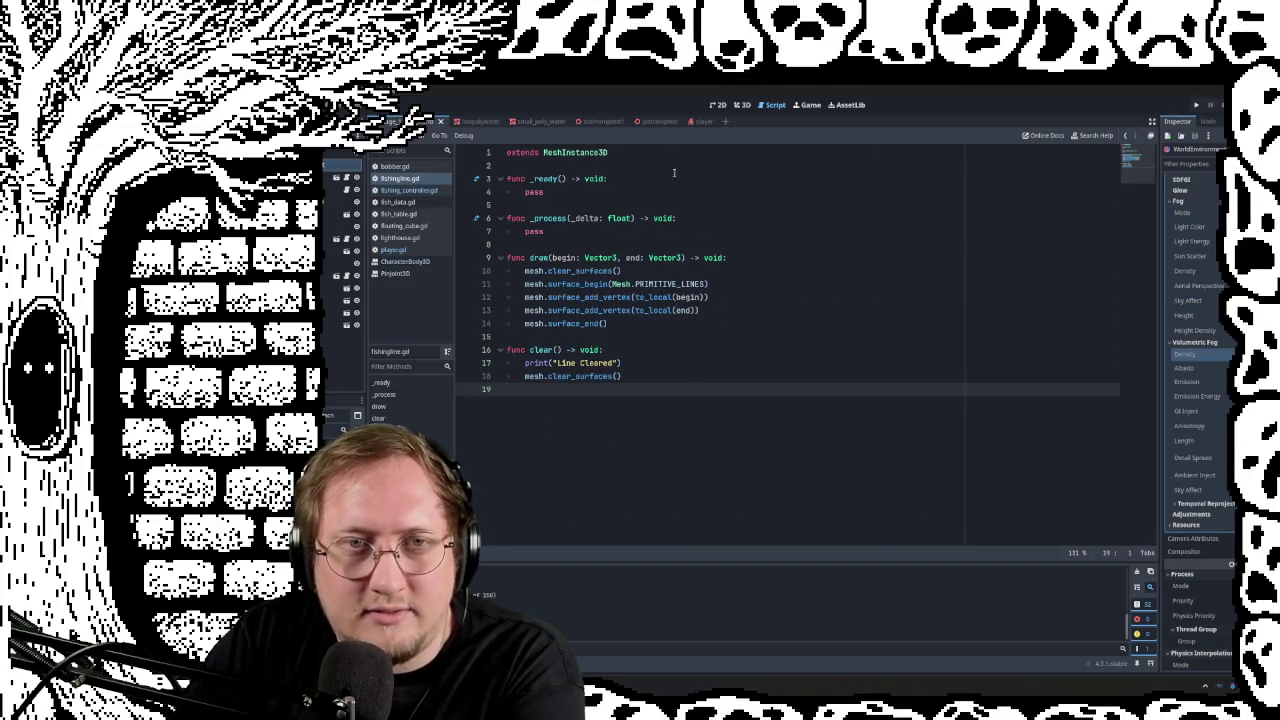
pyautogui.click(393, 166)
pyautogui.scroll(3, 708, 276)
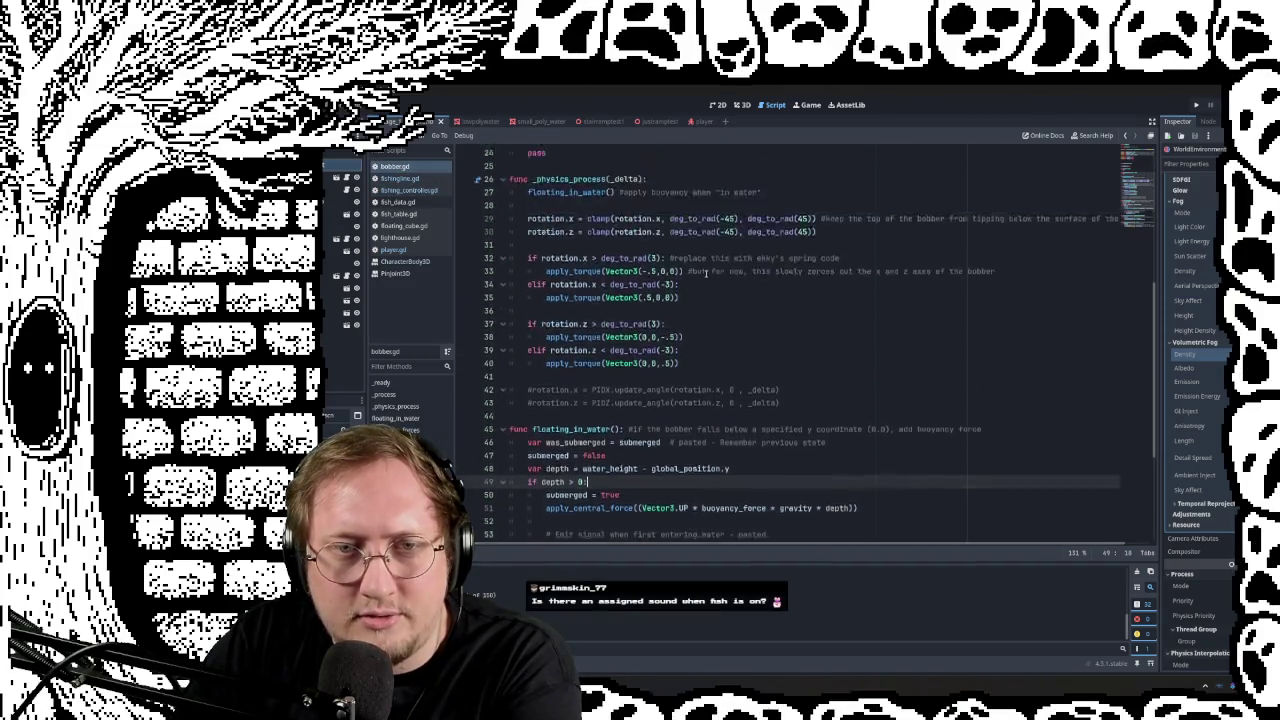
pyautogui.scroll(5, 708, 276)
pyautogui.scroll(2, 708, 276)
pyautogui.click(398, 202)
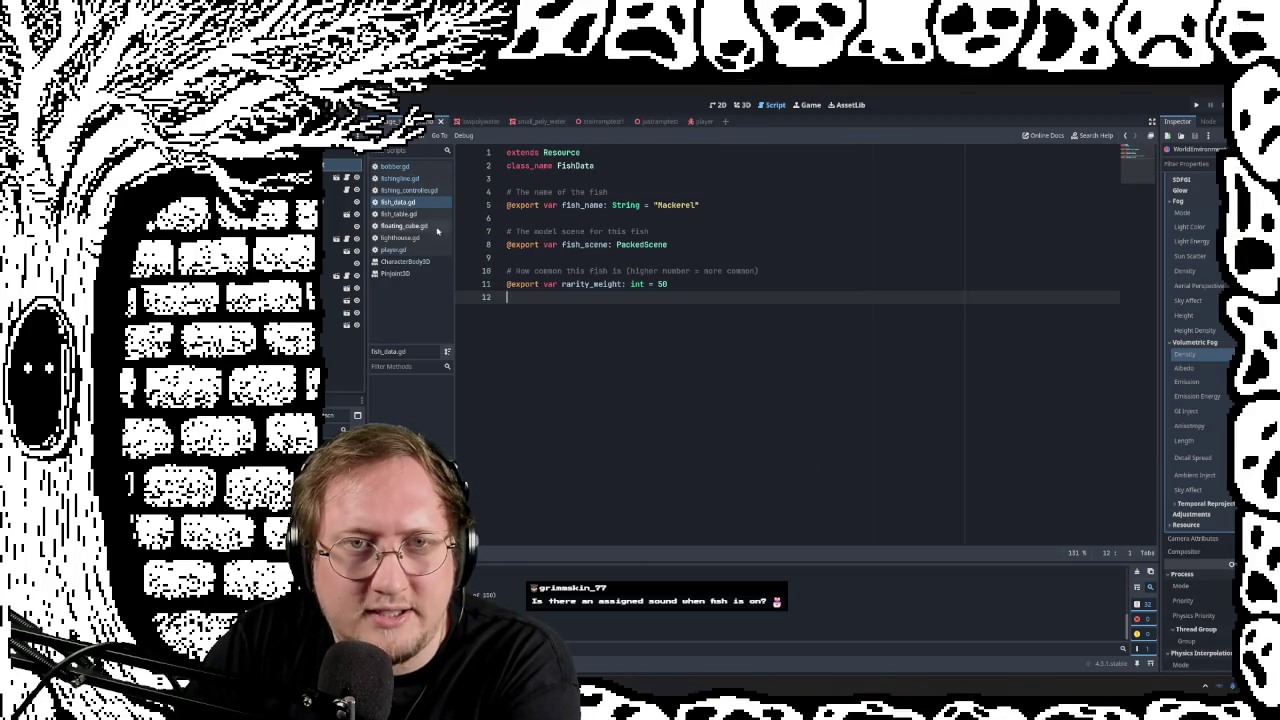
pyautogui.click(398, 214)
pyautogui.scroll(-1, 513, 250)
pyautogui.scroll(-2, 513, 250)
pyautogui.scroll(3, 513, 250)
# Step: Review floating_cube.gd's buoyancy code, then launch the game in its own window
pyautogui.click(402, 226)
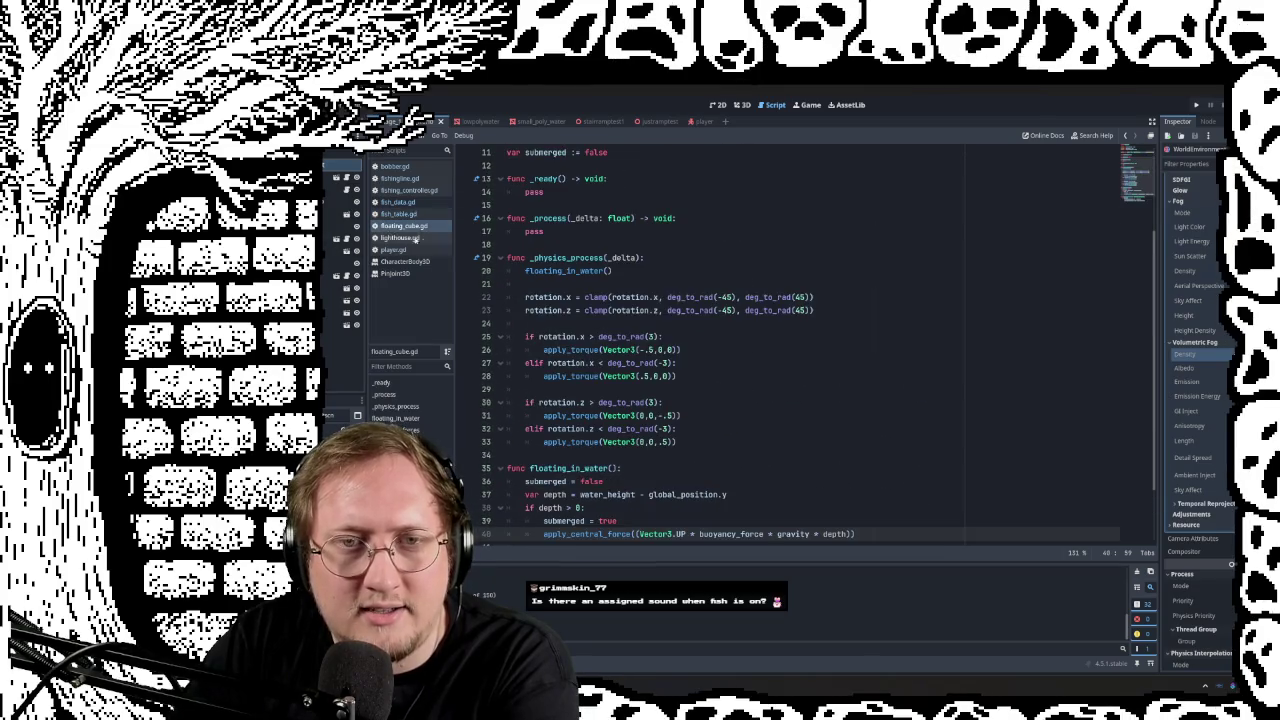
pyautogui.scroll(-2, 600, 290)
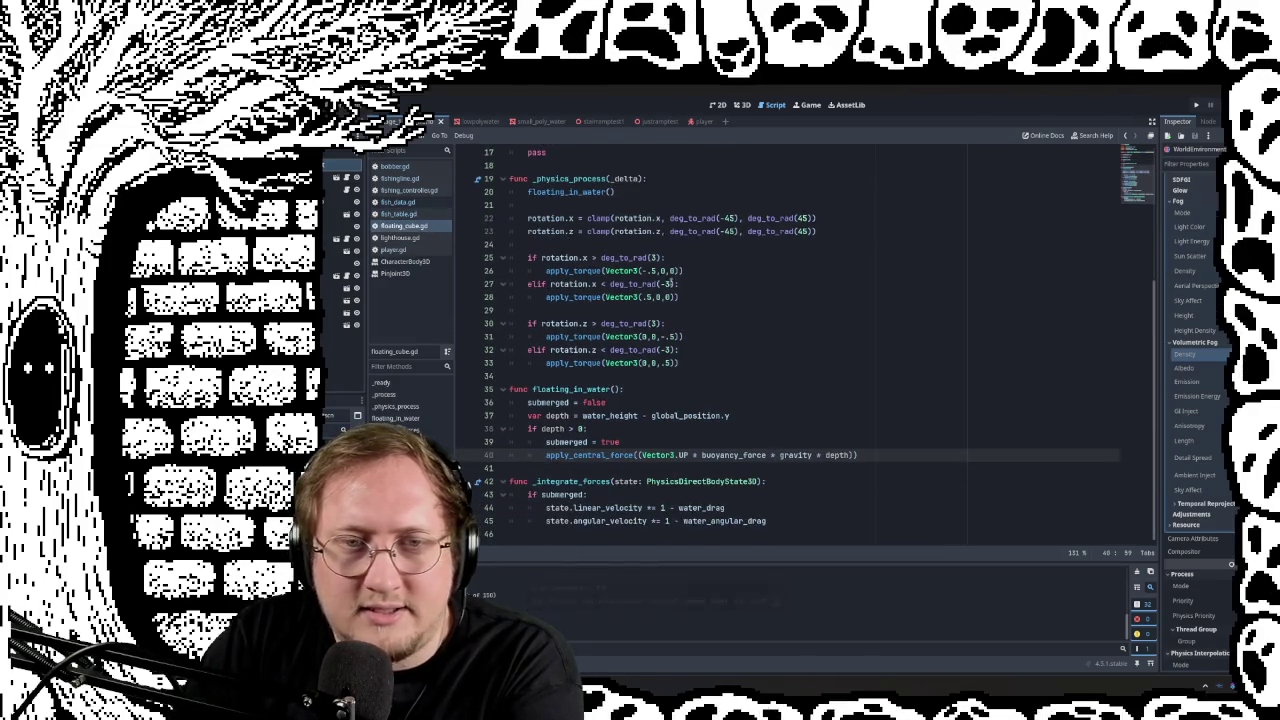
pyautogui.scroll(5, 750, 310)
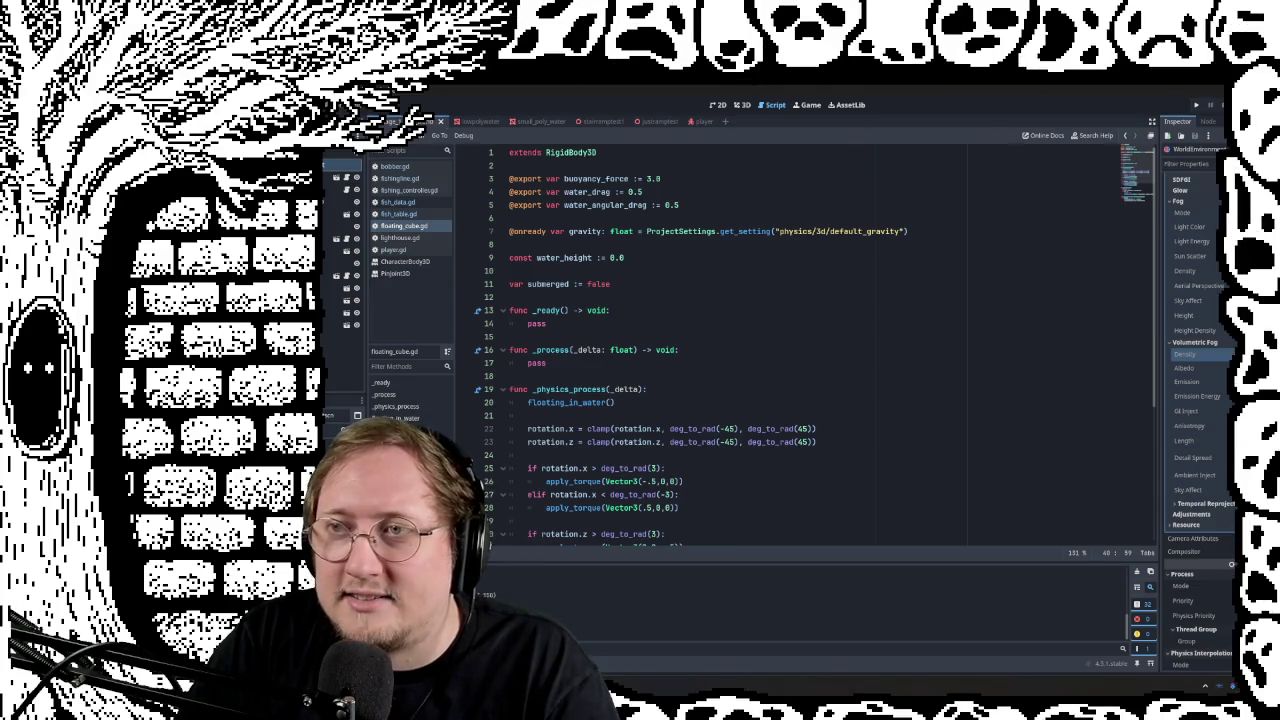
pyautogui.press('F5')
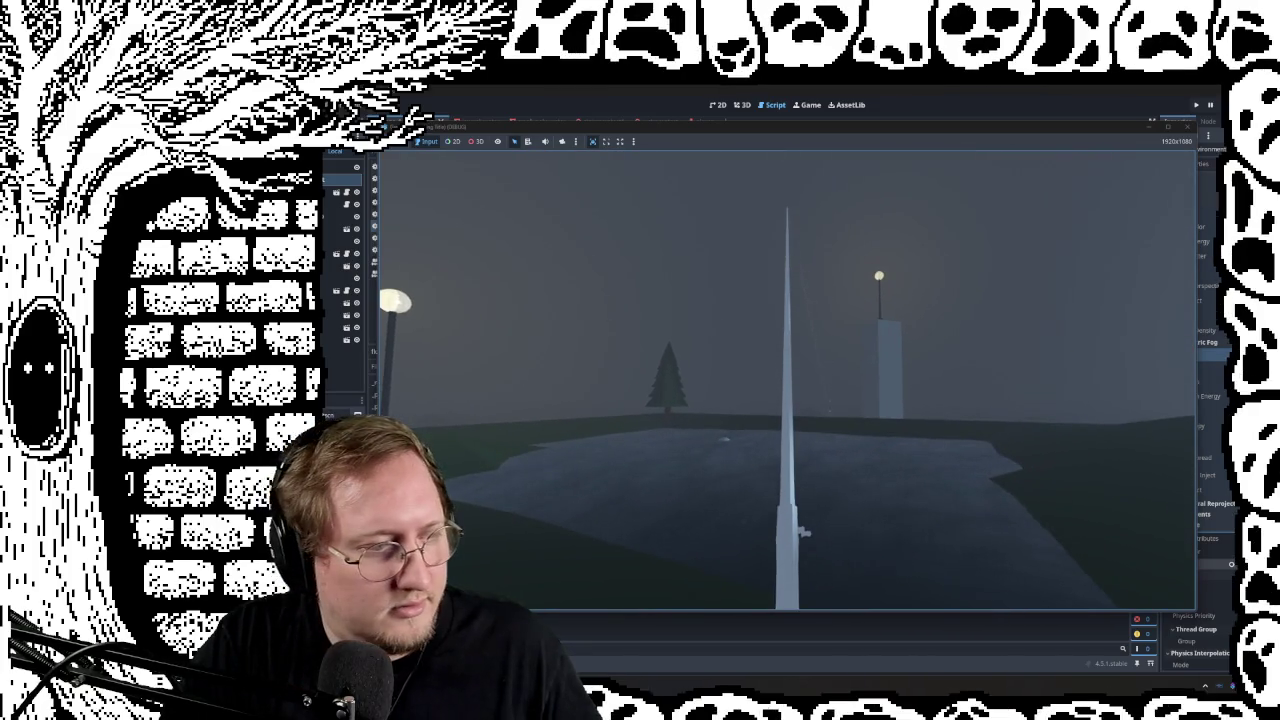
# Step: Walk the player forward toward the water, then stop the game
pyautogui.press('w')
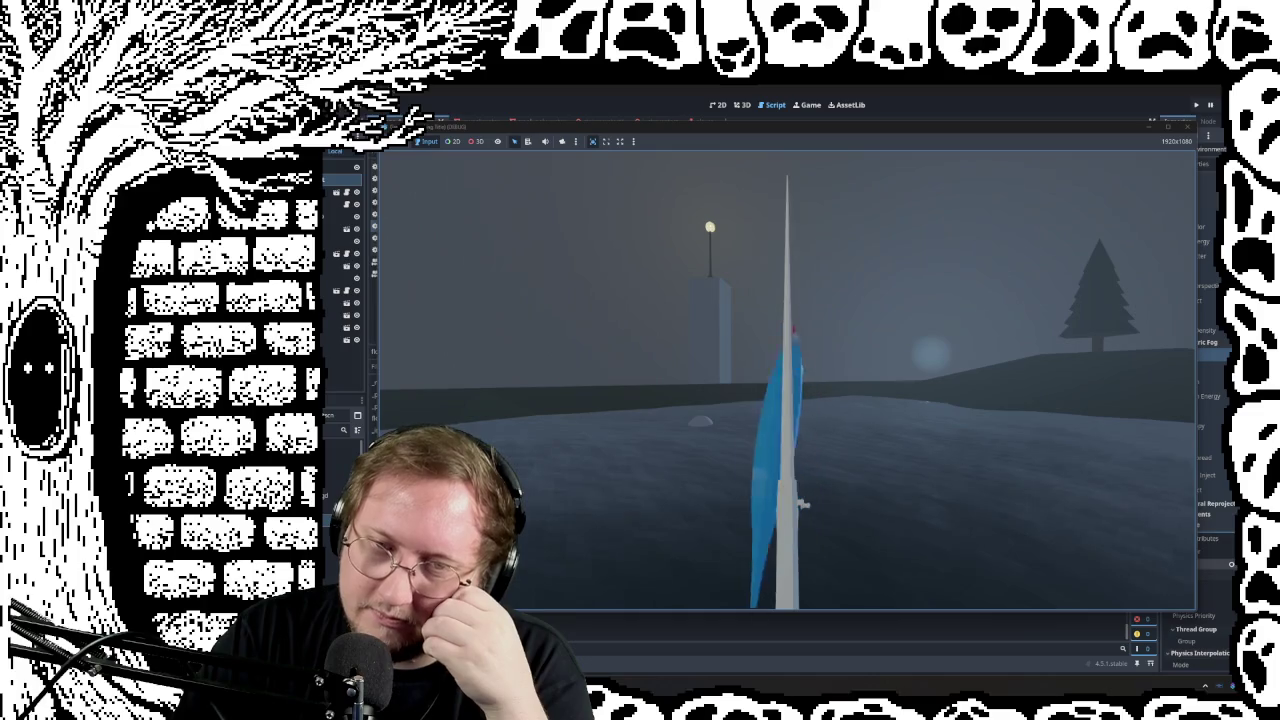
pyautogui.press('F8')
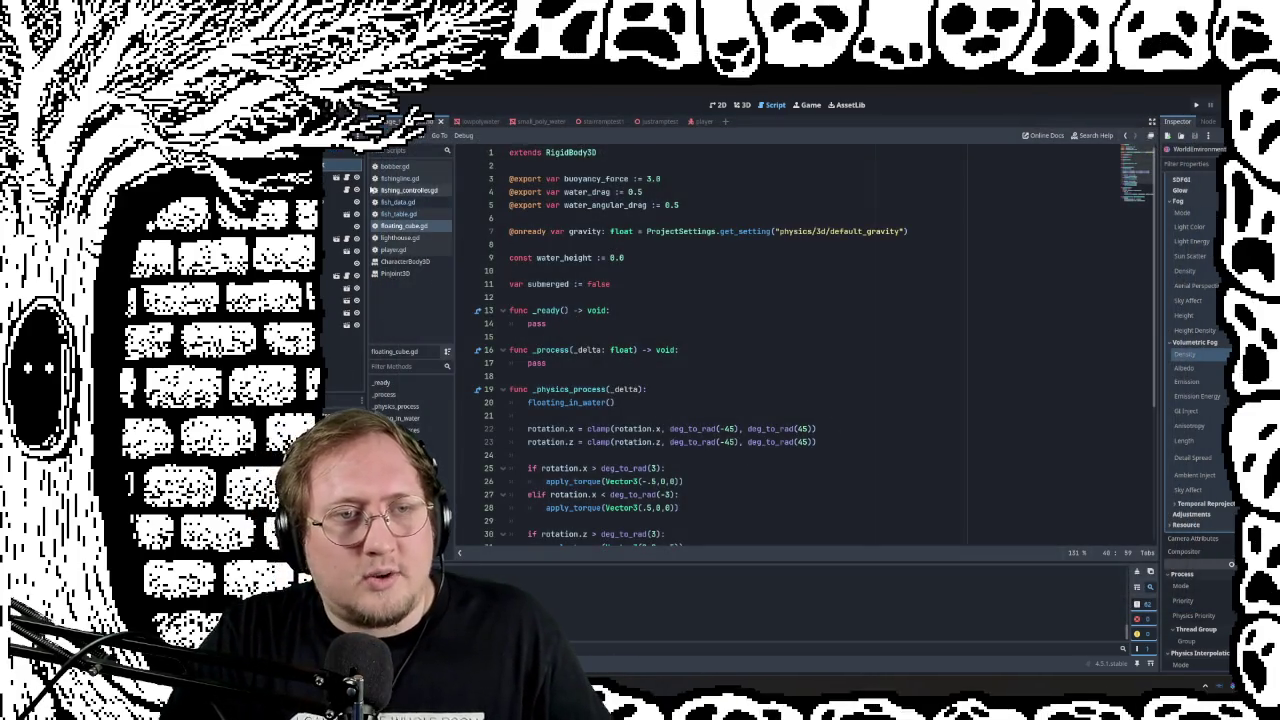
# Step: Save the scene, close Godot, and open stairramp2stpass.blend in Blender
pyautogui.click(404, 191)
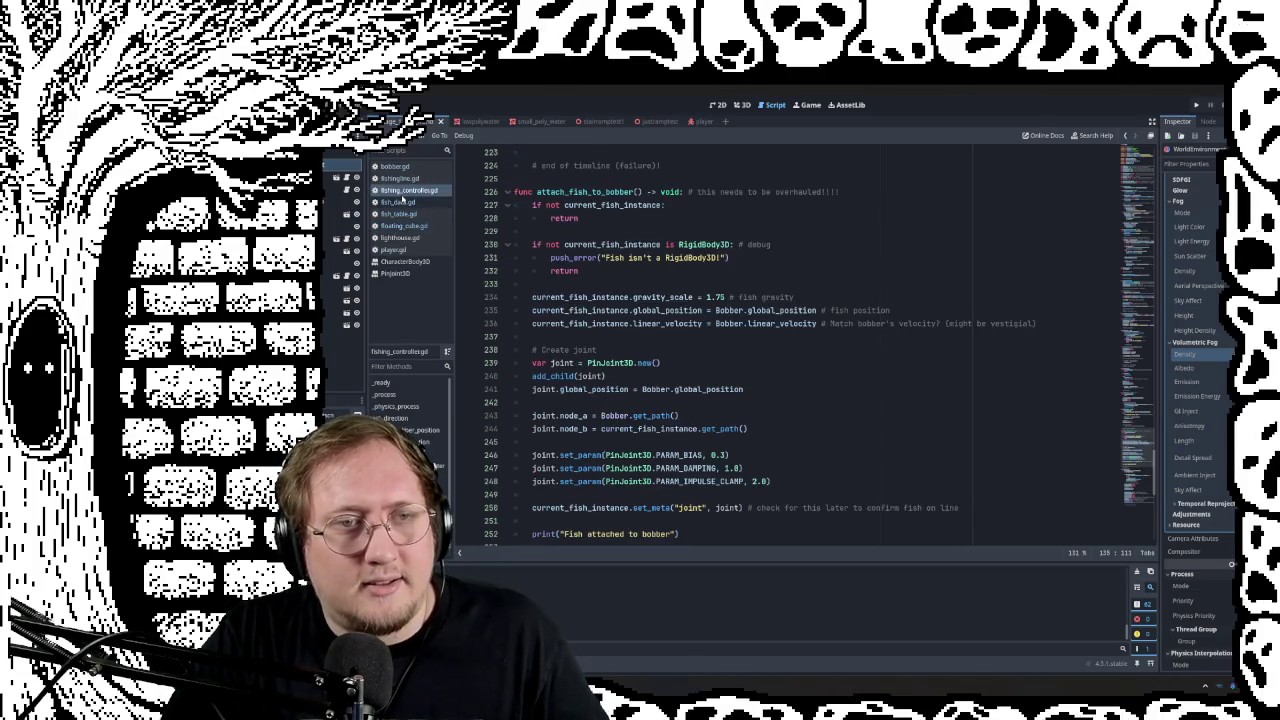
pyautogui.hotkey('ctrl', 's')
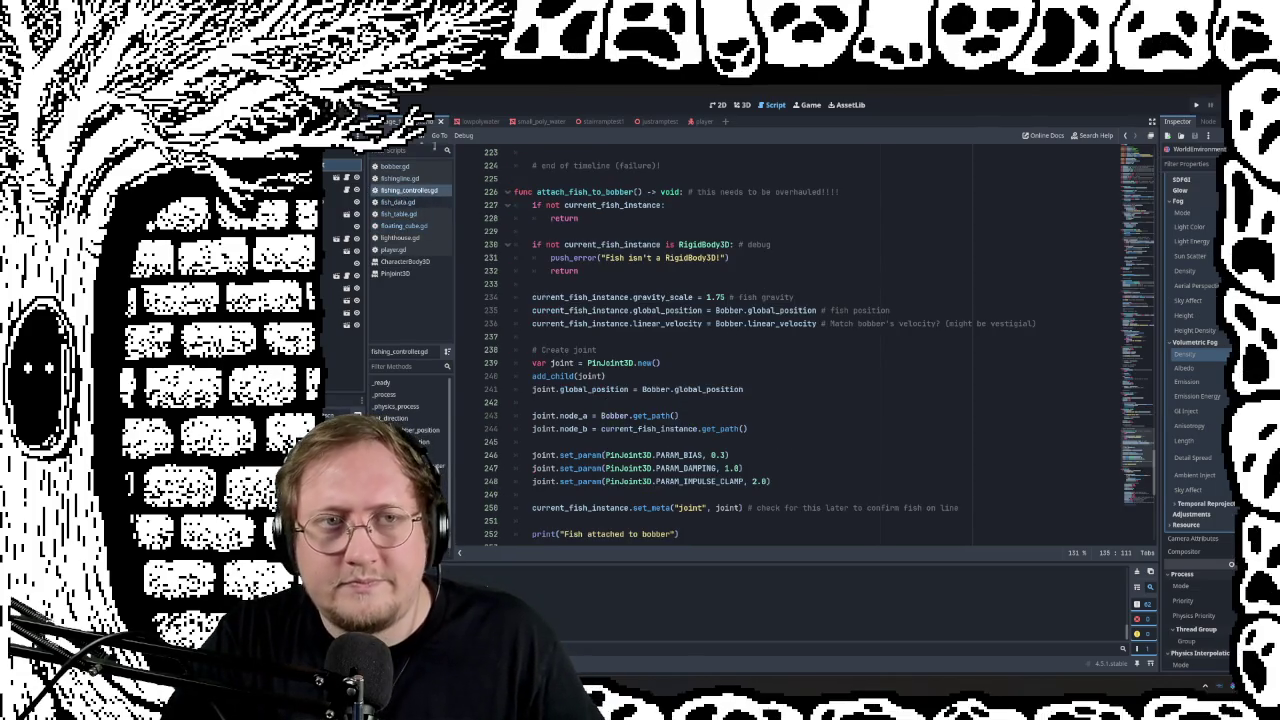
pyautogui.click(738, 106)
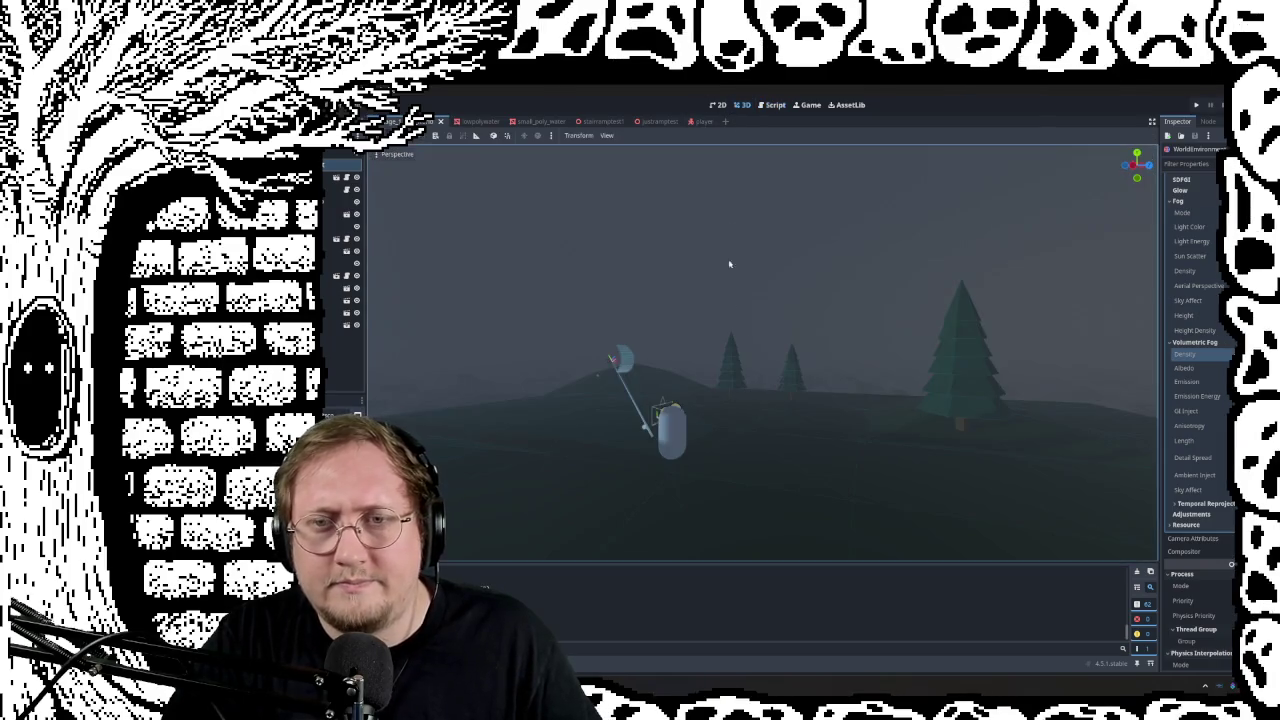
pyautogui.moveTo(760, 350); pyautogui.dragTo(760, 350, button='right')
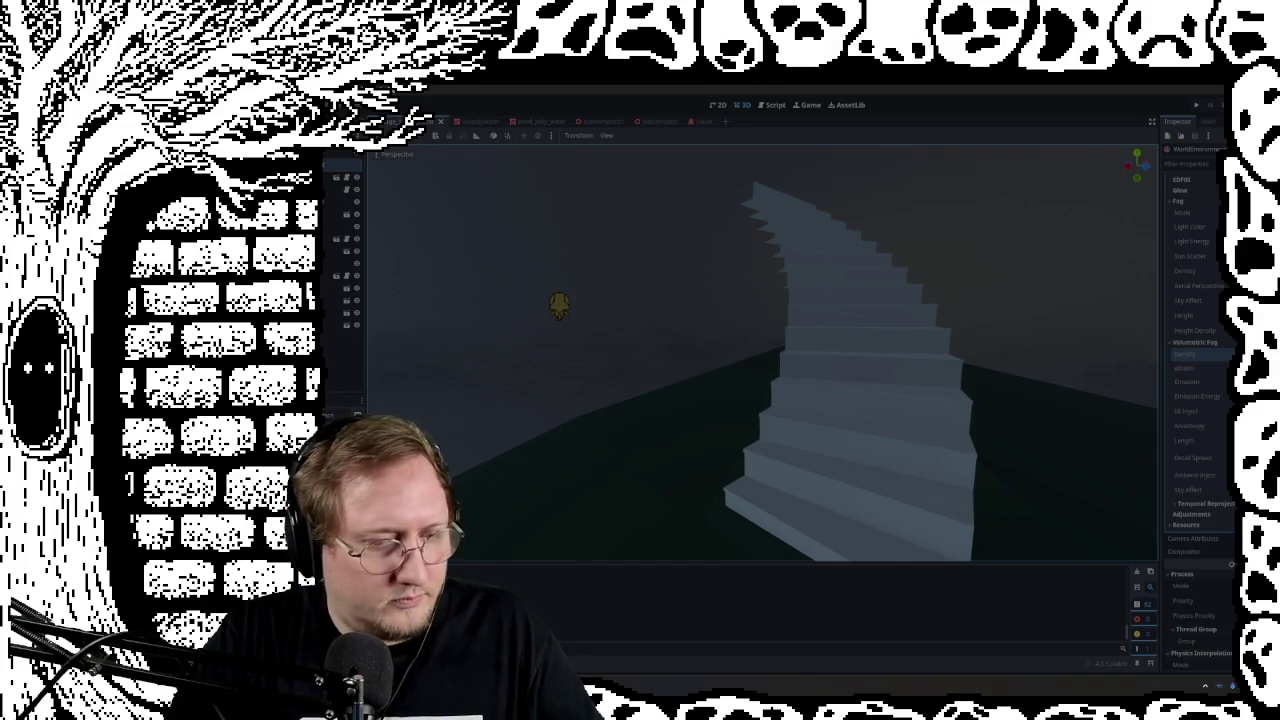
pyautogui.press('super+d')
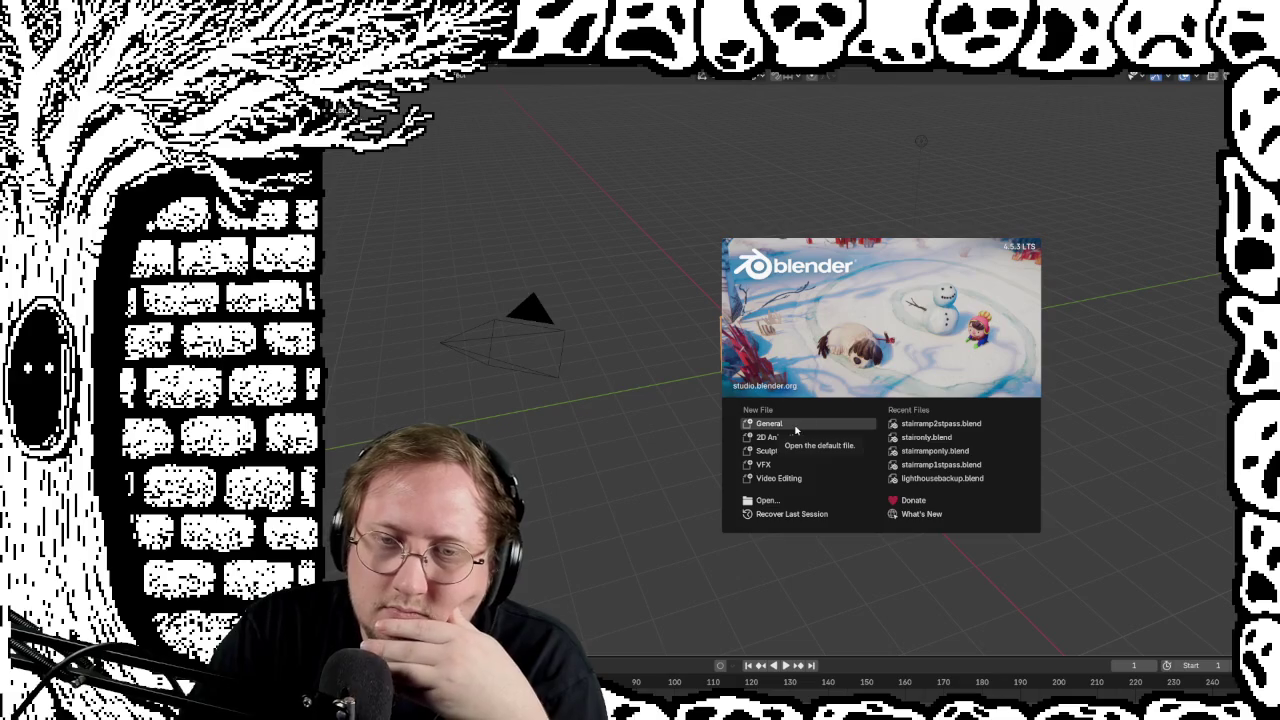
pyautogui.click(925, 424)
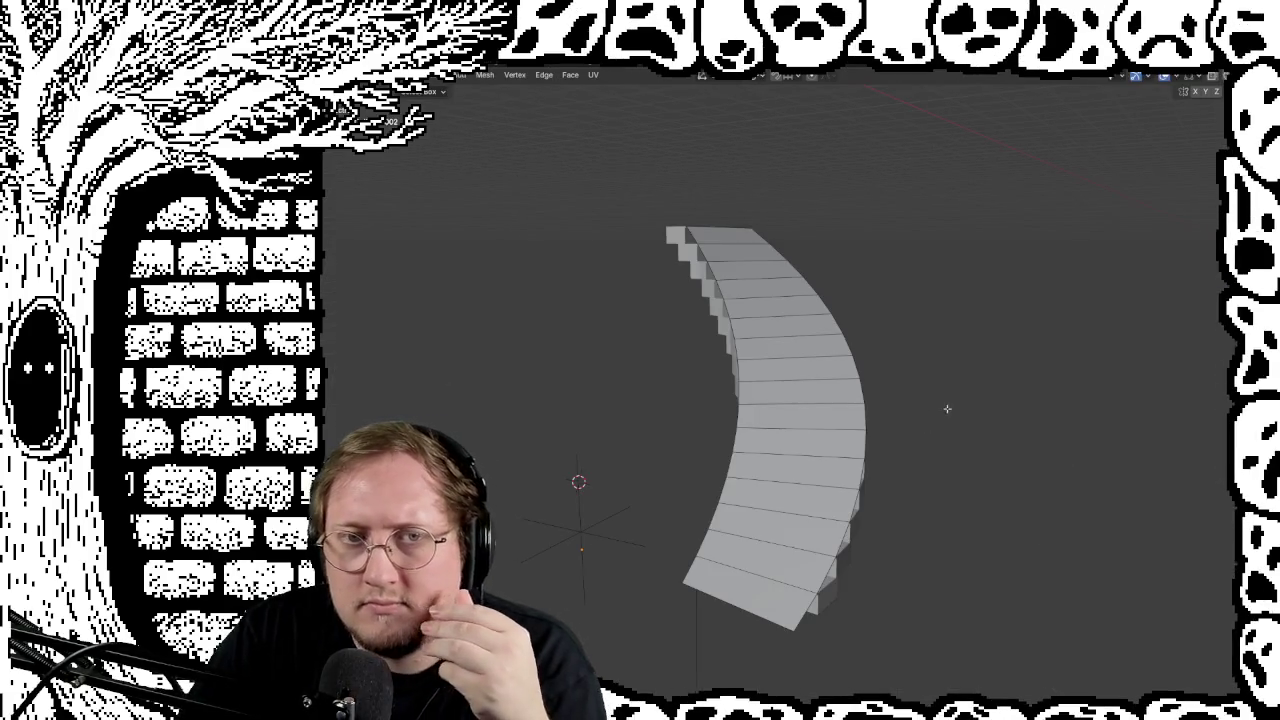
# Step: Orbit around the curved staircase to inspect it from several angles
pyautogui.rightClick(947, 408)
pyautogui.press('Escape')
pyautogui.moveTo(960, 334)
pyautogui.mouseDown(button='middle')
pyautogui.moveTo(782, 374)
pyautogui.moveTo(808, 391)
pyautogui.moveTo(920, 357)
pyautogui.mouseUp(button='middle')
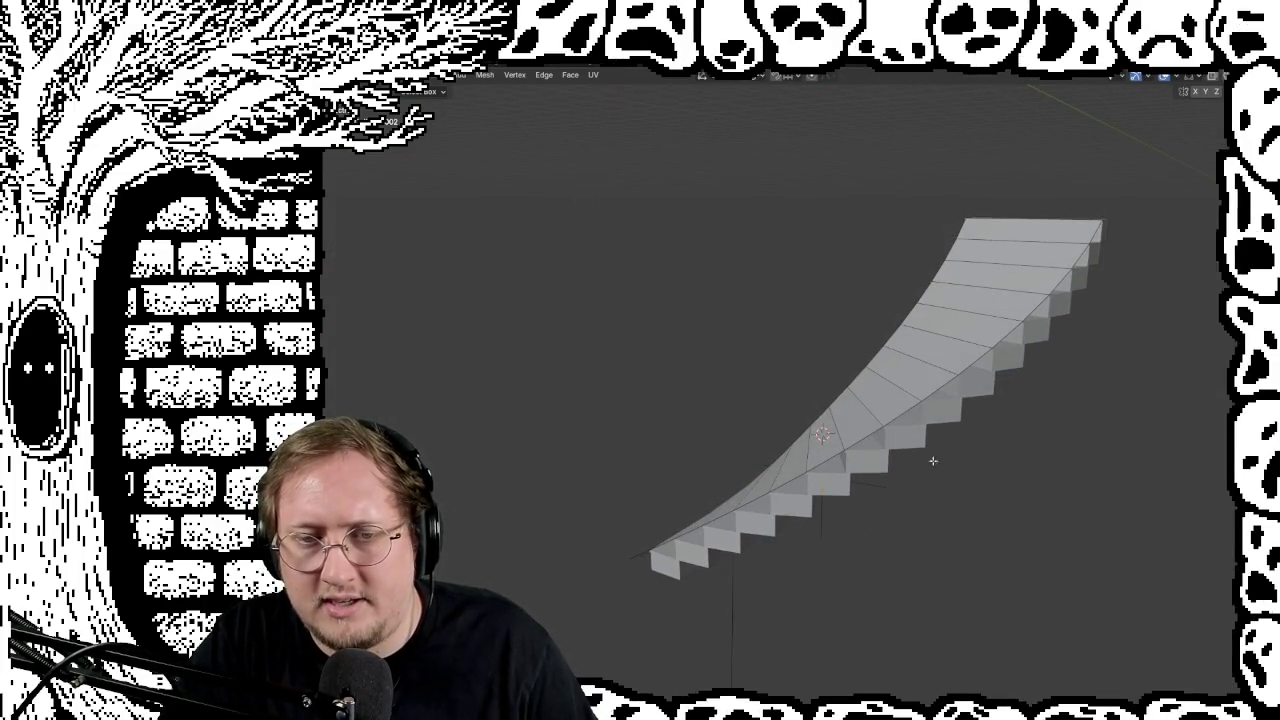
pyautogui.moveTo(718, 372)
pyautogui.mouseDown(button='middle')
pyautogui.moveTo(684, 384)
pyautogui.moveTo(745, 384)
pyautogui.moveTo(794, 329)
pyautogui.moveTo(783, 351)
pyautogui.moveTo(823, 403)
pyautogui.moveTo(896, 400)
pyautogui.moveTo(1014, 477)
pyautogui.moveTo(909, 423)
pyautogui.moveTo(774, 523)
pyautogui.moveTo(759, 495)
pyautogui.moveTo(846, 429)
pyautogui.moveTo(860, 443)
pyautogui.moveTo(937, 426)
pyautogui.mouseUp(button='middle')
pyautogui.moveTo(1149, 399)
pyautogui.mouseDown(button='middle')
pyautogui.moveTo(900, 490)
pyautogui.moveTo(886, 505)
pyautogui.moveTo(909, 516)
pyautogui.mouseUp(button='middle')
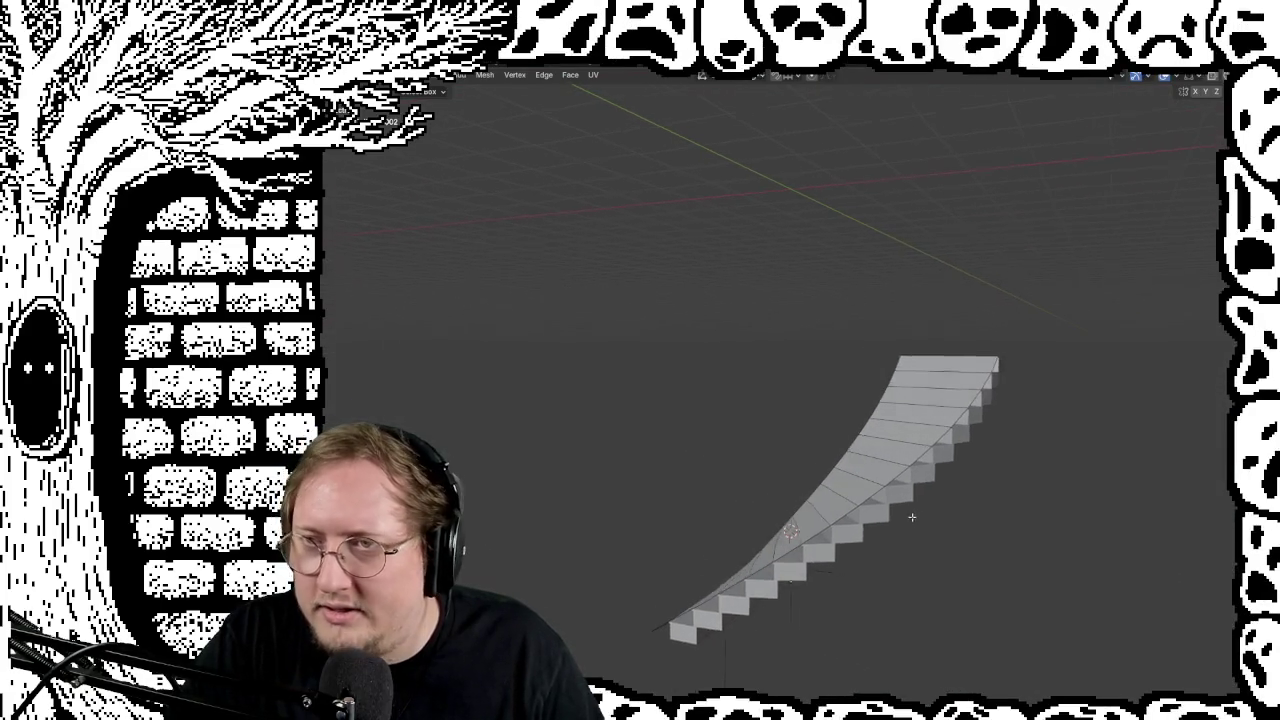
pyautogui.moveTo(839, 402)
pyautogui.mouseDown(button='middle')
pyautogui.moveTo(920, 406)
pyautogui.moveTo(851, 403)
pyautogui.mouseUp(button='middle')
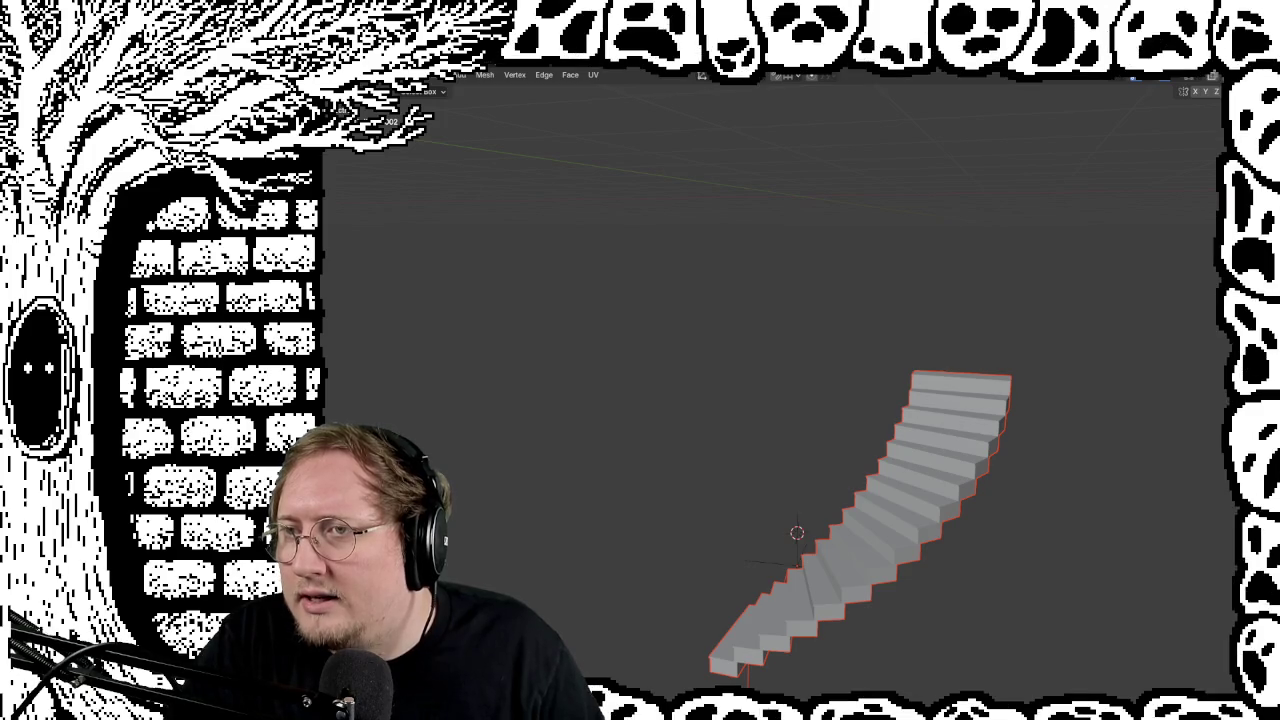
# Step: Unhide the tall column and view it level from the side
pyautogui.hotkey('alt', 'h')
pyautogui.moveTo(936, 313)
pyautogui.mouseDown(button='middle')
pyautogui.moveTo(1054, 323)
pyautogui.moveTo(986, 429)
pyautogui.moveTo(963, 437)
pyautogui.moveTo(940, 389)
pyautogui.moveTo(883, 513)
pyautogui.mouseUp(button='middle')
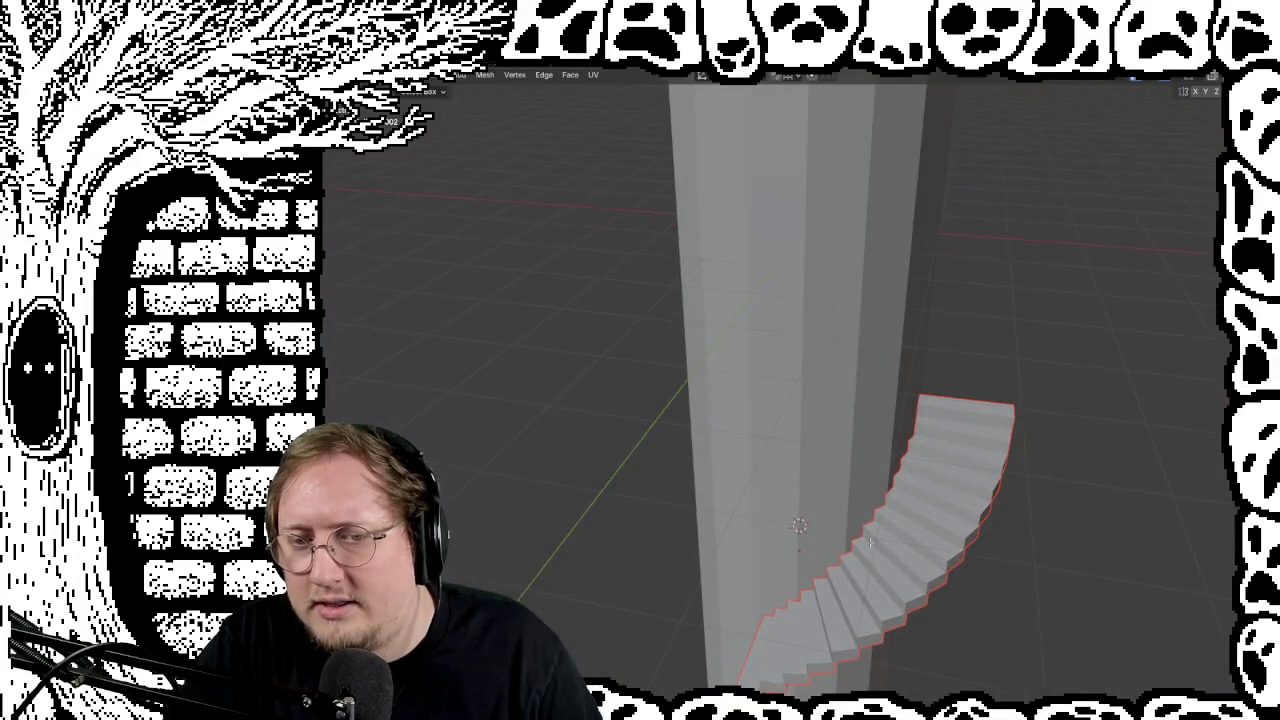
pyautogui.moveTo(852, 666)
pyautogui.mouseDown(button='middle')
pyautogui.moveTo(996, 596)
pyautogui.moveTo(946, 102)
pyautogui.mouseUp(button='middle')
pyautogui.scroll(-3, 800, 420)
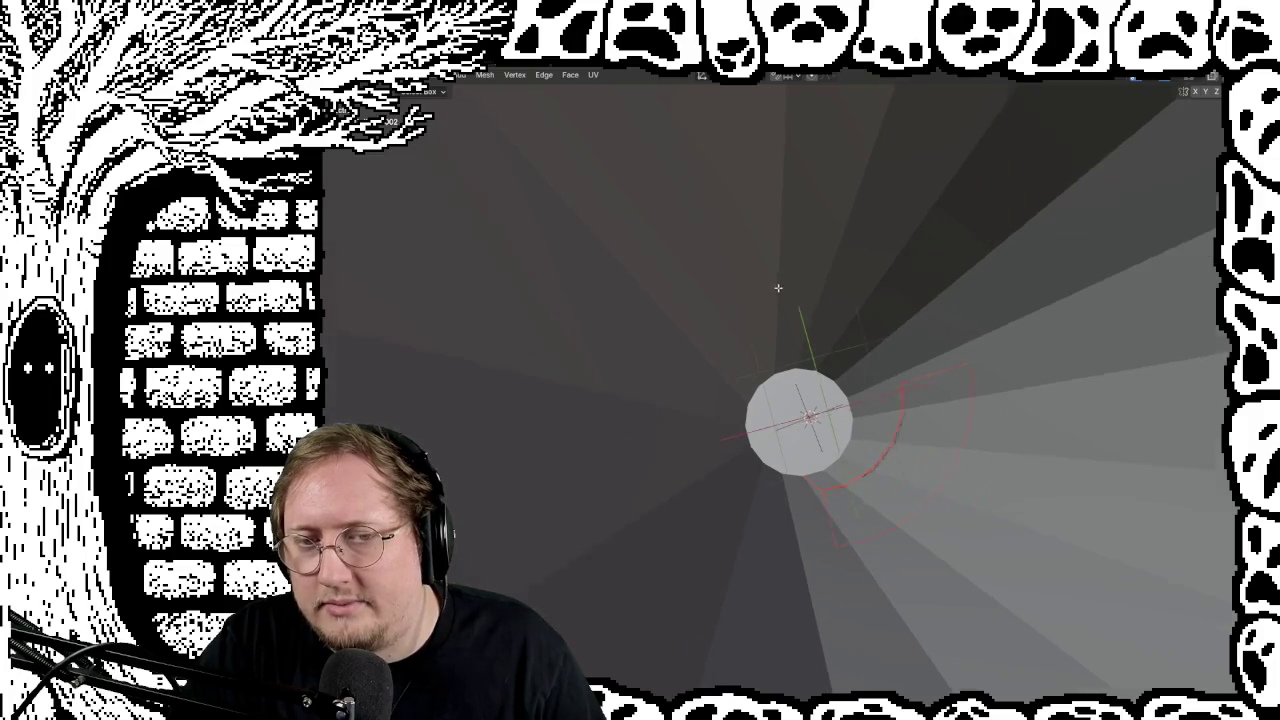
pyautogui.moveTo(800, 420)
pyautogui.mouseDown(button='middle')
pyautogui.moveTo(790, 265)
pyautogui.moveTo(795, 350)
pyautogui.mouseUp(button='middle')
pyautogui.scroll(2, 790, 265)
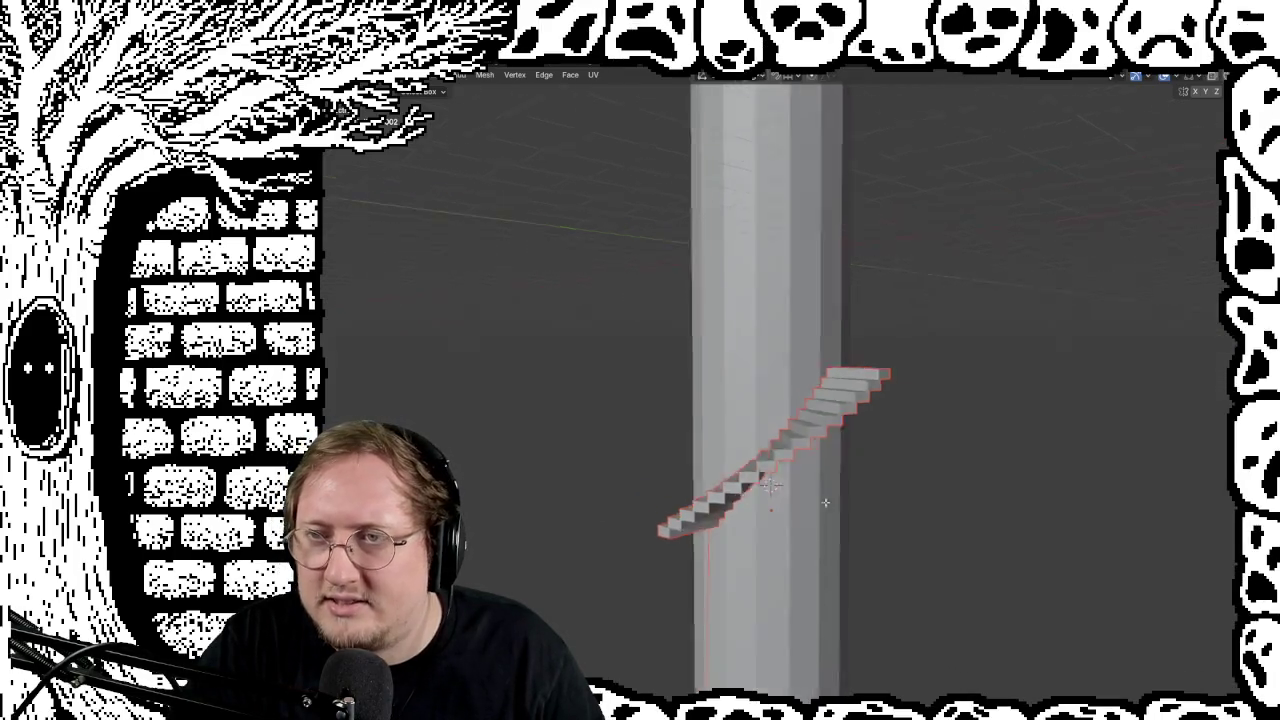
pyautogui.moveTo(815, 341); pyautogui.dragTo(838, 387, button='middle')
pyautogui.scroll(-2, 838, 387)
# Step: Temporarily hide the cylinder to view the stair alone, then unhide it
pyautogui.scroll(-2, 839, 388)
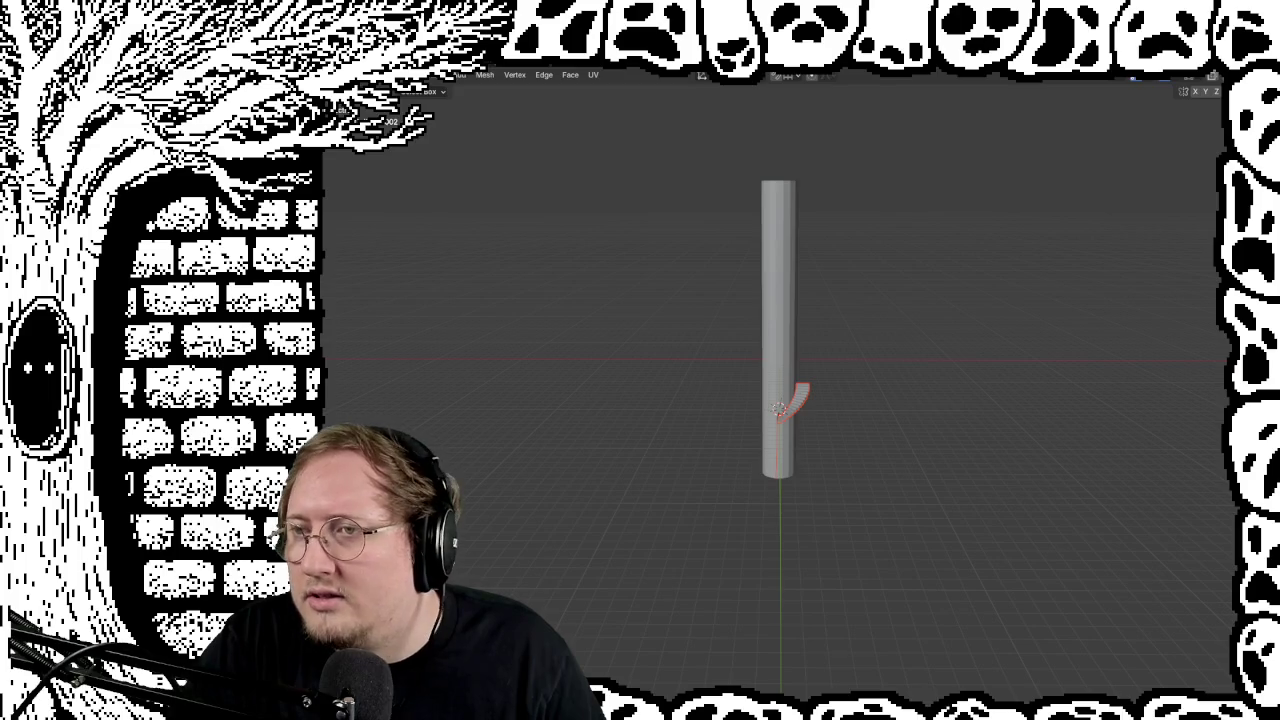
pyautogui.hotkey('shift', 'h')
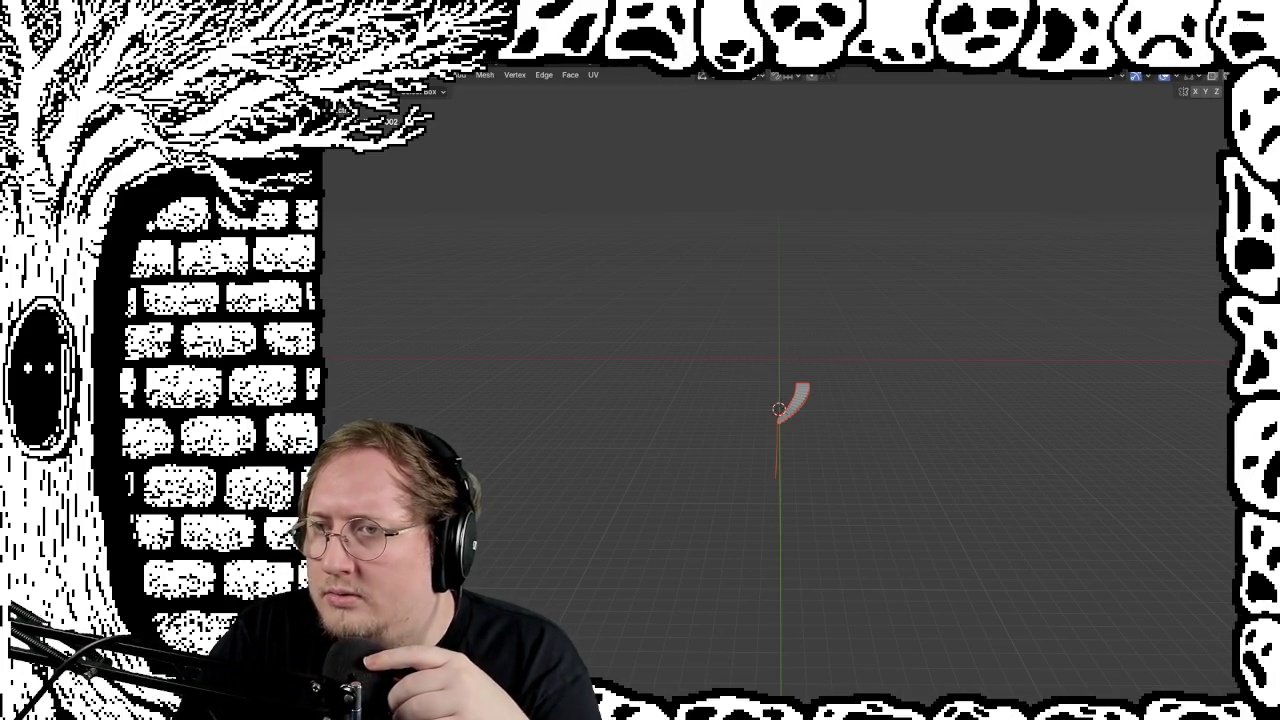
pyautogui.hotkey('alt', 'h')
pyautogui.moveTo(977, 323); pyautogui.dragTo(988, 360, button='middle')
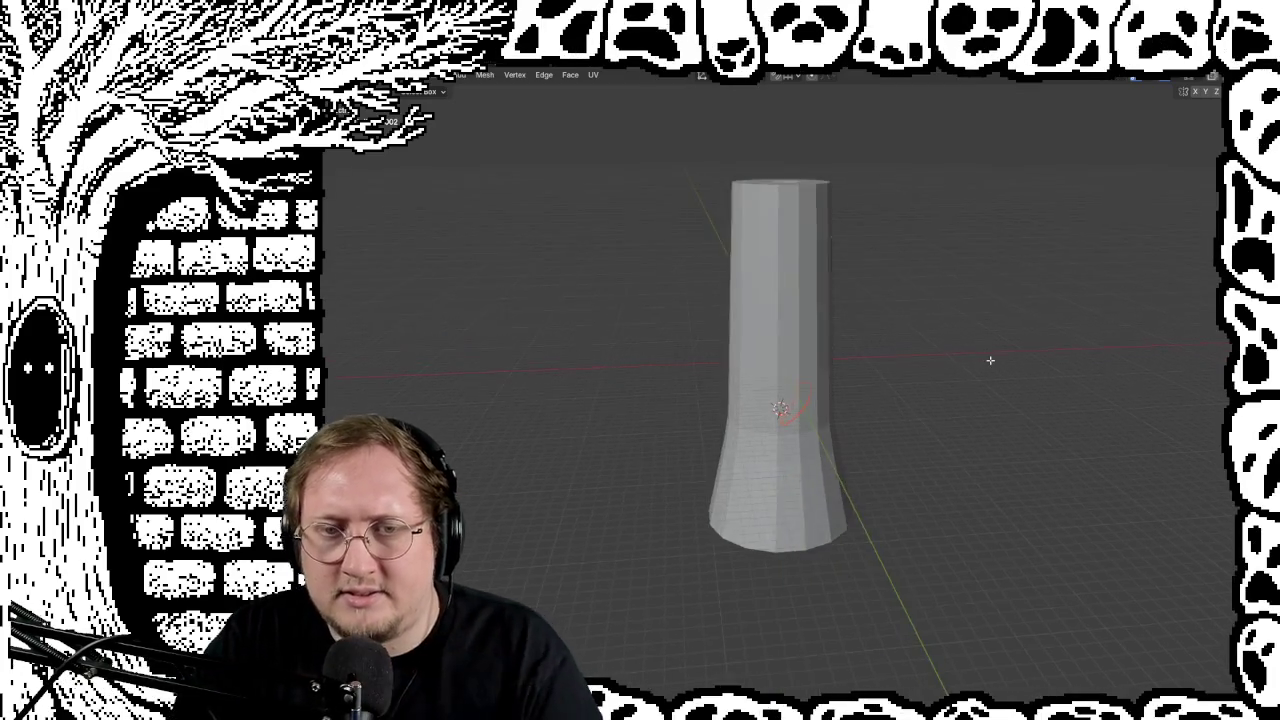
# Step: Switch to wireframe shading and orbit to see the stair curve inside the tower
pyautogui.hotkey('shift', 'z')
pyautogui.scroll(3, 958, 407)
pyautogui.scroll(2, 958, 407)
pyautogui.moveTo(958, 407)
pyautogui.mouseDown(button='middle')
pyautogui.moveTo(935, 432)
pyautogui.moveTo(811, 432)
pyautogui.moveTo(1086, 423)
pyautogui.mouseUp(button='middle')
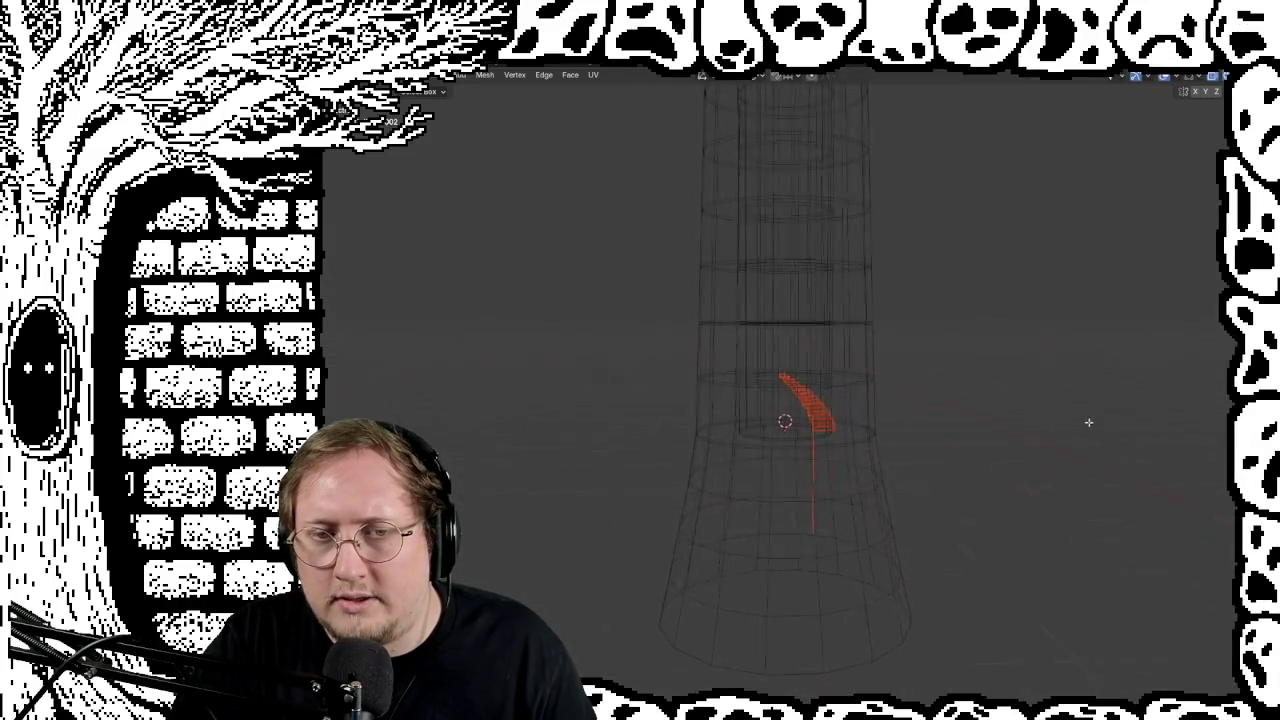
pyautogui.moveTo(954, 354); pyautogui.dragTo(952, 615, button='middle')
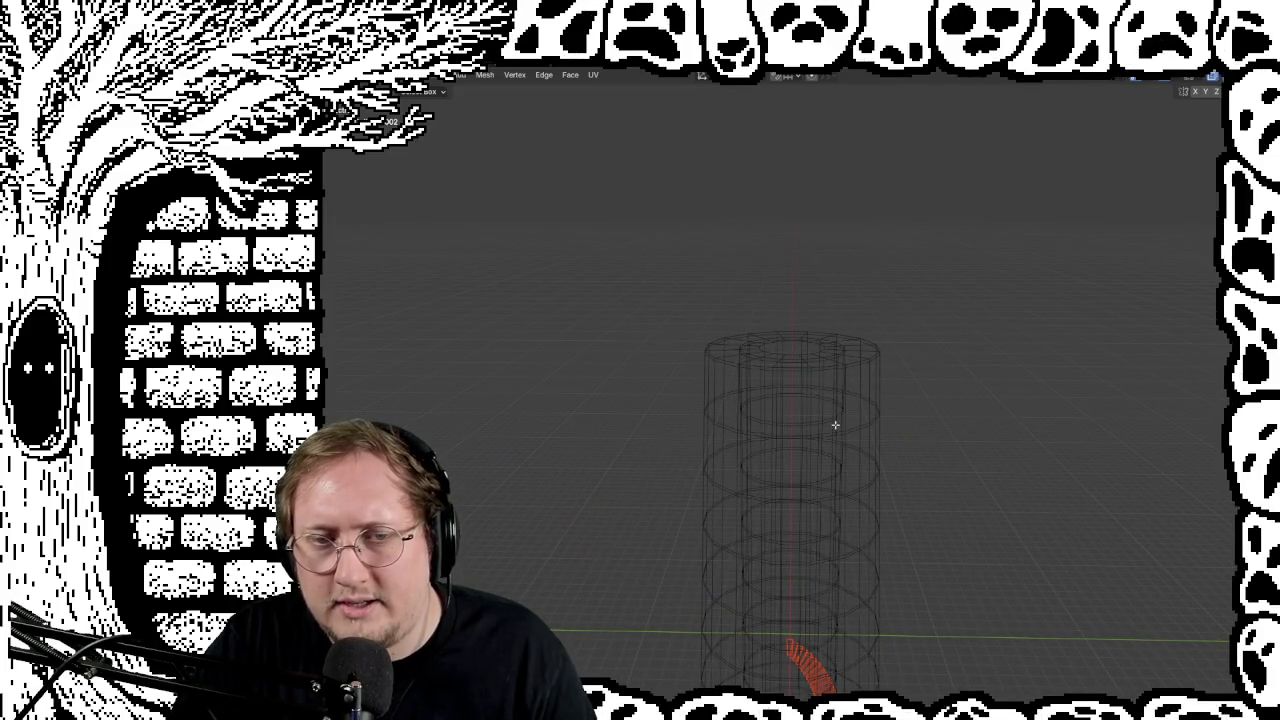
pyautogui.moveTo(960, 509)
pyautogui.mouseDown(button='middle')
pyautogui.moveTo(971, 594)
pyautogui.moveTo(955, 309)
pyautogui.moveTo(909, 437)
pyautogui.moveTo(949, 419)
pyautogui.mouseUp(button='middle')
pyautogui.moveTo(991, 366)
pyautogui.mouseDown(button='middle')
pyautogui.moveTo(983, 346)
pyautogui.moveTo(983, 370)
pyautogui.mouseUp(button='middle')
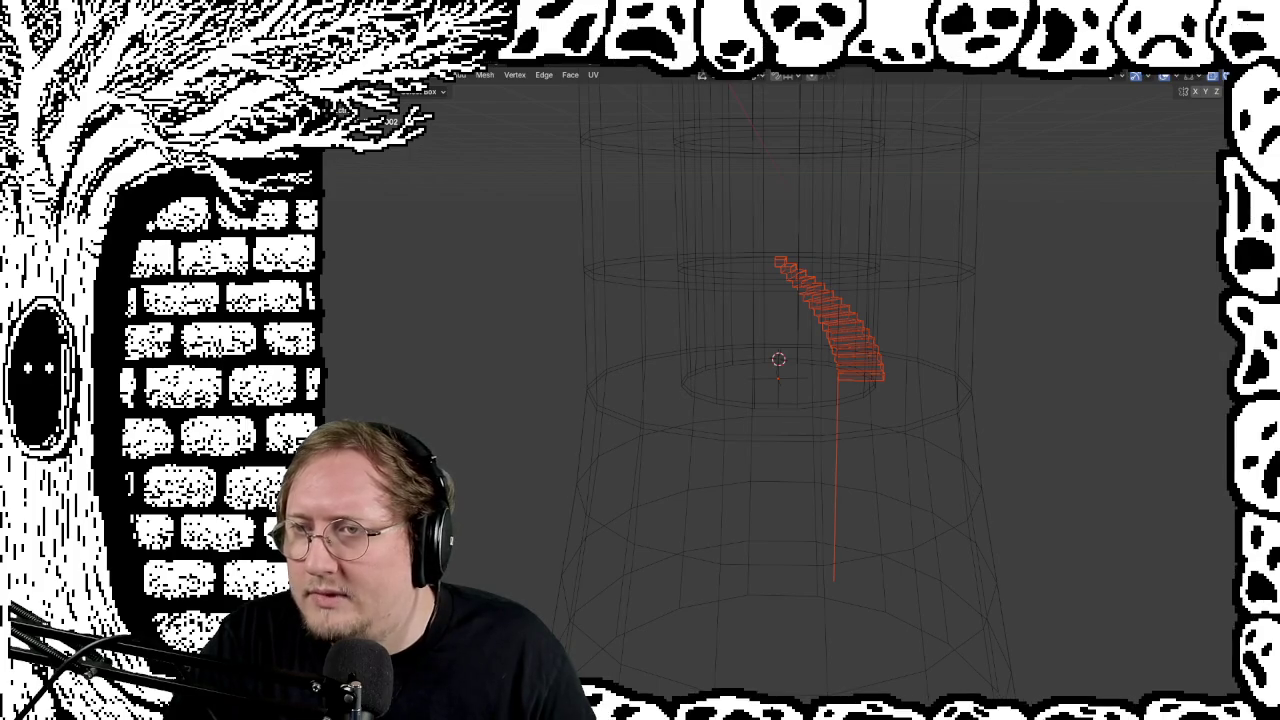
# Step: Rotate-repeat the stair section into a spiral staircase rising inside the tower
pyautogui.press('r')
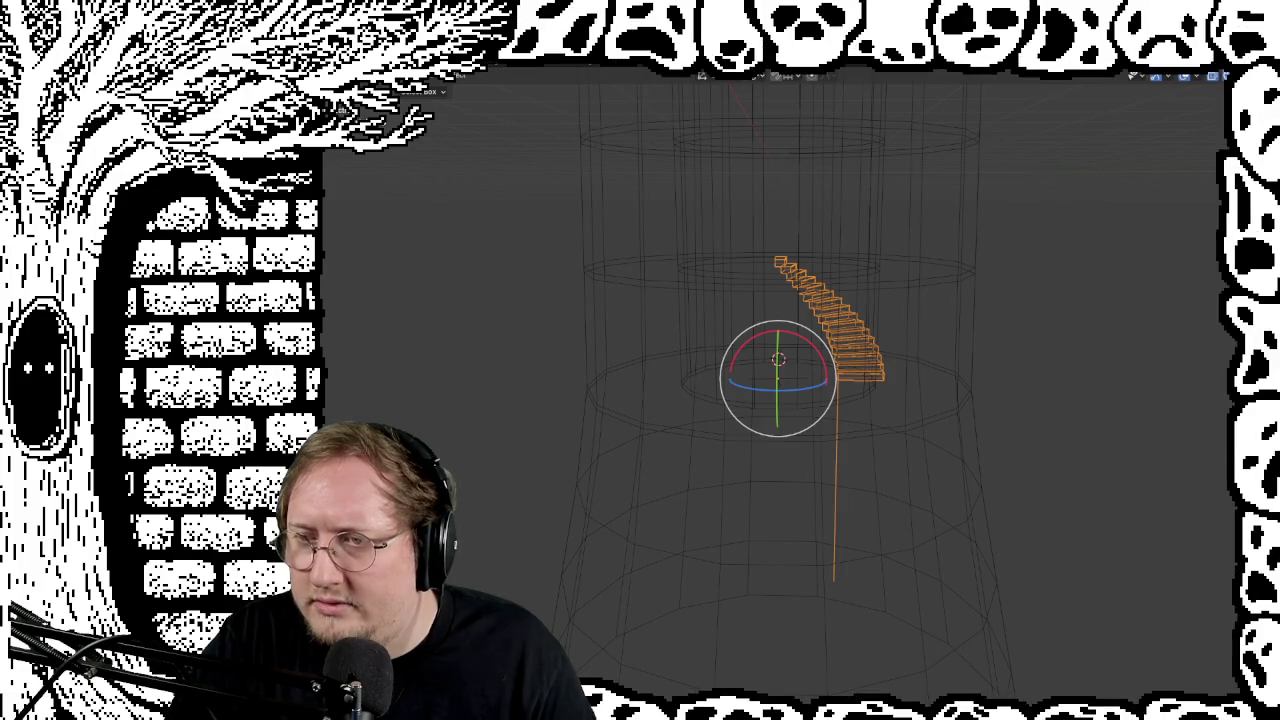
pyautogui.scroll(-3, 1054, 389)
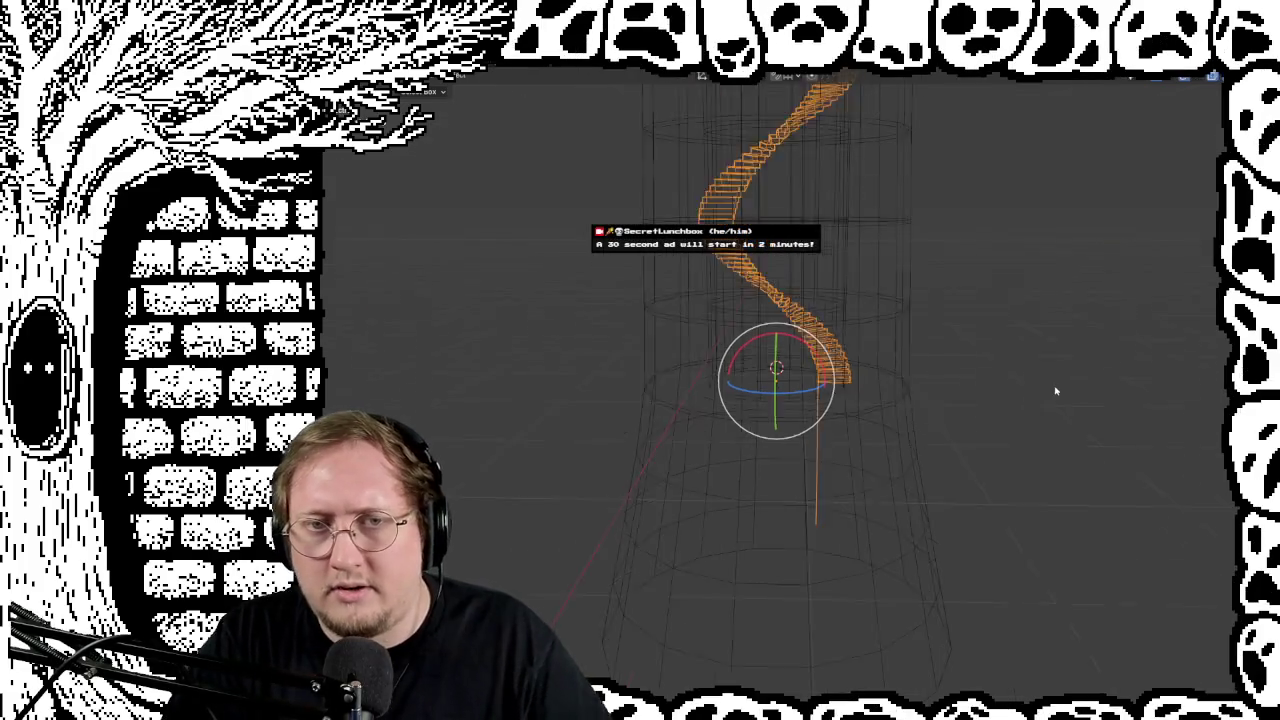
pyautogui.click(866, 420)
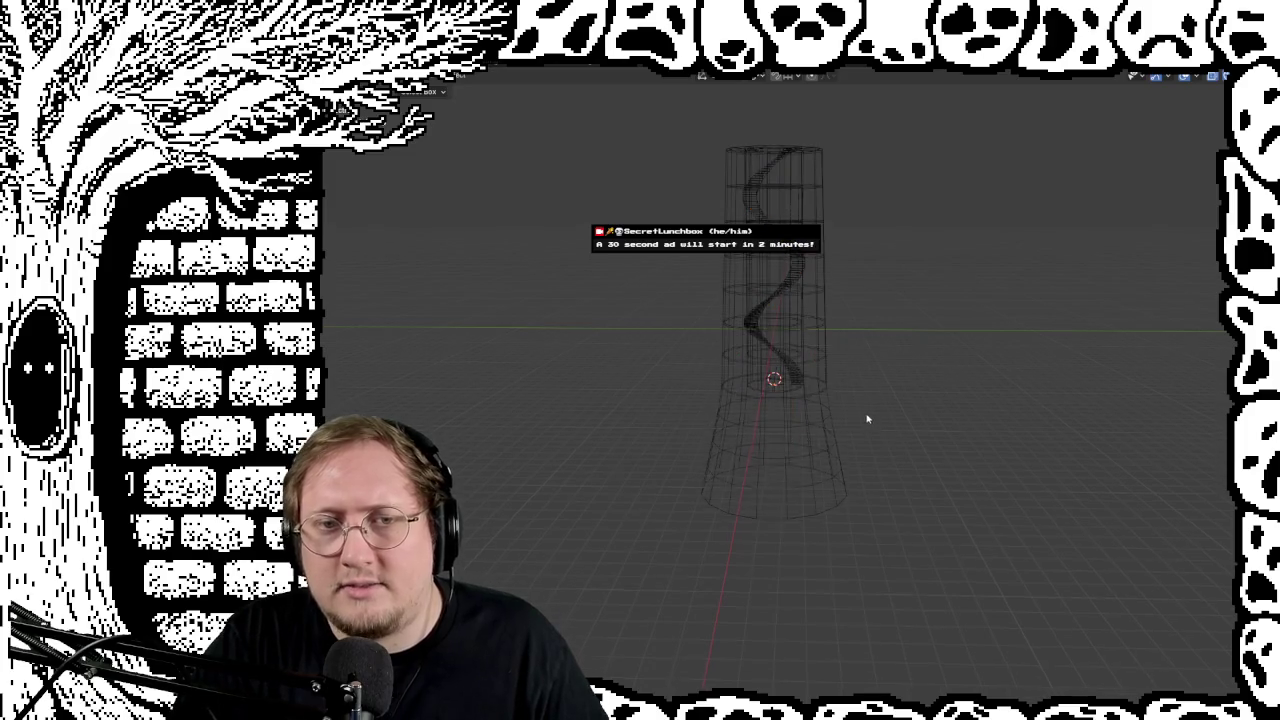
pyautogui.moveTo(878, 412)
pyautogui.mouseDown(button='middle')
pyautogui.moveTo(860, 386)
pyautogui.moveTo(920, 383)
pyautogui.moveTo(923, 449)
pyautogui.moveTo(902, 481)
pyautogui.moveTo(946, 409)
pyautogui.moveTo(929, 451)
pyautogui.moveTo(929, 583)
pyautogui.moveTo(1035, 428)
pyautogui.mouseUp(button='middle')
# Step: Toggle solid and wireframe shading to inspect the spiral inside the cylinder
pyautogui.hotkey('shift', 'z')
pyautogui.moveTo(1103, 203)
pyautogui.mouseDown(button='middle')
pyautogui.moveTo(1009, 340)
pyautogui.moveTo(1006, 303)
pyautogui.moveTo(1029, 330)
pyautogui.mouseUp(button='middle')
pyautogui.moveTo(988, 458)
pyautogui.mouseDown(button='middle')
pyautogui.moveTo(997, 397)
pyautogui.moveTo(974, 349)
pyautogui.mouseUp(button='middle')
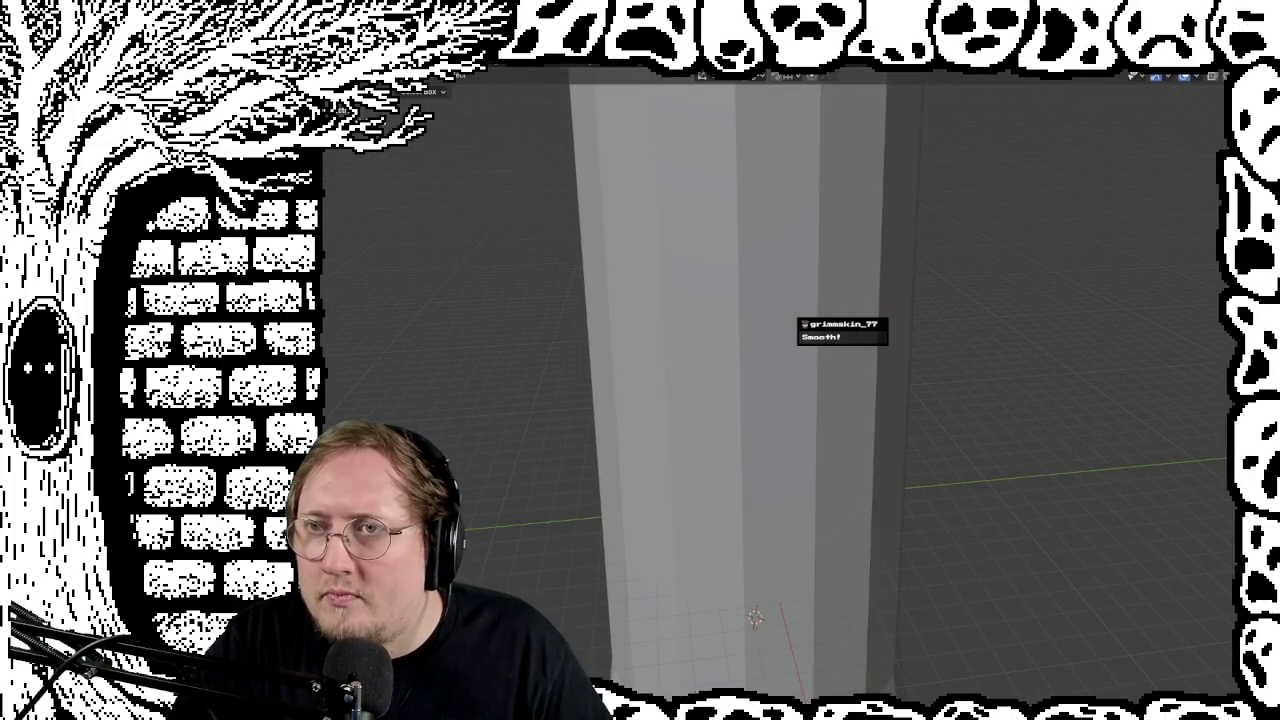
pyautogui.hotkey('shift', 'z')
pyautogui.scroll(-5, 989, 283)
pyautogui.moveTo(989, 283); pyautogui.dragTo(1014, 266, button='middle')
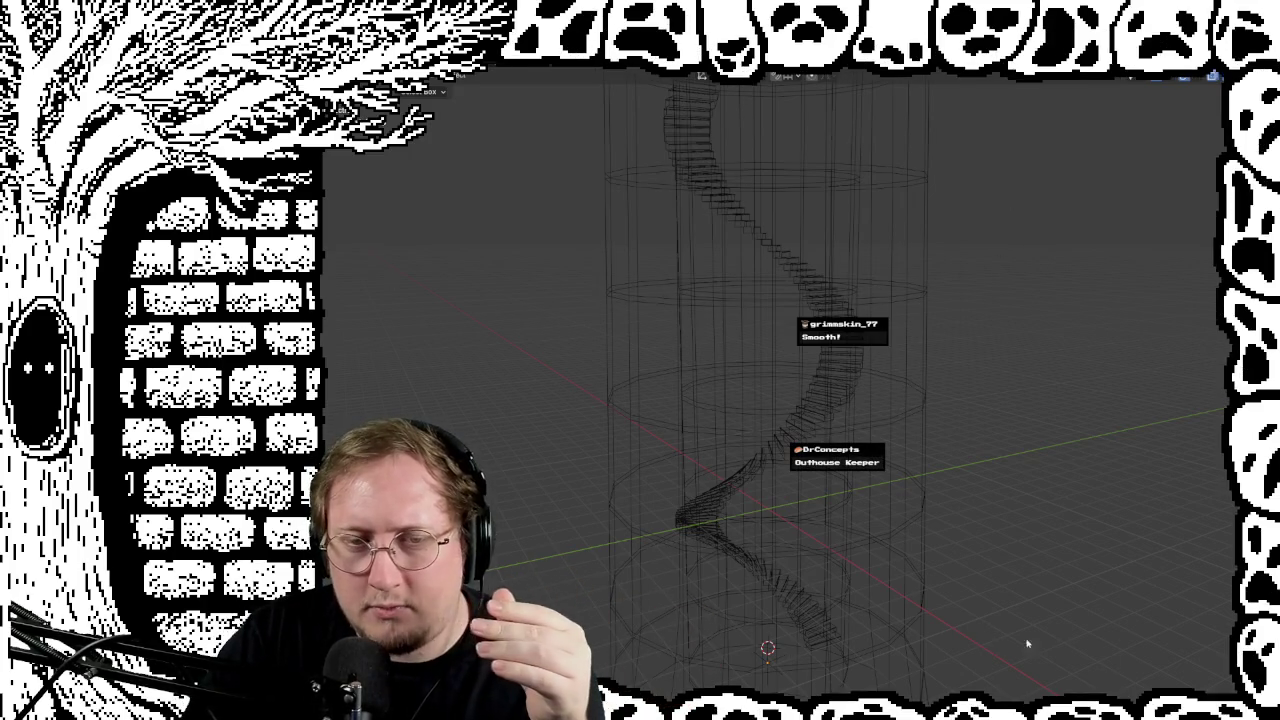
pyautogui.scroll(-4, 1080, 214)
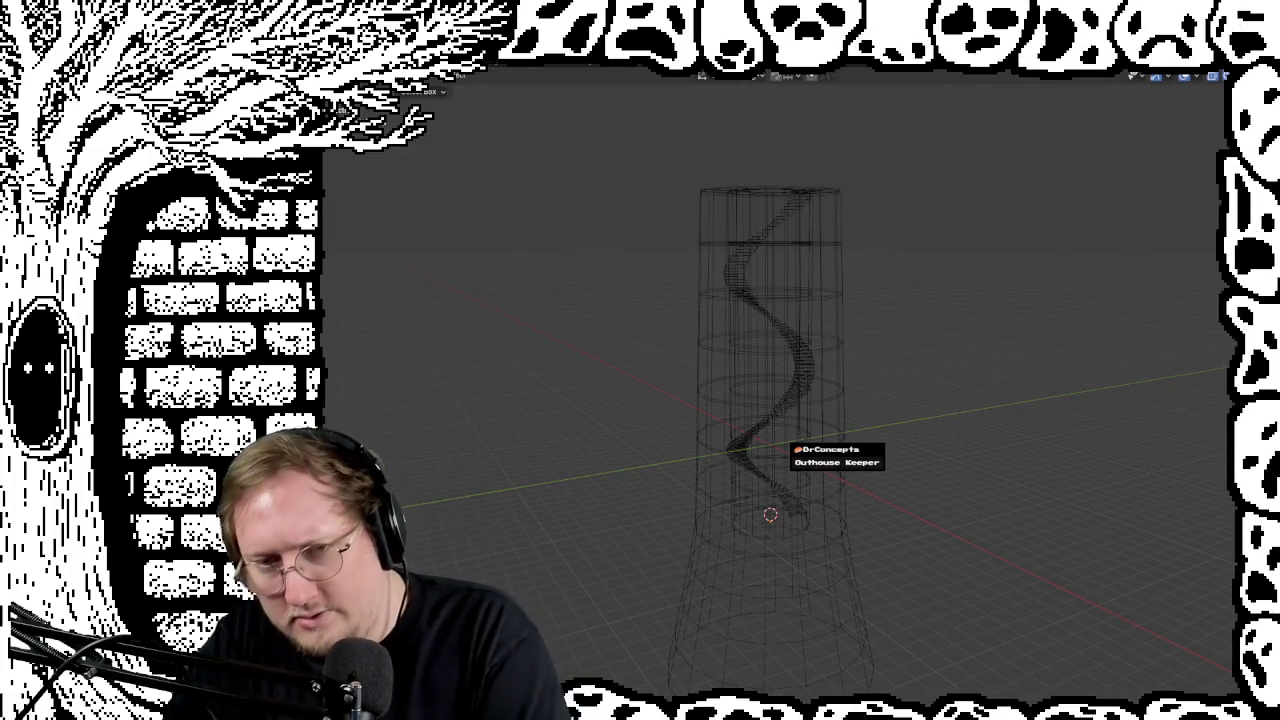
# Step: Hide most of the spiral staircase and view the tower from above
pyautogui.press('h')
pyautogui.scroll(1, 723, 606)
pyautogui.scroll(3, 723, 606)
pyautogui.scroll(2, 880, 588)
pyautogui.scroll(2, 693, 596)
pyautogui.moveTo(693, 596)
pyautogui.mouseDown(button='middle')
pyautogui.moveTo(880, 320)
pyautogui.moveTo(737, 466)
pyautogui.moveTo(810, 450)
pyautogui.moveTo(714, 477)
pyautogui.moveTo(760, 429)
pyautogui.moveTo(715, 487)
pyautogui.moveTo(691, 277)
pyautogui.mouseUp(button='middle')
pyautogui.scroll(3, 882, 324)
pyautogui.moveTo(737, 240)
pyautogui.mouseDown(button='middle')
pyautogui.moveTo(1003, 240)
pyautogui.moveTo(1031, 270)
pyautogui.moveTo(969, 251)
pyautogui.moveTo(980, 318)
pyautogui.moveTo(1049, 266)
pyautogui.moveTo(980, 277)
pyautogui.moveTo(995, 273)
pyautogui.mouseUp(button='middle')
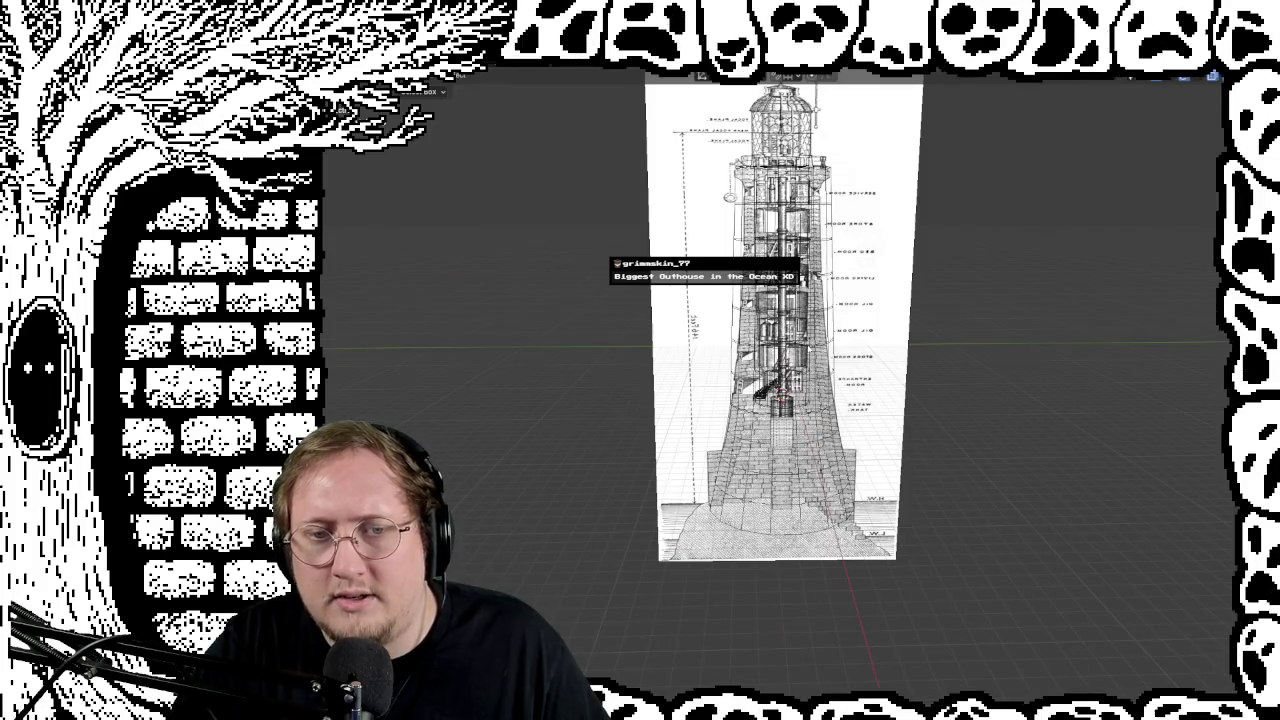
pyautogui.scroll(5, 782, 380)
pyautogui.moveTo(800, 380); pyautogui.dragTo(780, 376, button='middle')
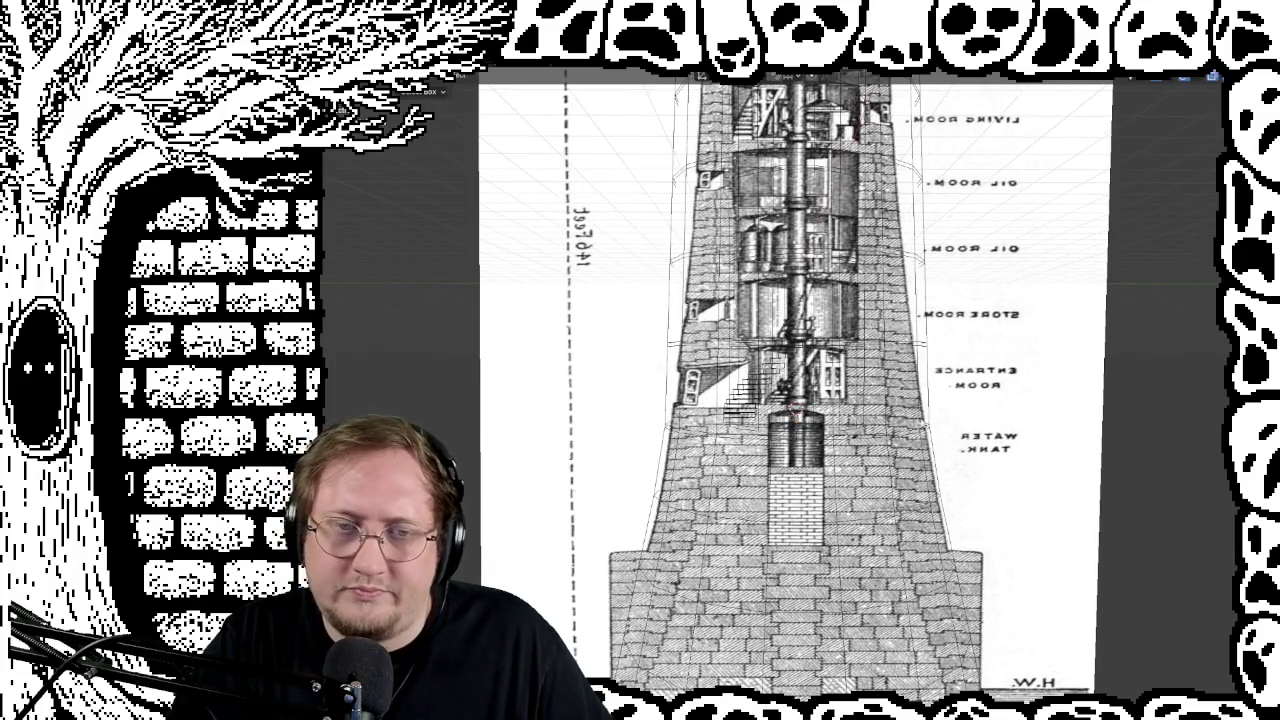
pyautogui.scroll(1, 776, 407)
pyautogui.scroll(2, 776, 407)
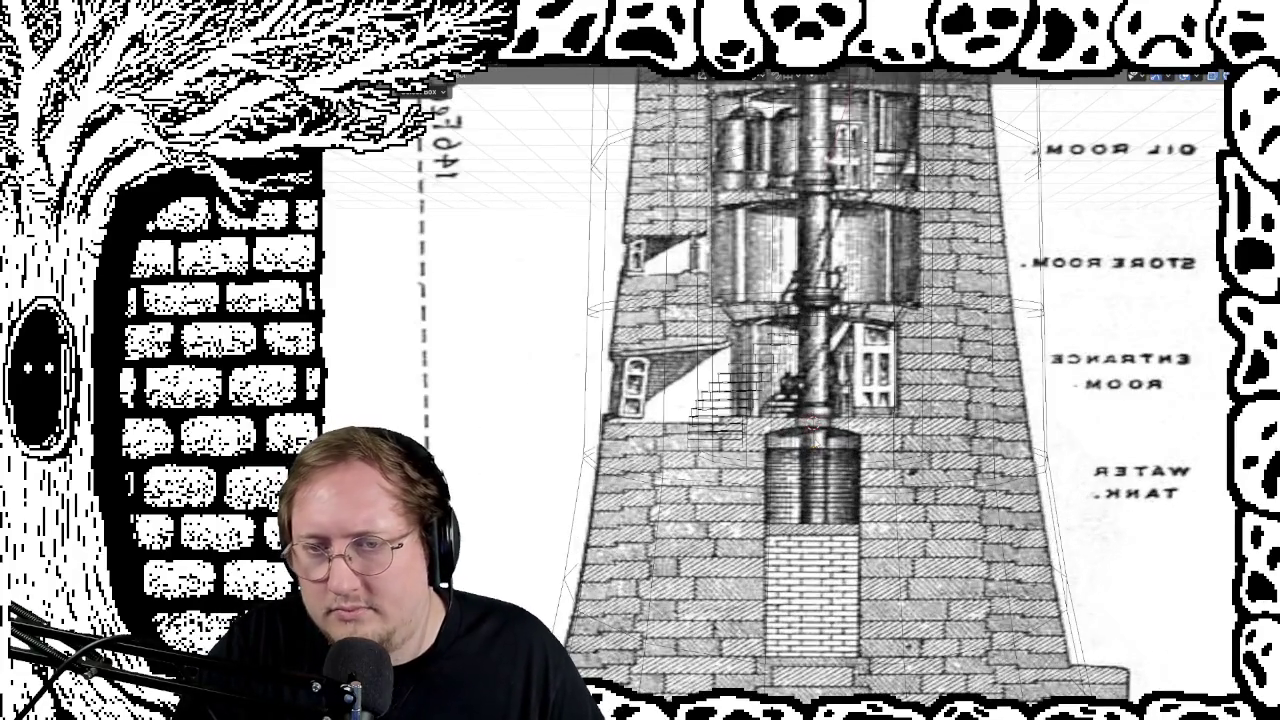
pyautogui.scroll(-2, 815, 420)
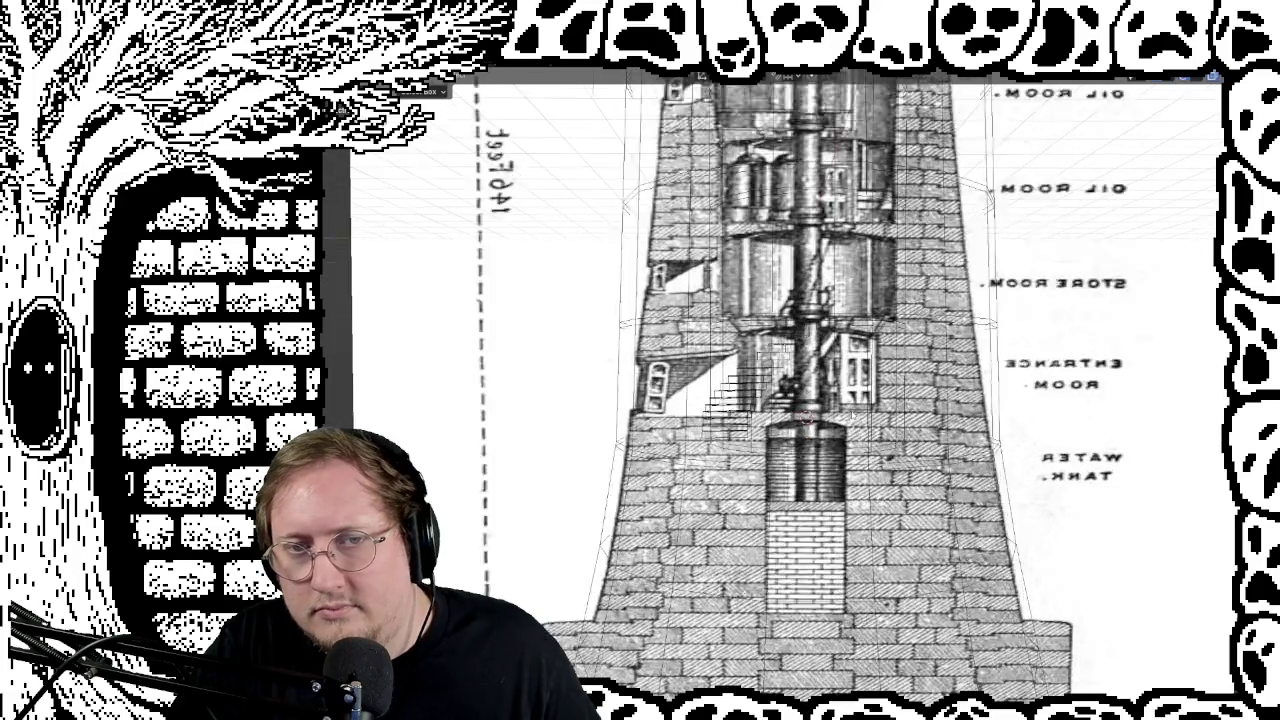
pyautogui.scroll(2, 815, 420)
pyautogui.scroll(1, 815, 420)
pyautogui.scroll(-1, 822, 428)
pyautogui.scroll(-1, 822, 428)
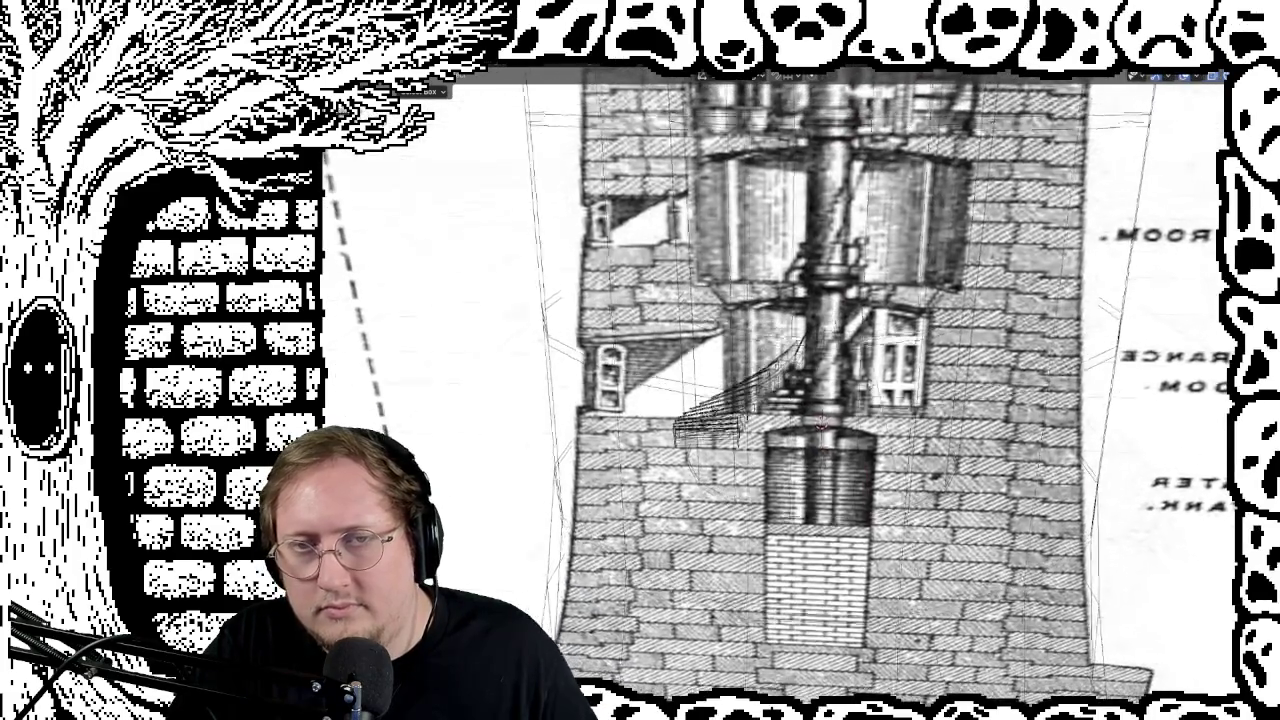
pyautogui.scroll(-2, 810, 410)
pyautogui.moveTo(800, 410); pyautogui.dragTo(810, 410, button='middle')
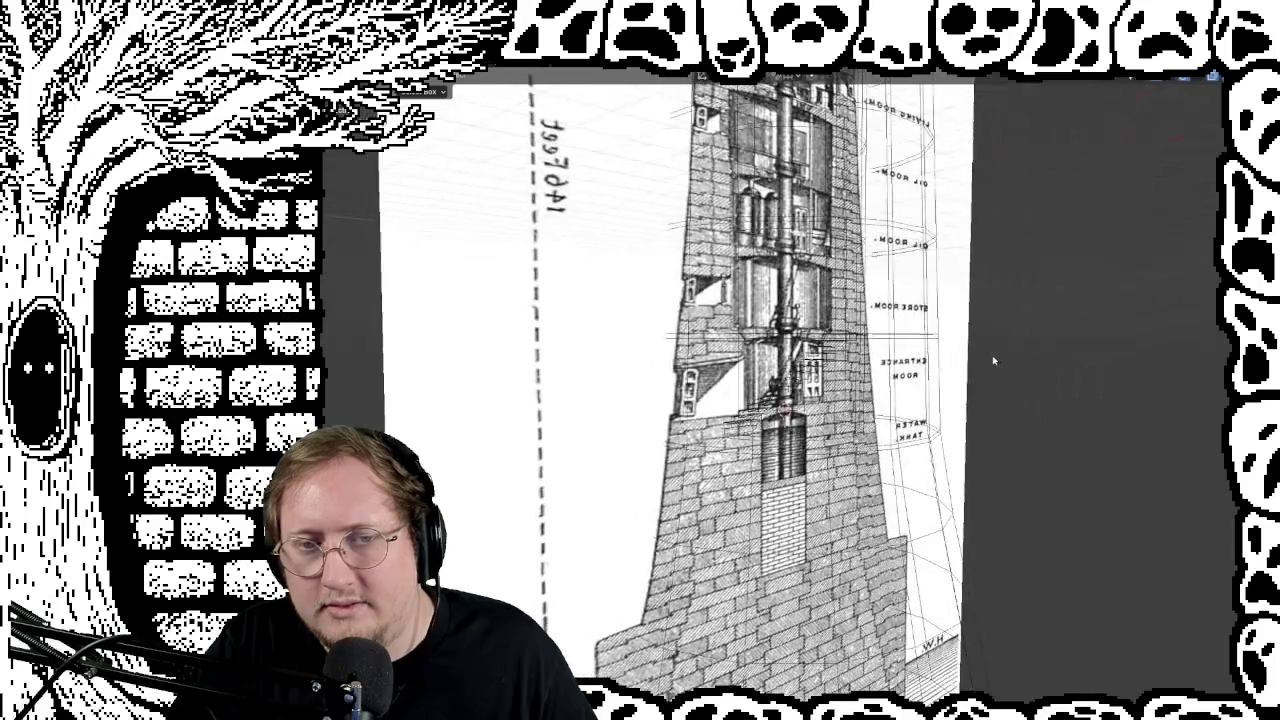
pyautogui.moveTo(910, 395); pyautogui.dragTo(915, 398, button='middle')
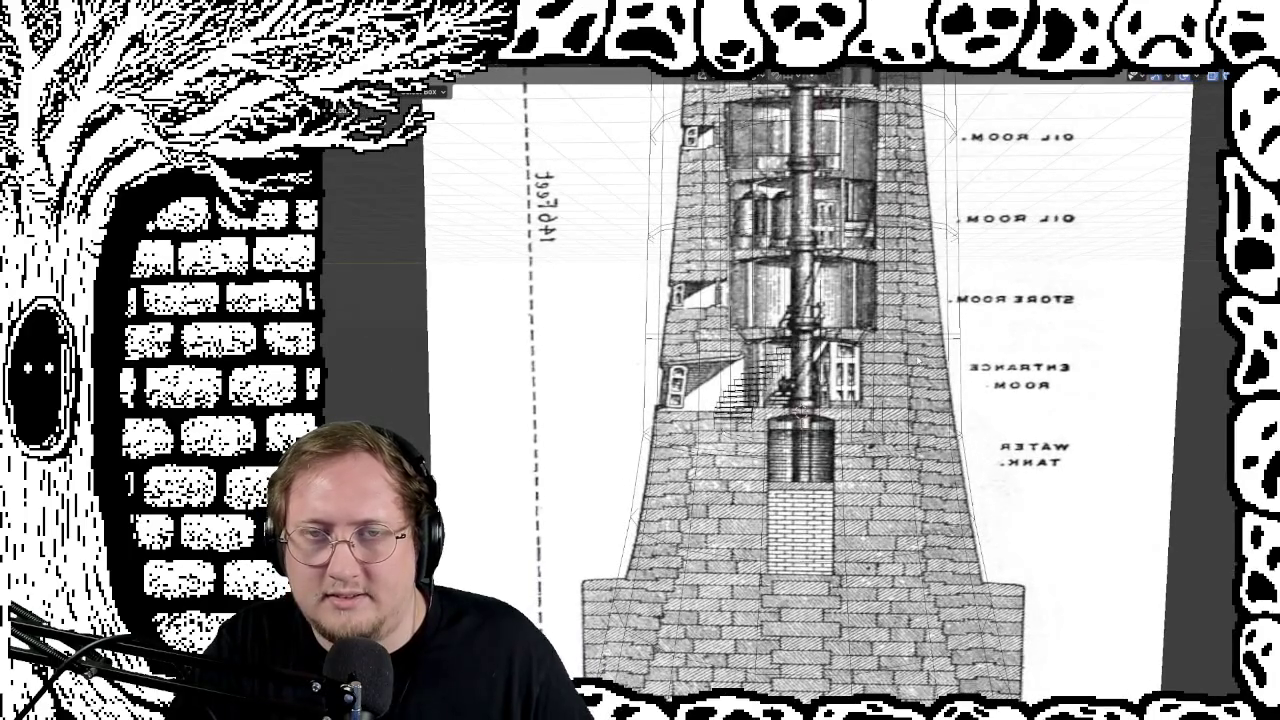
pyautogui.scroll(-3, 924, 364)
pyautogui.scroll(-1, 924, 364)
pyautogui.scroll(-1, 924, 364)
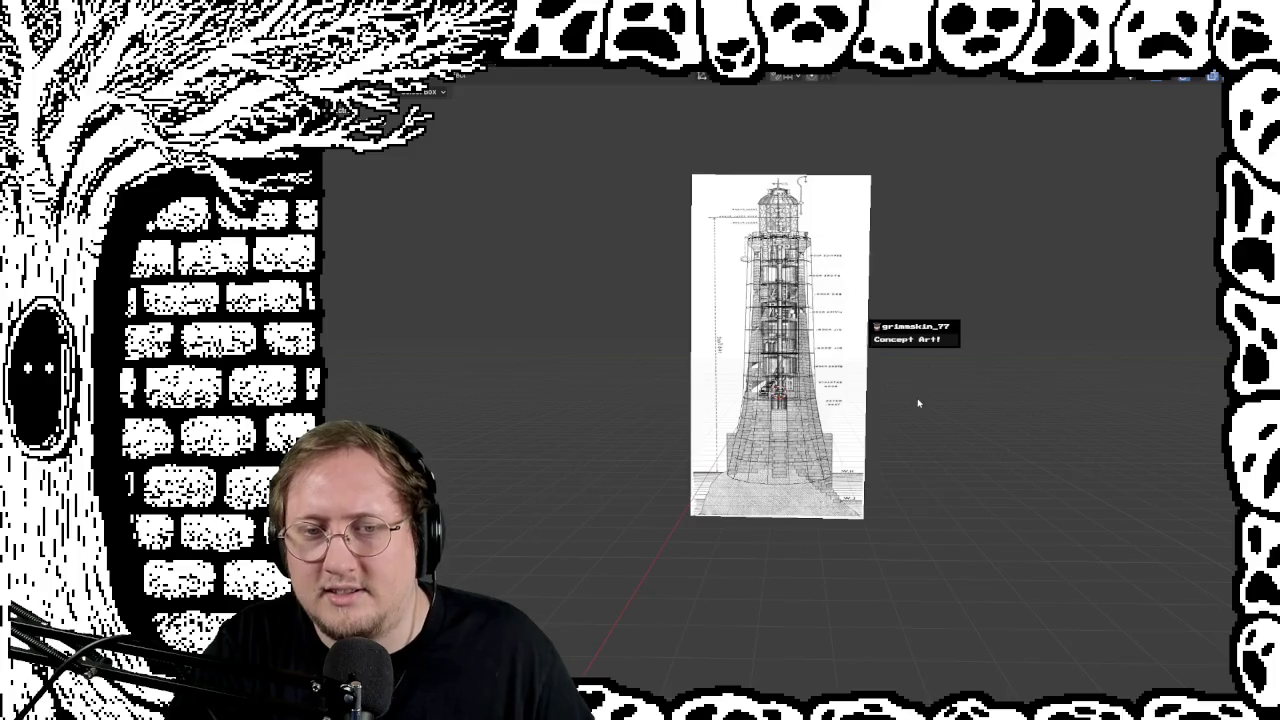
pyautogui.scroll(2, 918, 403)
pyautogui.scroll(3, 922, 410)
pyautogui.scroll(2, 895, 414)
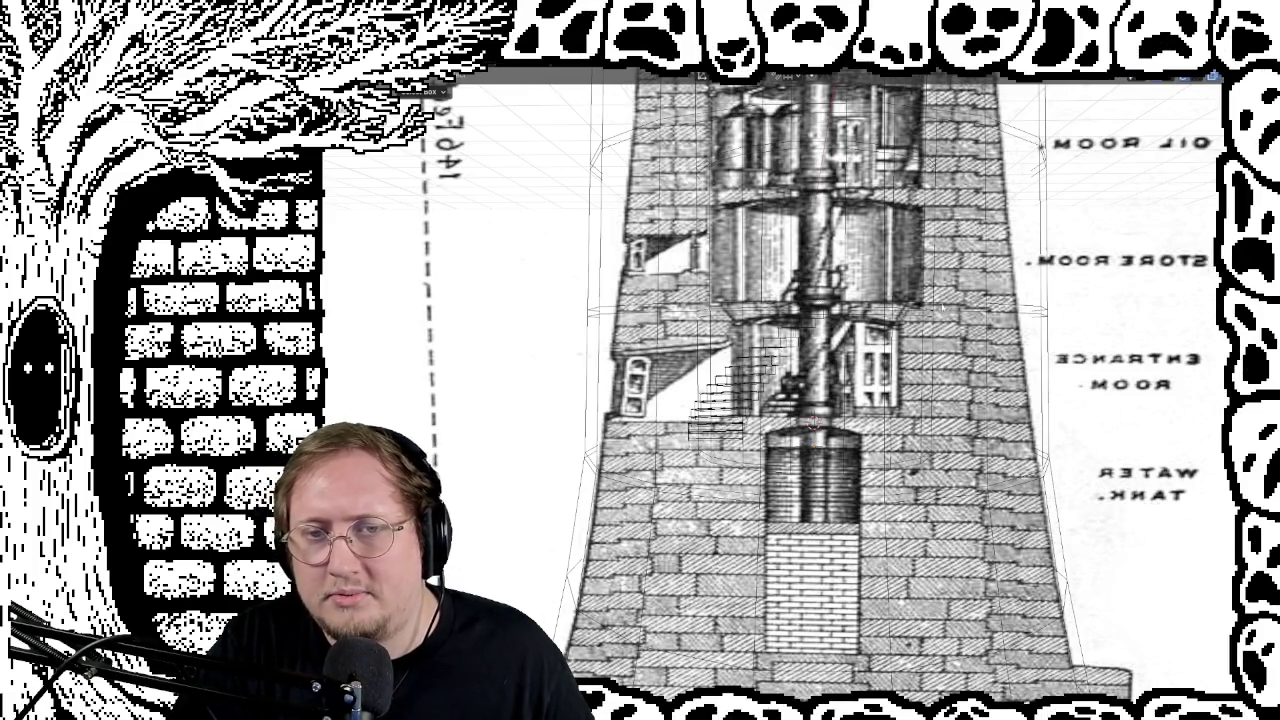
pyautogui.moveTo(840, 258); pyautogui.dragTo(885, 258, button='middle')
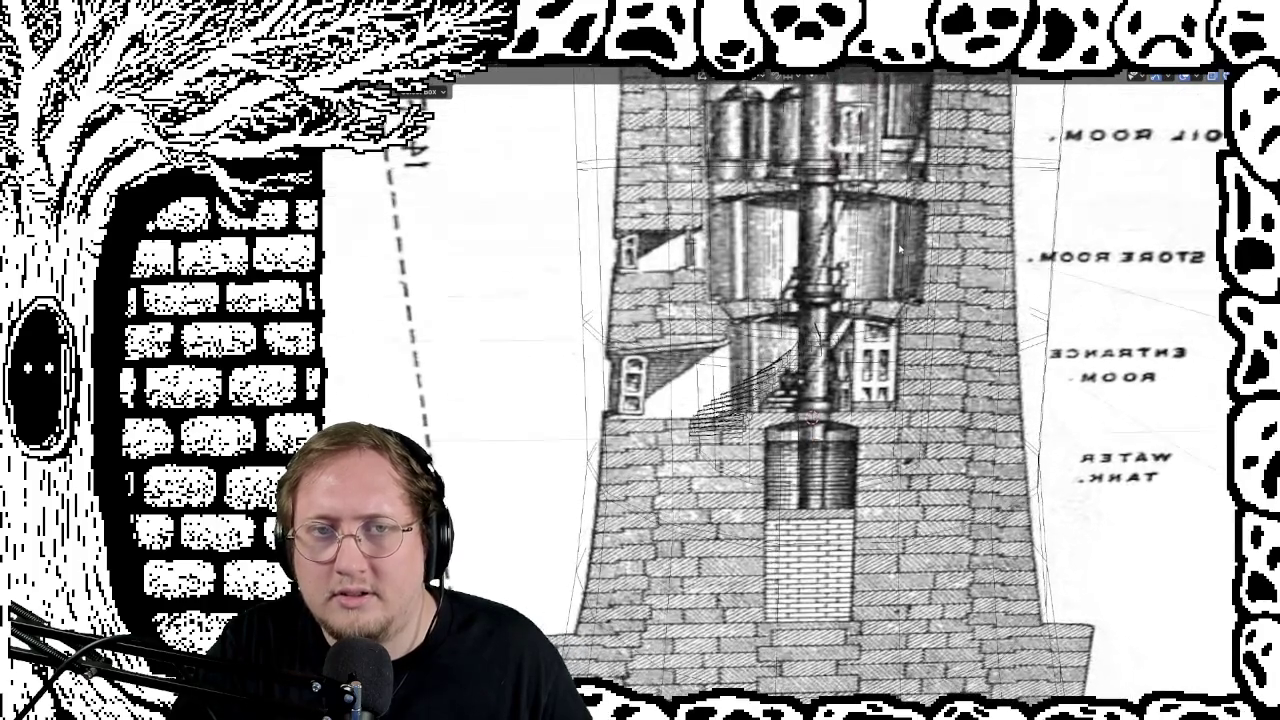
pyautogui.scroll(-5, 885, 256)
pyautogui.scroll(-2, 885, 256)
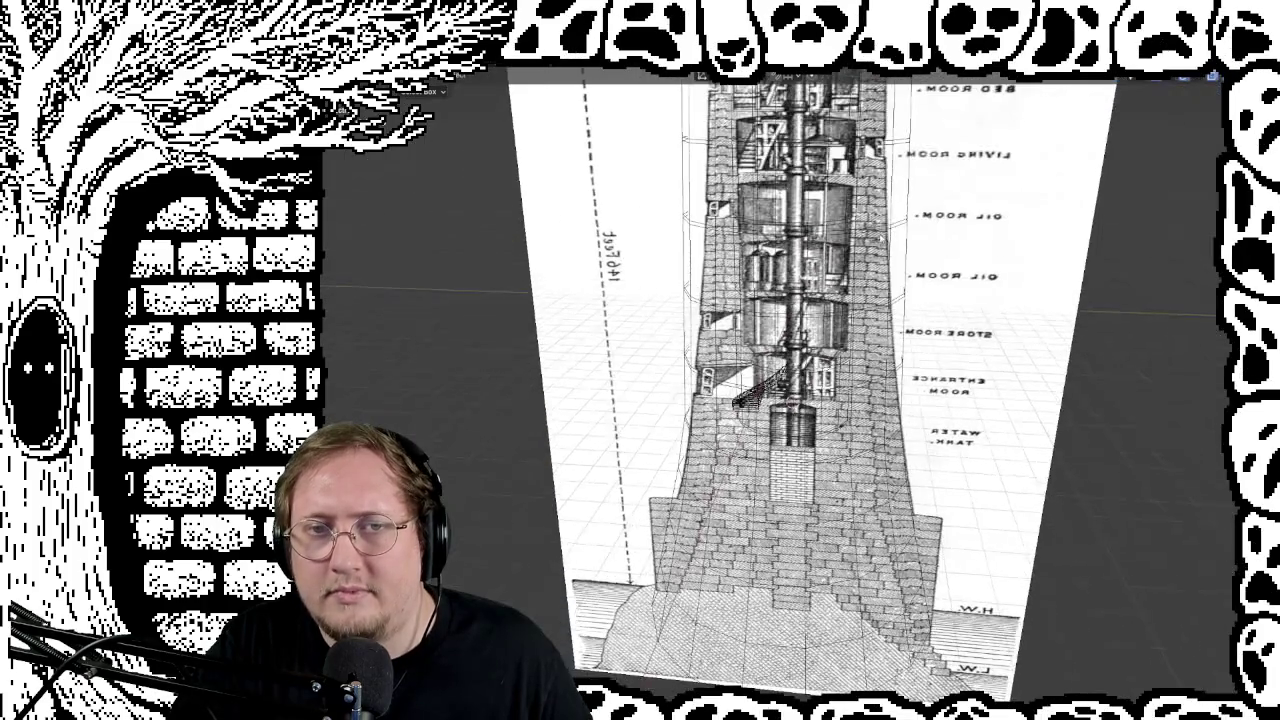
pyautogui.scroll(4, 888, 226)
pyautogui.moveTo(888, 225); pyautogui.dragTo(918, 272, button='middle')
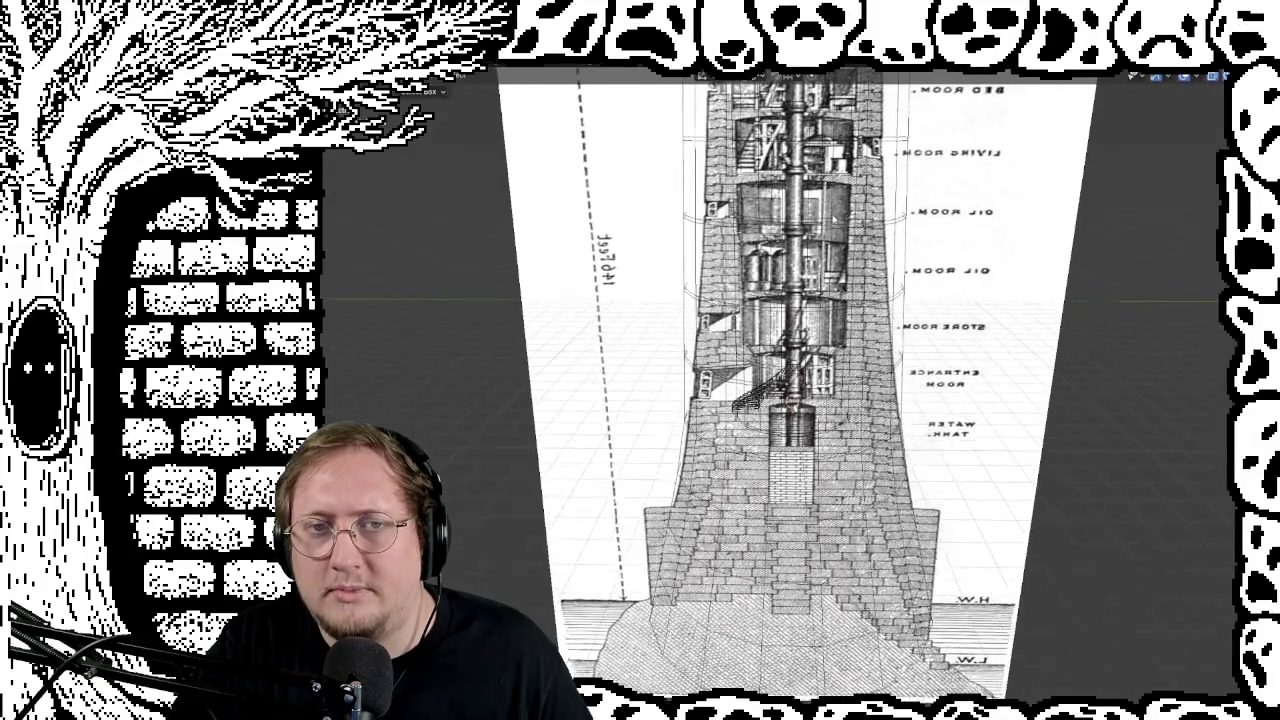
pyautogui.scroll(-2, 968, 276)
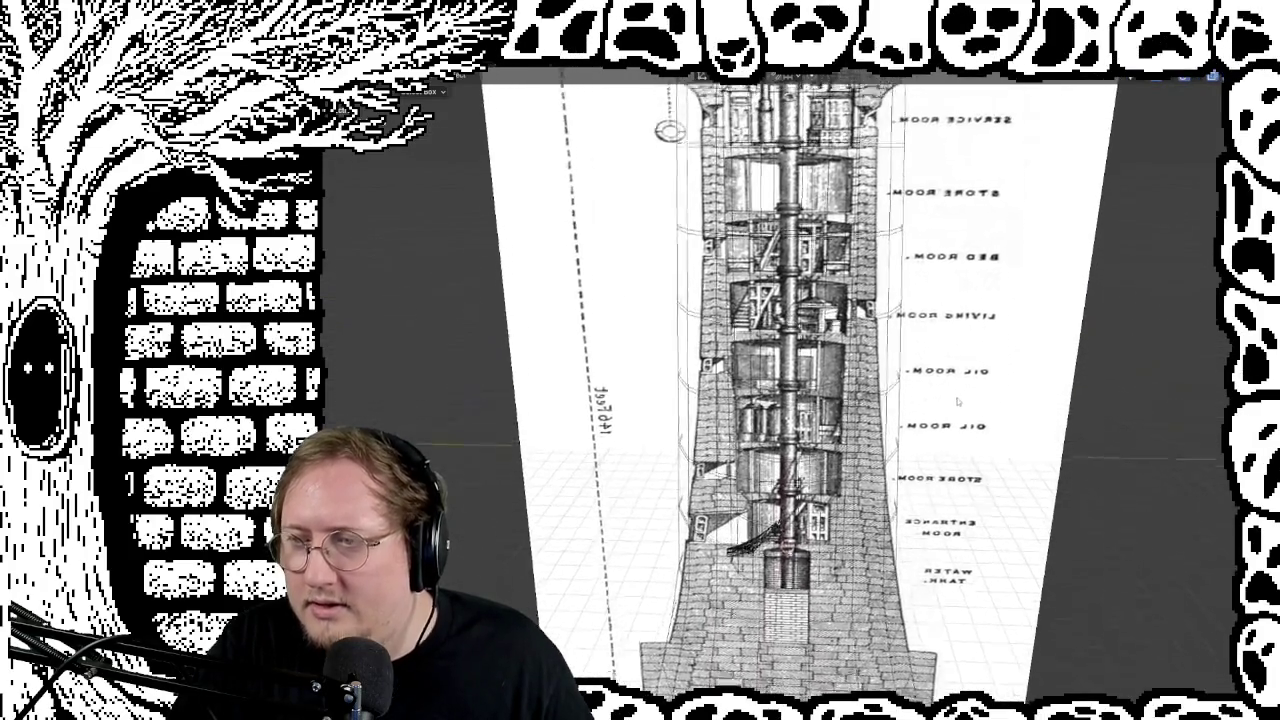
pyautogui.scroll(-2, 955, 320)
pyautogui.scroll(-2, 938, 378)
pyautogui.moveTo(980, 403)
pyautogui.mouseDown(button='middle')
pyautogui.moveTo(989, 346)
pyautogui.moveTo(1009, 363)
pyautogui.moveTo(1000, 337)
pyautogui.mouseUp(button='middle')
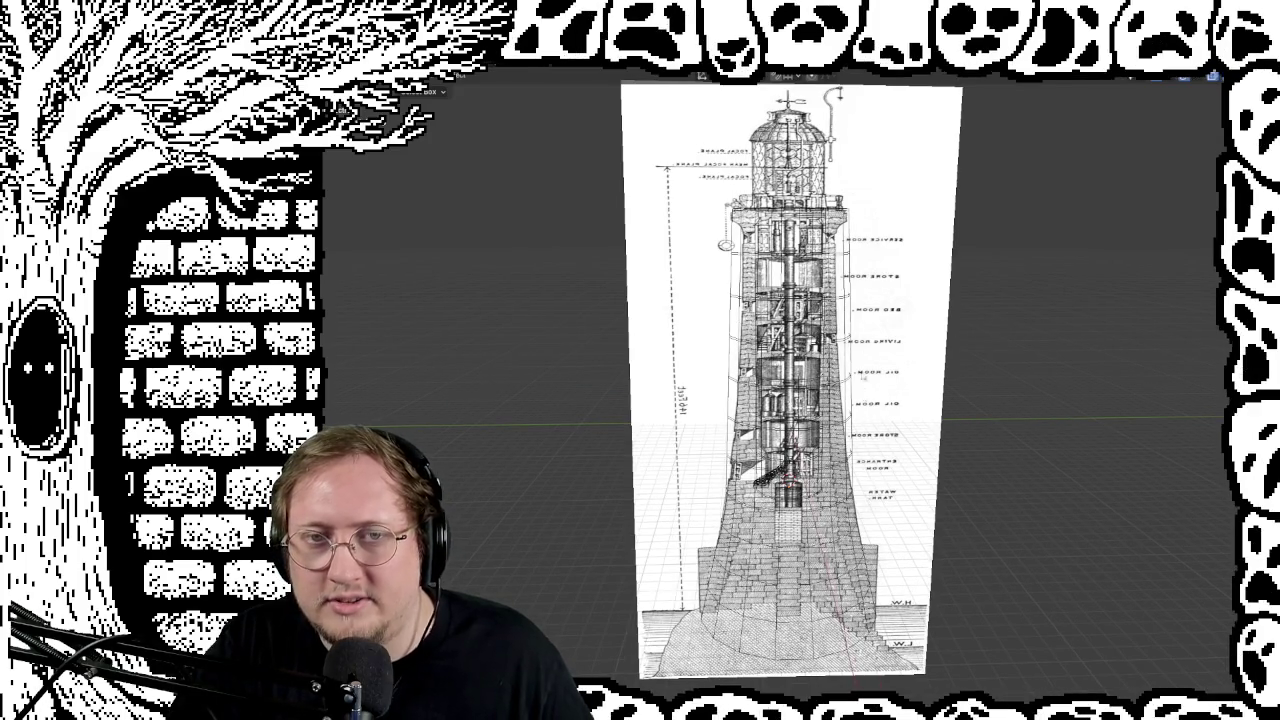
pyautogui.moveTo(884, 549); pyautogui.dragTo(886, 389, button='middle')
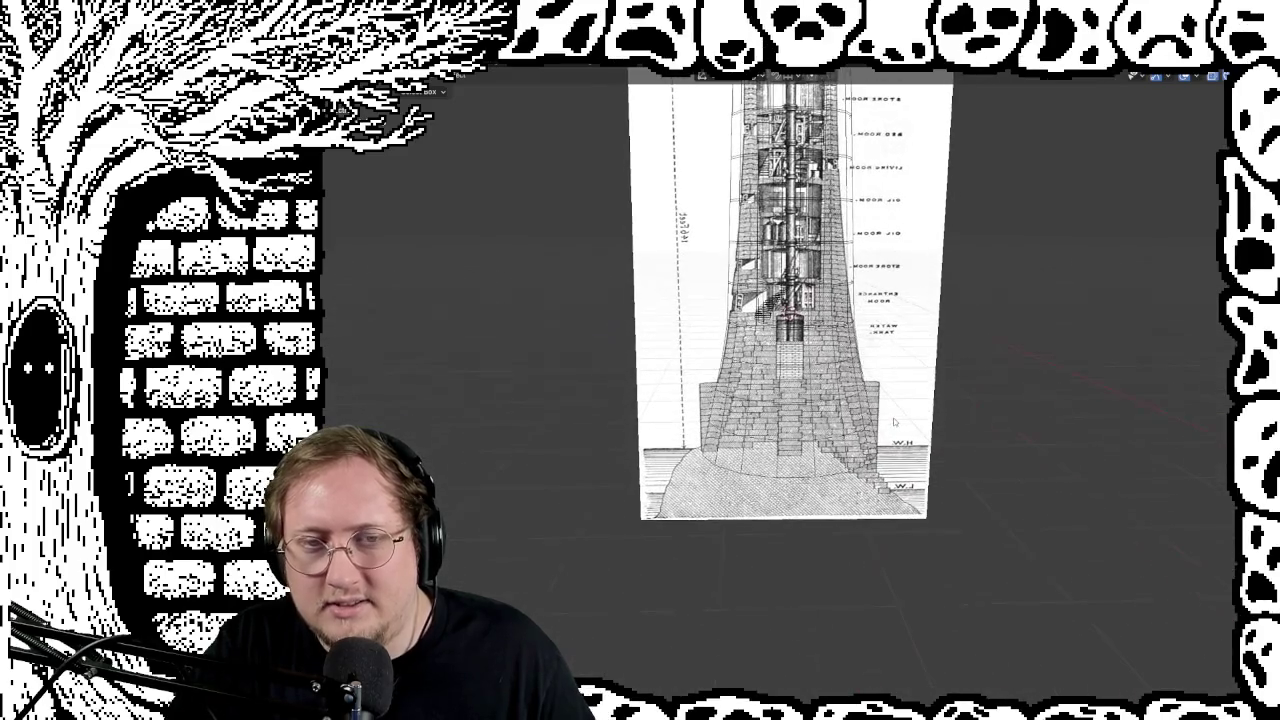
pyautogui.scroll(3, 888, 392)
pyautogui.scroll(5, 892, 398)
pyautogui.scroll(-5, 890, 402)
pyautogui.moveTo(890, 402); pyautogui.dragTo(940, 400, button='middle')
# Step: Unhide the tower mesh and snap to a straight front view
pyautogui.press('KP_1')
pyautogui.hotkey('alt', 'h')
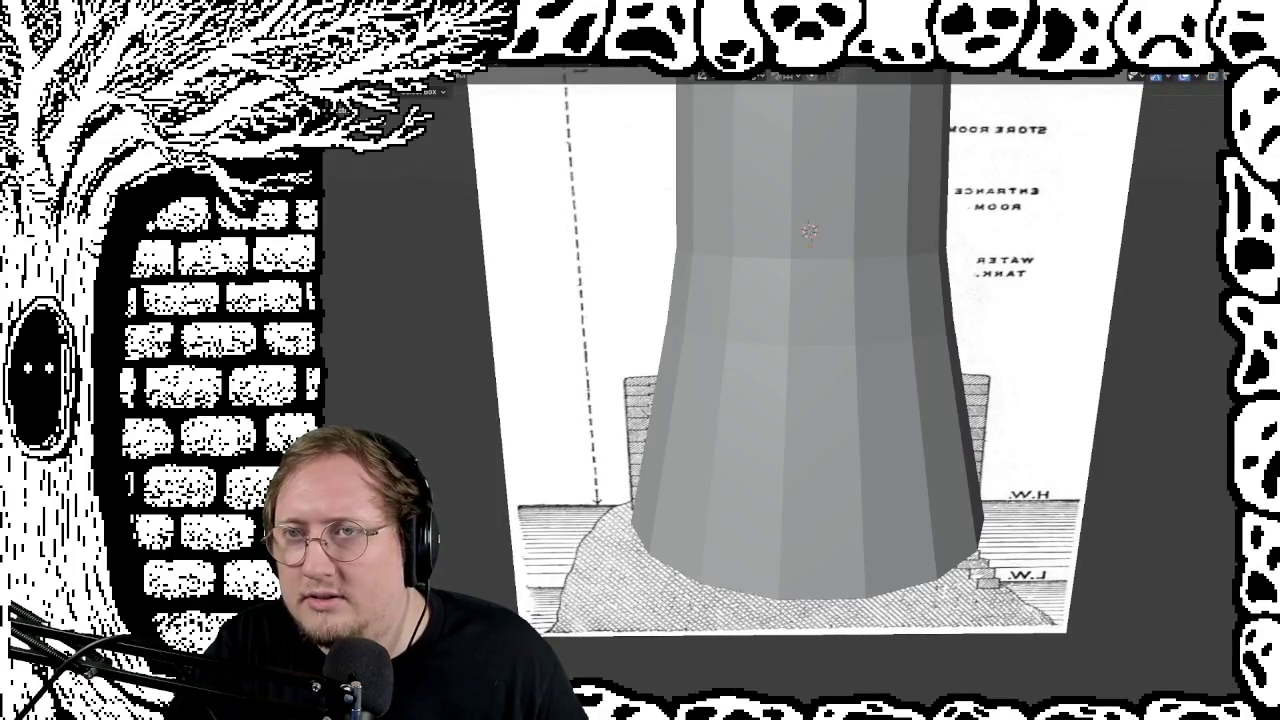
pyautogui.moveTo(929, 323); pyautogui.dragTo(1007, 308, button='middle')
pyautogui.press('KP_1')
pyautogui.scroll(1, 925, 289)
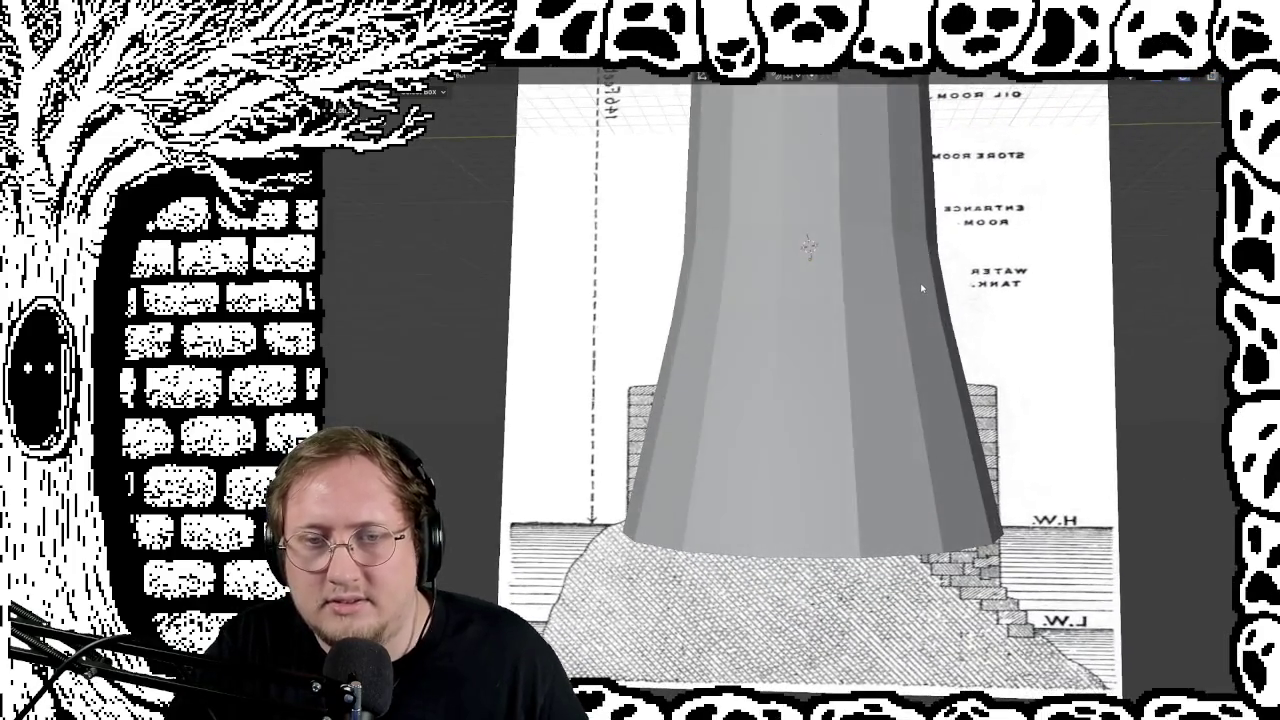
# Step: Frame the tower top and lamp room, then enable X-ray to reveal the drawing
pyautogui.moveTo(926, 289)
pyautogui.mouseDown(button='middle')
pyautogui.moveTo(909, 338)
pyautogui.moveTo(913, 255)
pyautogui.mouseUp(button='middle')
pyautogui.scroll(-4, 921, 318)
pyautogui.scroll(1, 913, 255)
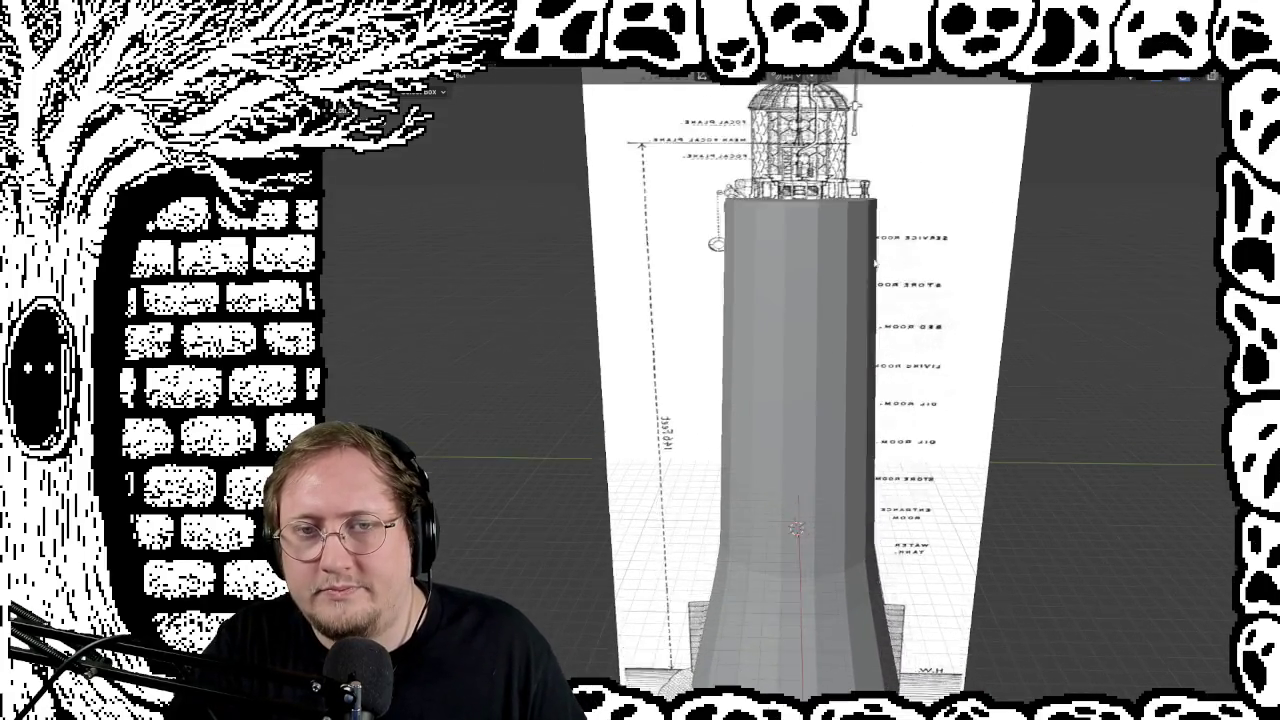
pyautogui.scroll(3, 913, 255)
pyautogui.keyDown('shift'); pyautogui.moveTo(970, 221); pyautogui.dragTo(873, 425, button='middle'); pyautogui.keyUp('shift')
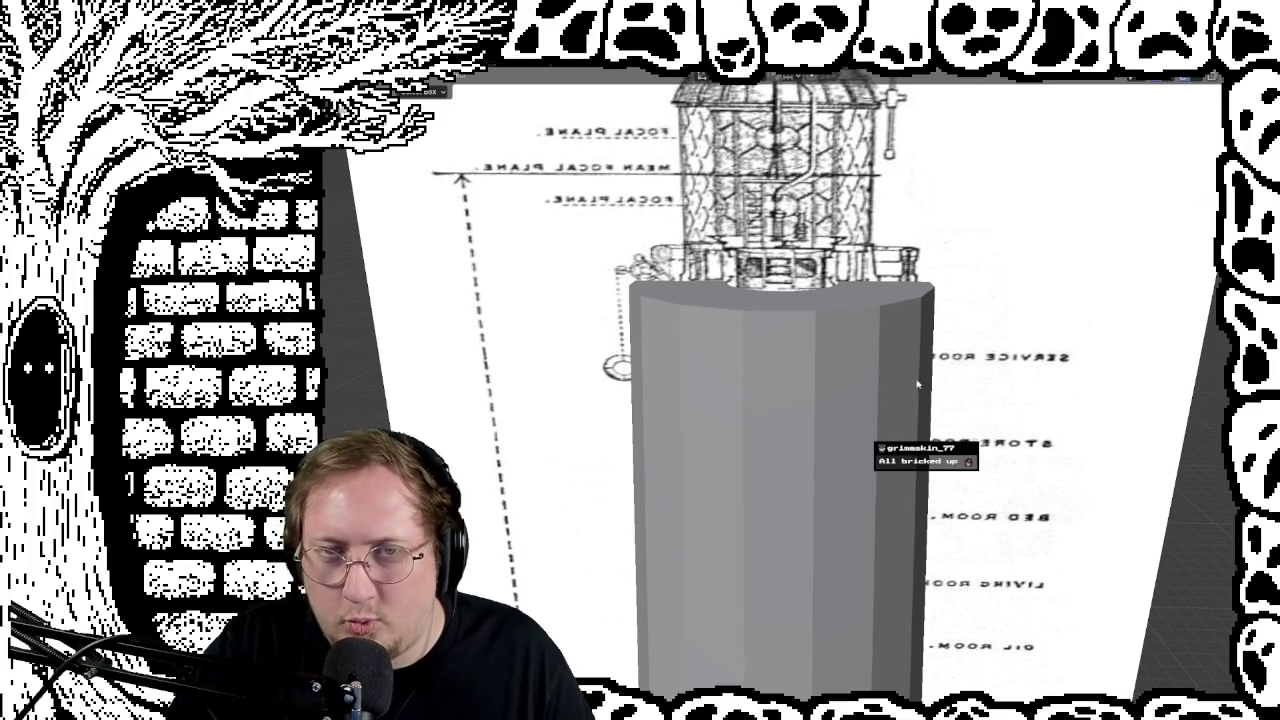
pyautogui.hotkey('alt', 'z')
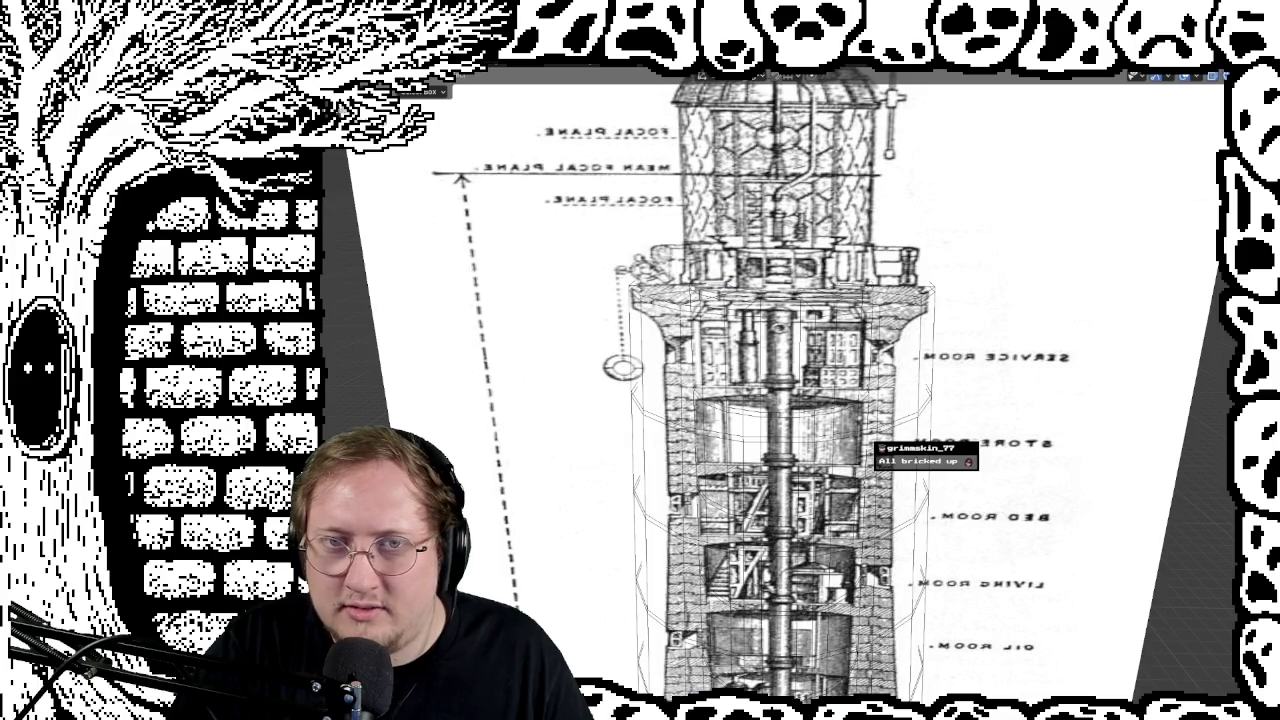
# Step: Inspect the reference rooms, pick Tower from the overlapping-object list, and turn X-ray off
pyautogui.scroll(2, 942, 333)
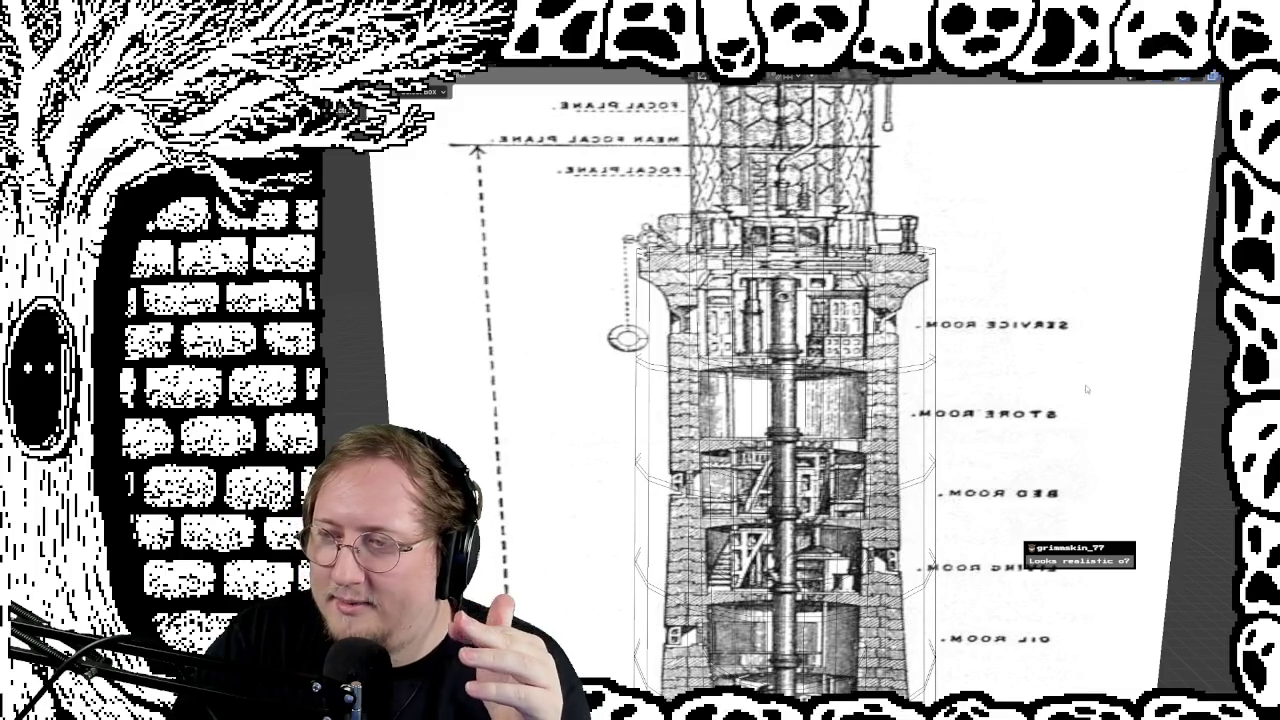
pyautogui.moveTo(982, 355)
pyautogui.mouseDown(button='middle')
pyautogui.moveTo(900, 356)
pyautogui.moveTo(992, 415)
pyautogui.moveTo(990, 398)
pyautogui.mouseUp(button='middle')
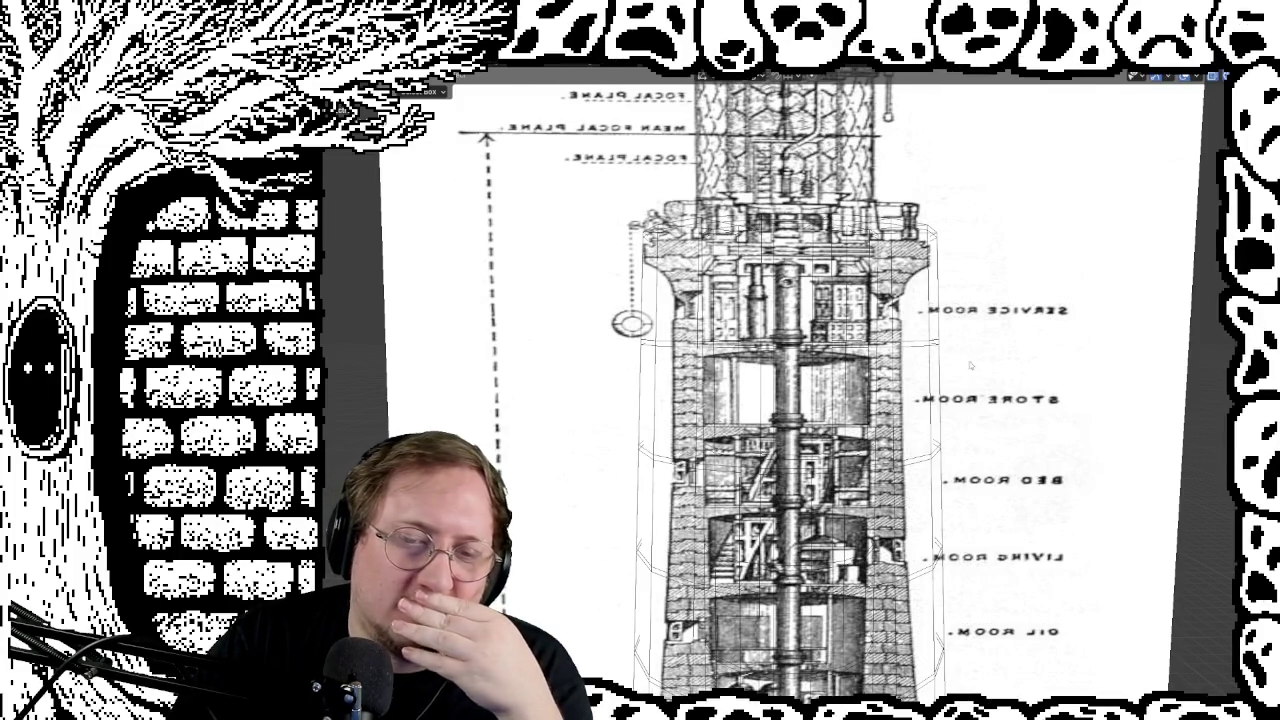
pyautogui.moveTo(988, 365); pyautogui.dragTo(980, 480, button='middle')
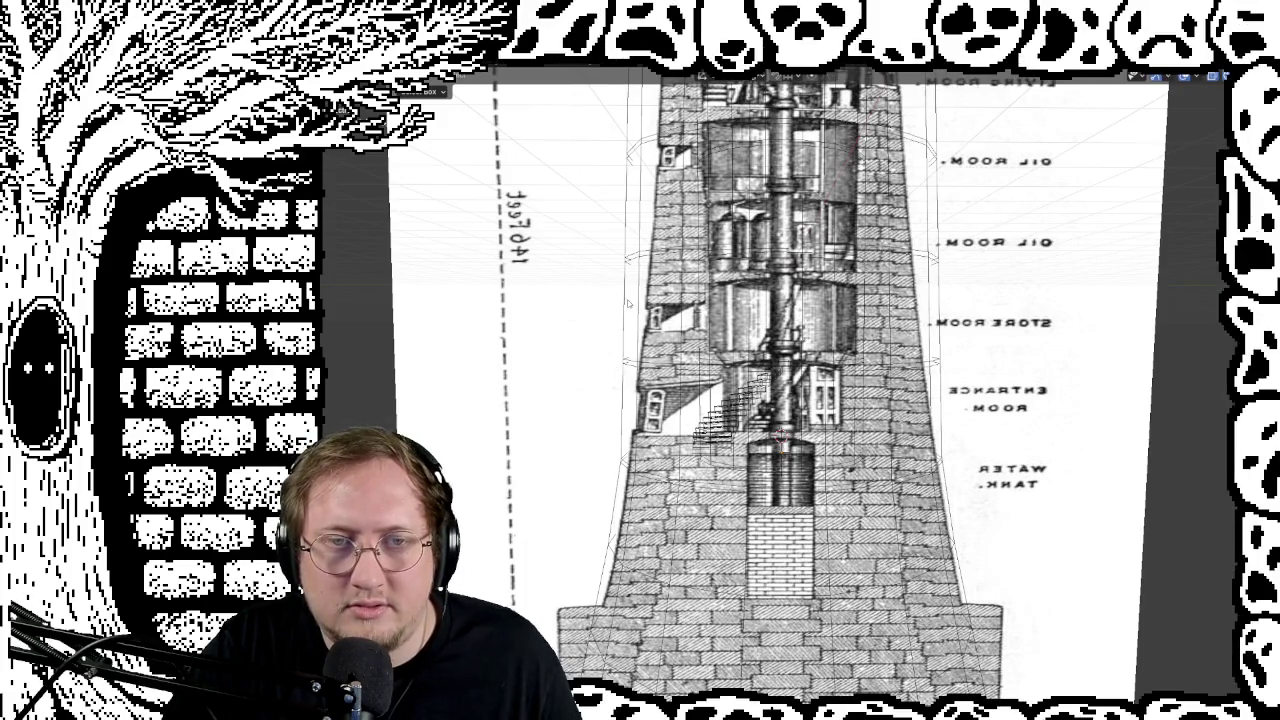
pyautogui.moveTo(619, 238)
pyautogui.mouseDown(button='middle')
pyautogui.moveTo(616, 216)
pyautogui.moveTo(643, 404)
pyautogui.moveTo(683, 270)
pyautogui.mouseUp(button='middle')
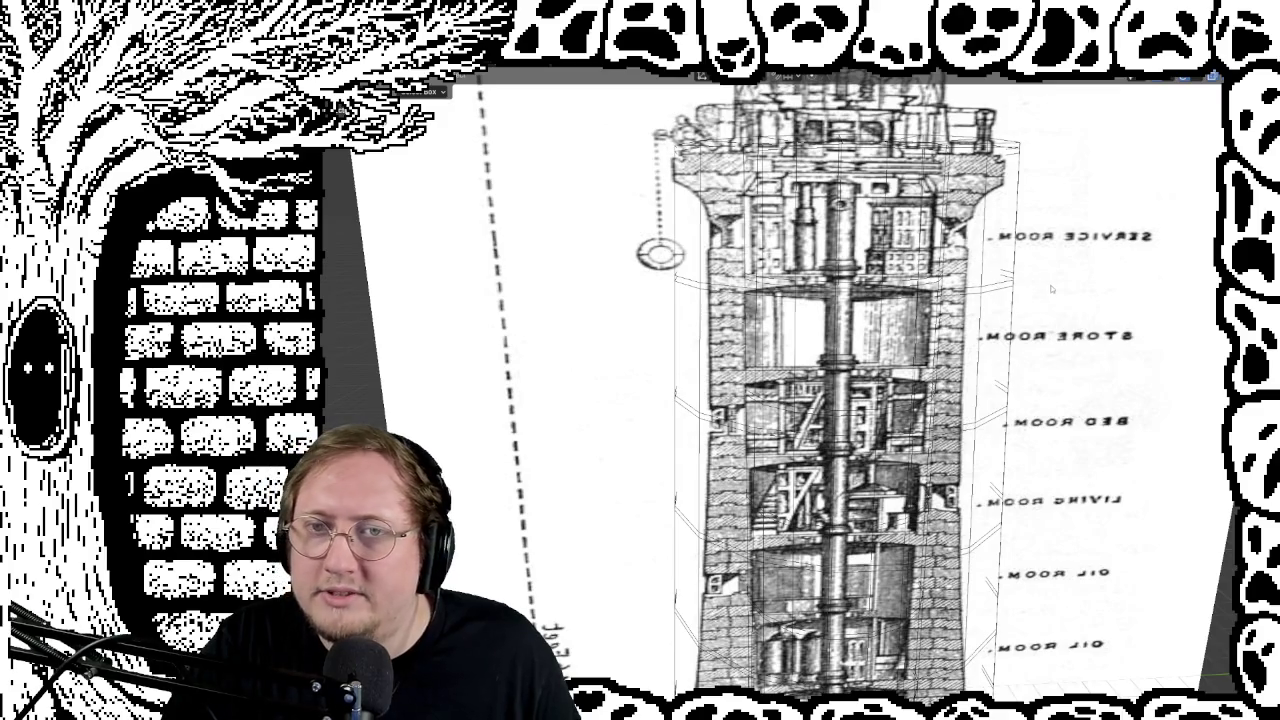
pyautogui.moveTo(1047, 260)
pyautogui.keyDown('shift'); pyautogui.mouseDown(button='middle')
pyautogui.moveTo(1027, 327)
pyautogui.moveTo(1062, 325)
pyautogui.mouseUp(button='middle'); pyautogui.keyUp('shift')
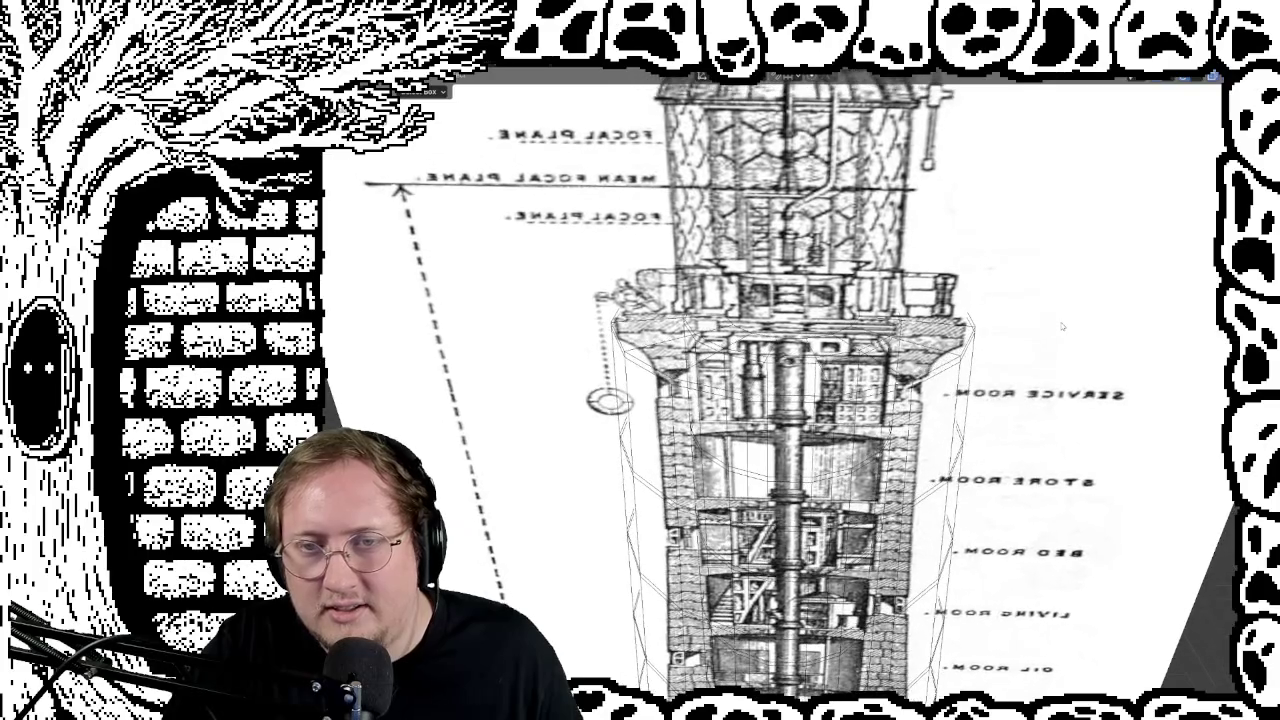
pyautogui.keyDown('alt'); pyautogui.click(618, 343); pyautogui.keyUp('alt')
pyautogui.click(589, 343)
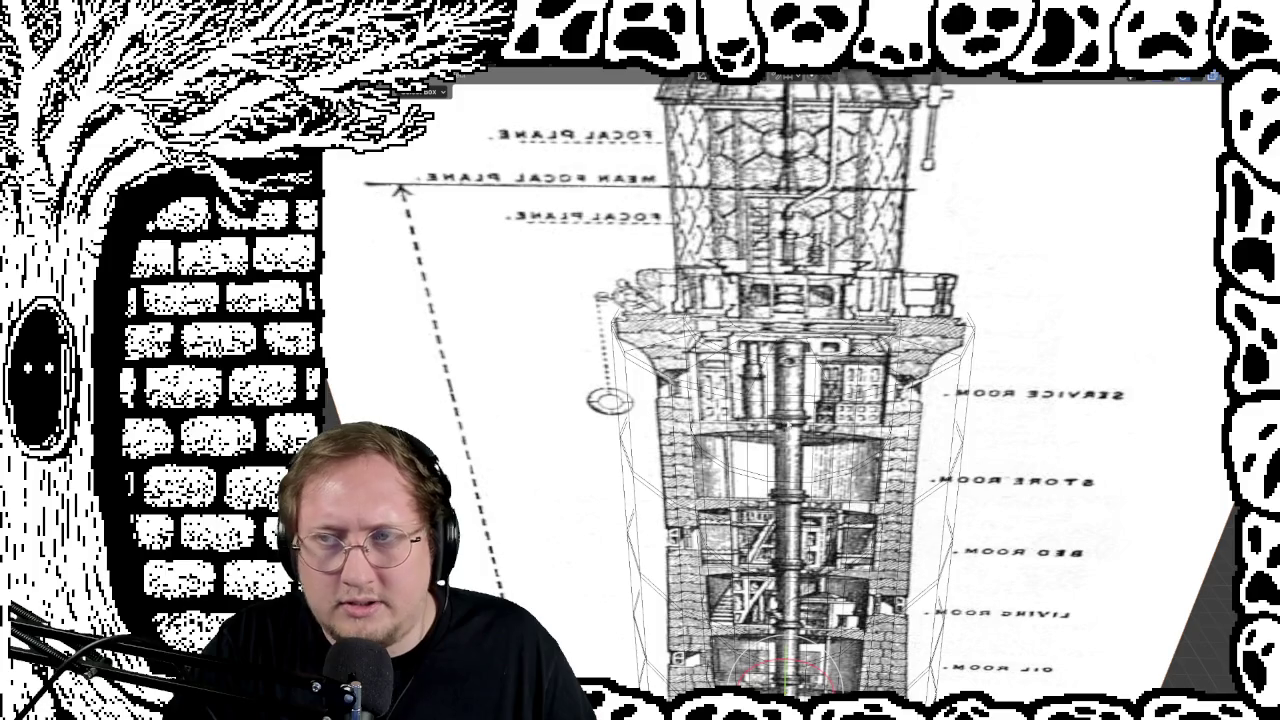
pyautogui.hotkey('shift', 'z')
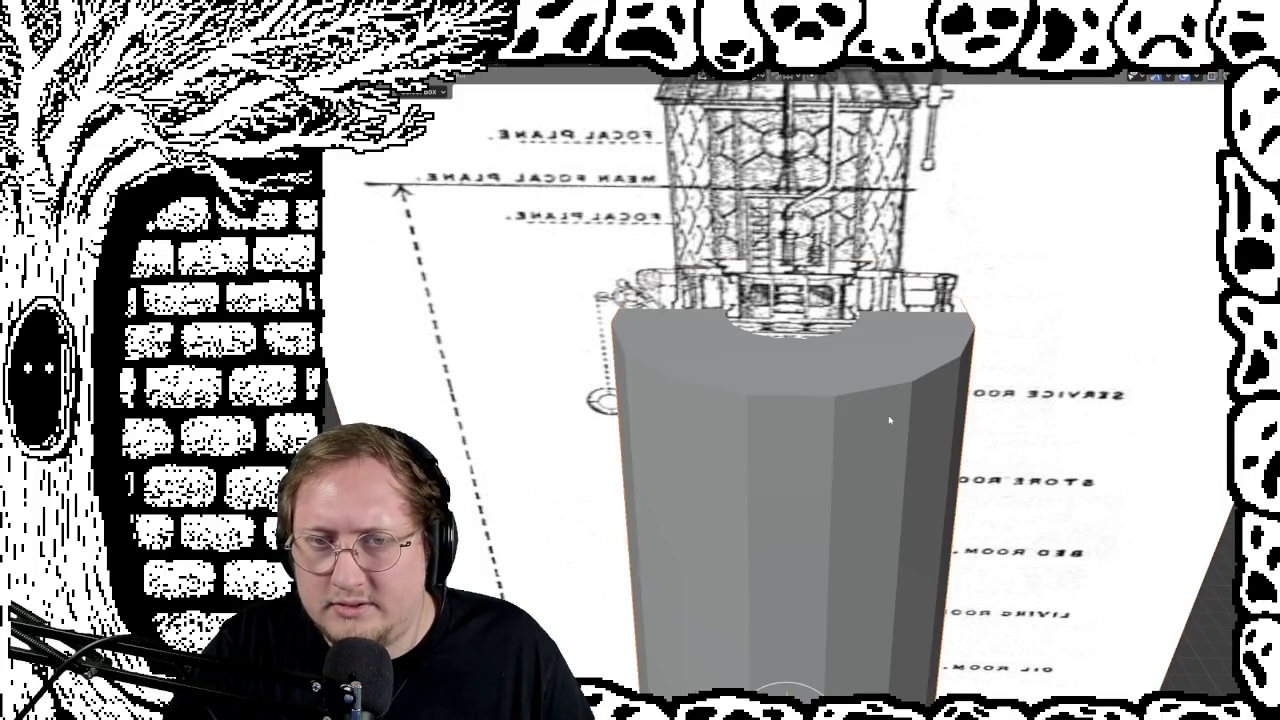
# Step: In Edit Mode, scale the top edge loop horizontally, then select the service-room loop
pyautogui.press('Tab')
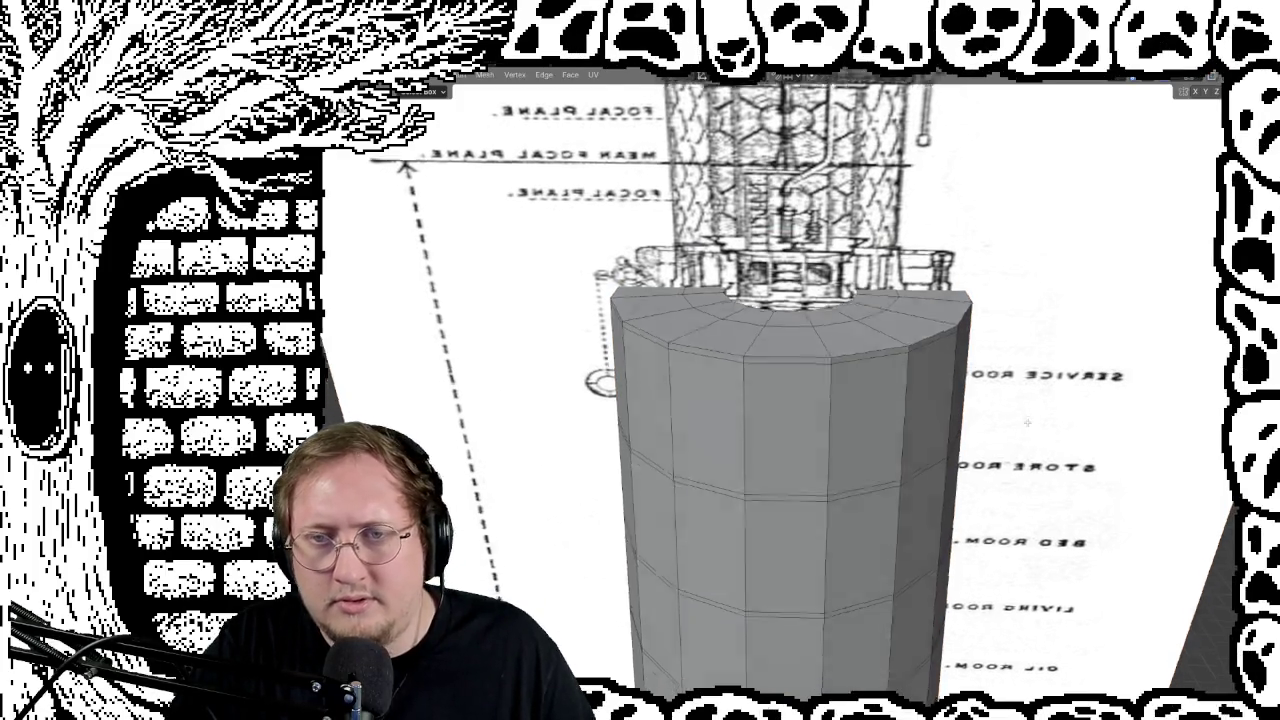
pyautogui.moveTo(888, 410); pyautogui.dragTo(890, 380, button='middle')
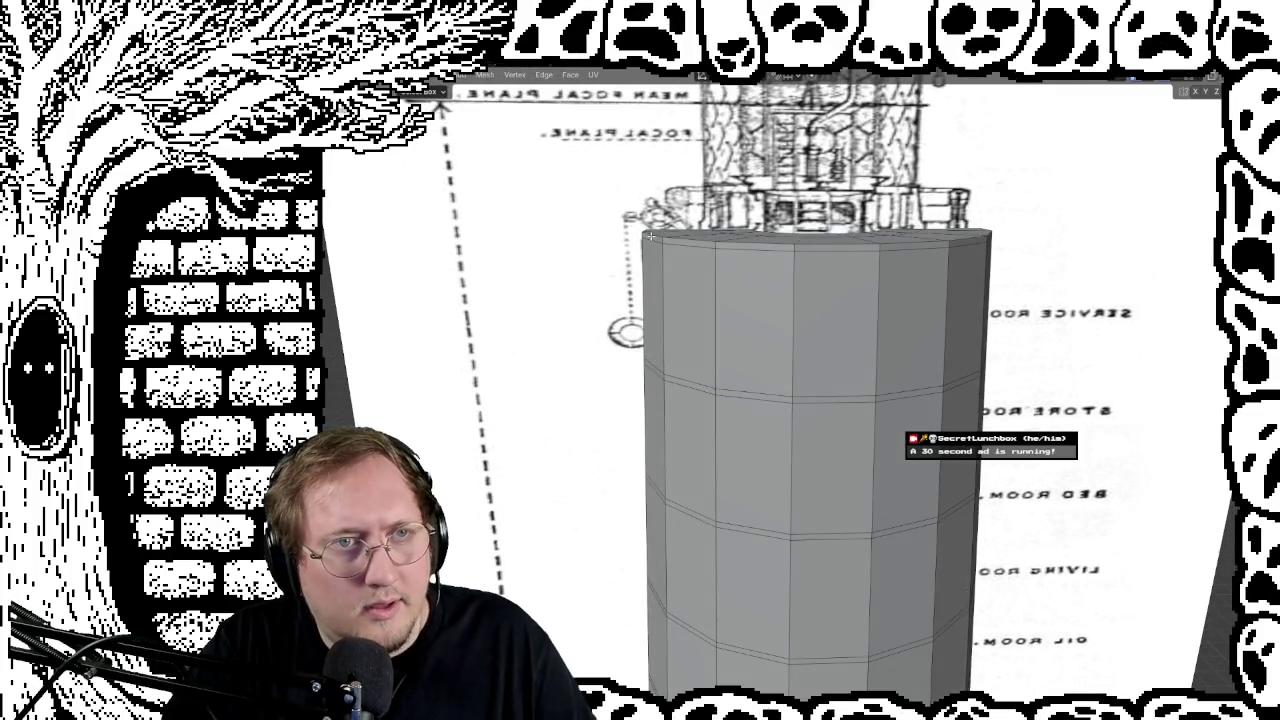
pyautogui.keyDown('alt'); pyautogui.click(659, 236); pyautogui.keyUp('alt')
pyautogui.press('s')
pyautogui.hotkey('shift', 'z')
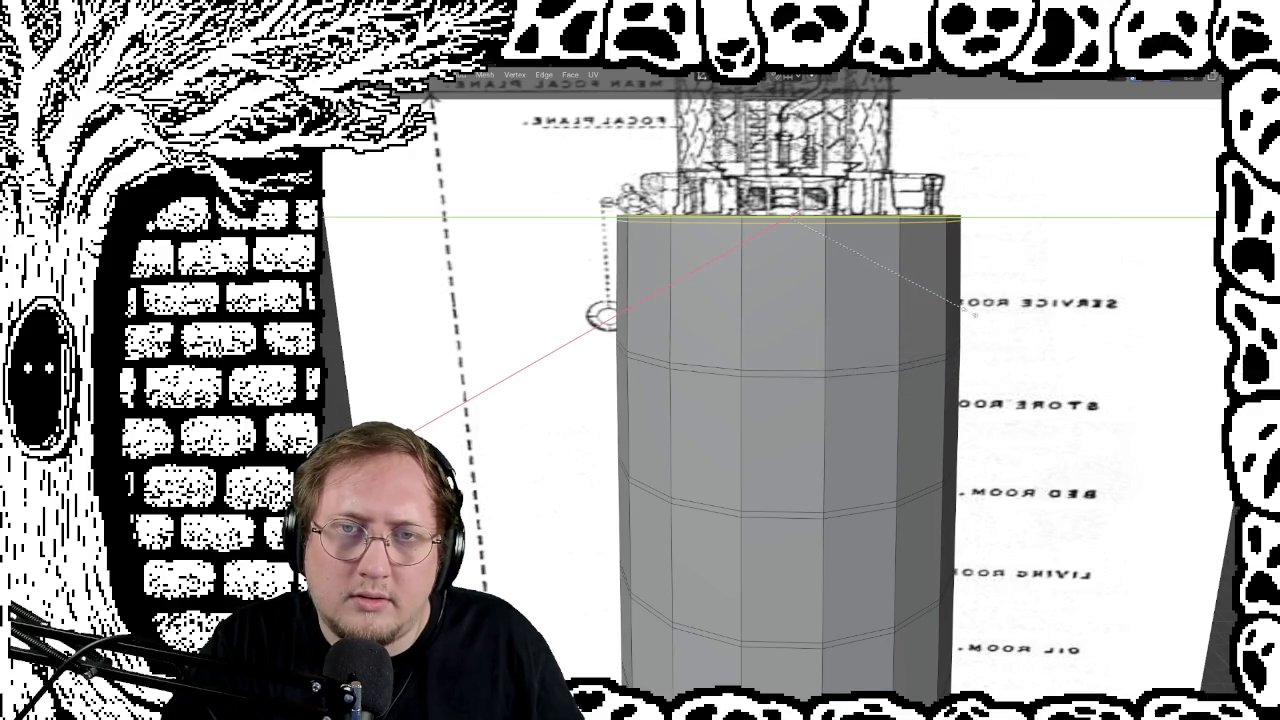
pyautogui.click(972, 314)
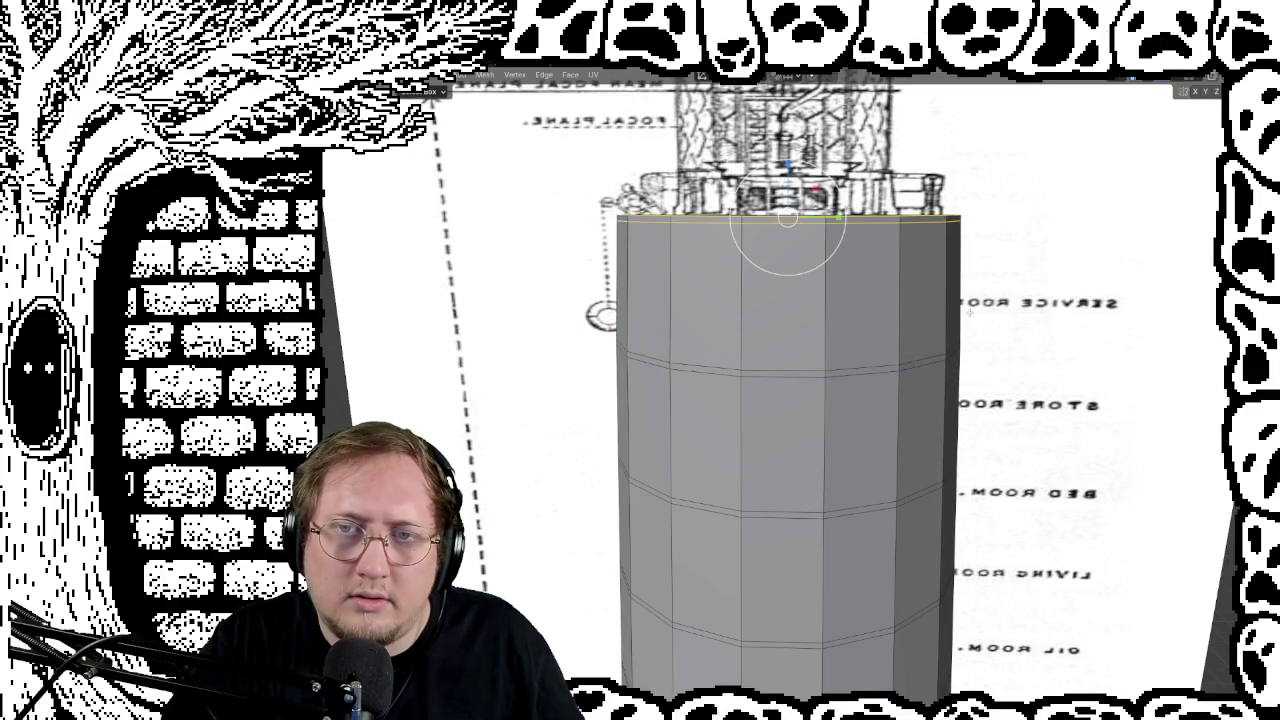
pyautogui.keyDown('alt'); pyautogui.click(763, 370); pyautogui.keyUp('alt')
pyautogui.keyDown('alt'); pyautogui.click(718, 372); pyautogui.keyUp('alt')
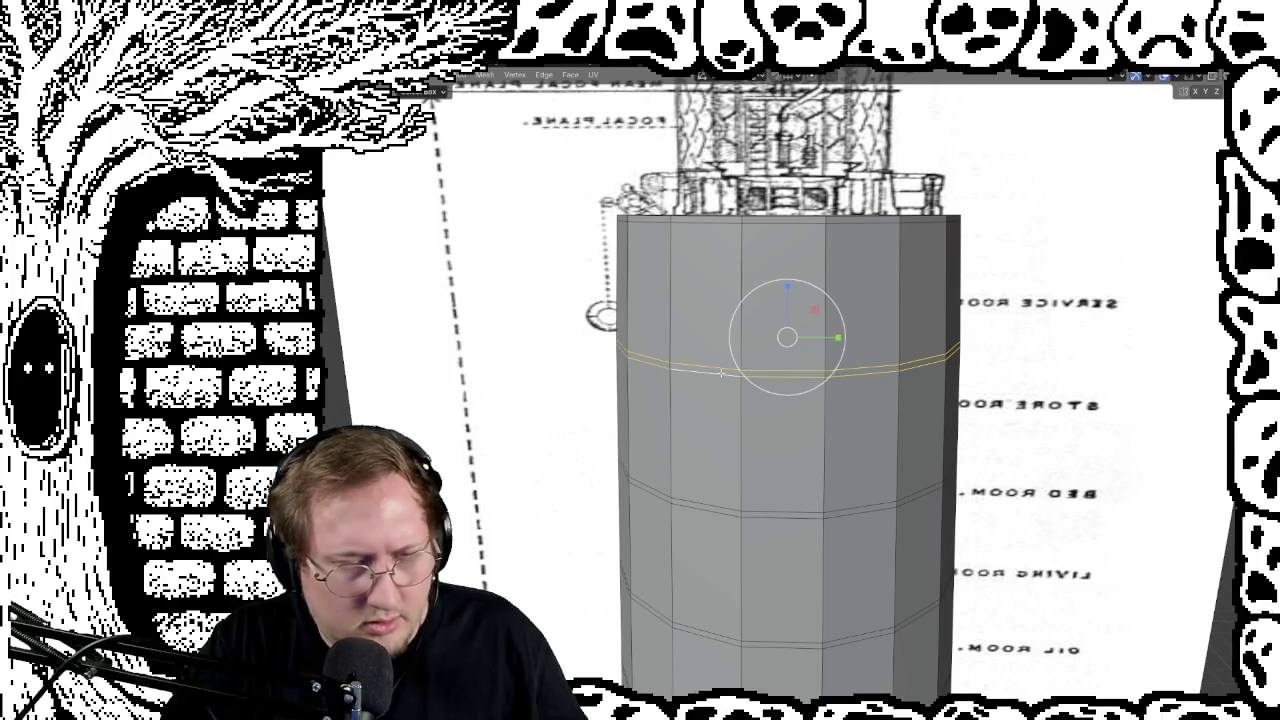
# Step: Scale the service-room loop inward horizontally to pinch the tower's waist
pyautogui.press('s')
pyautogui.hotkey('shift', 'z')
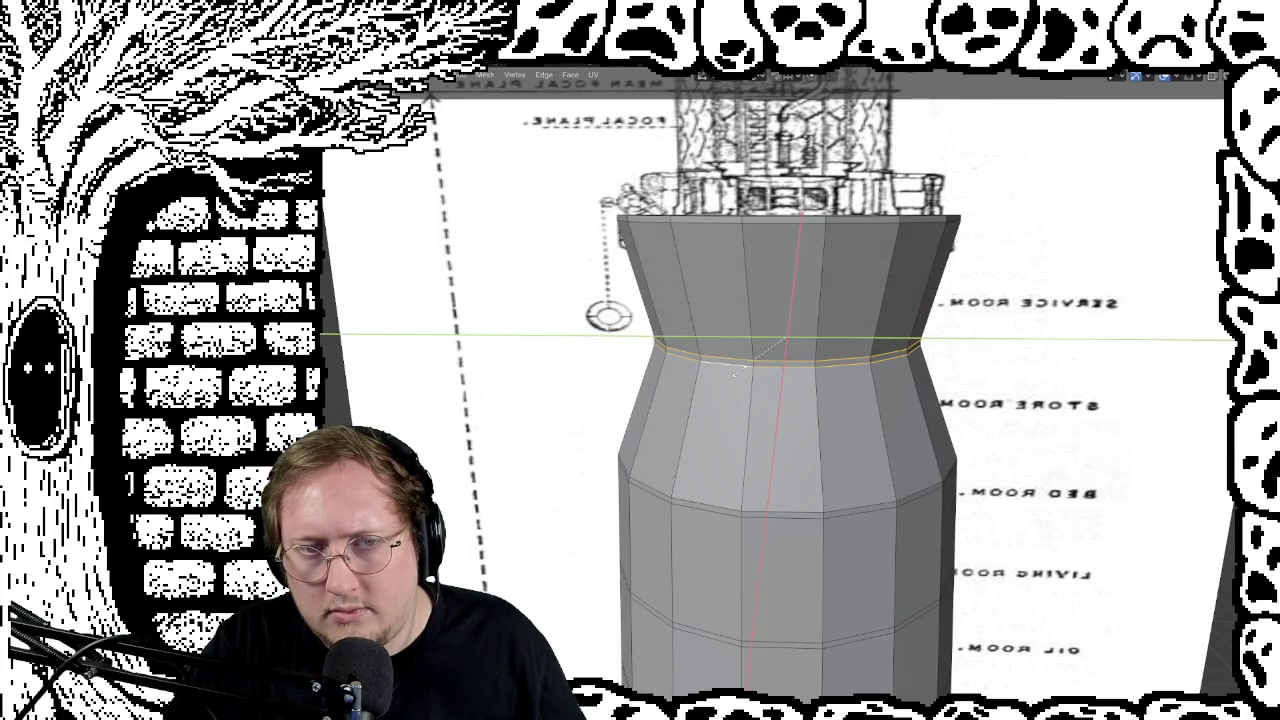
pyautogui.click(735, 372)
pyautogui.moveTo(740, 375)
pyautogui.mouseDown(button='middle')
pyautogui.moveTo(890, 441)
pyautogui.moveTo(801, 419)
pyautogui.mouseUp(button='middle')
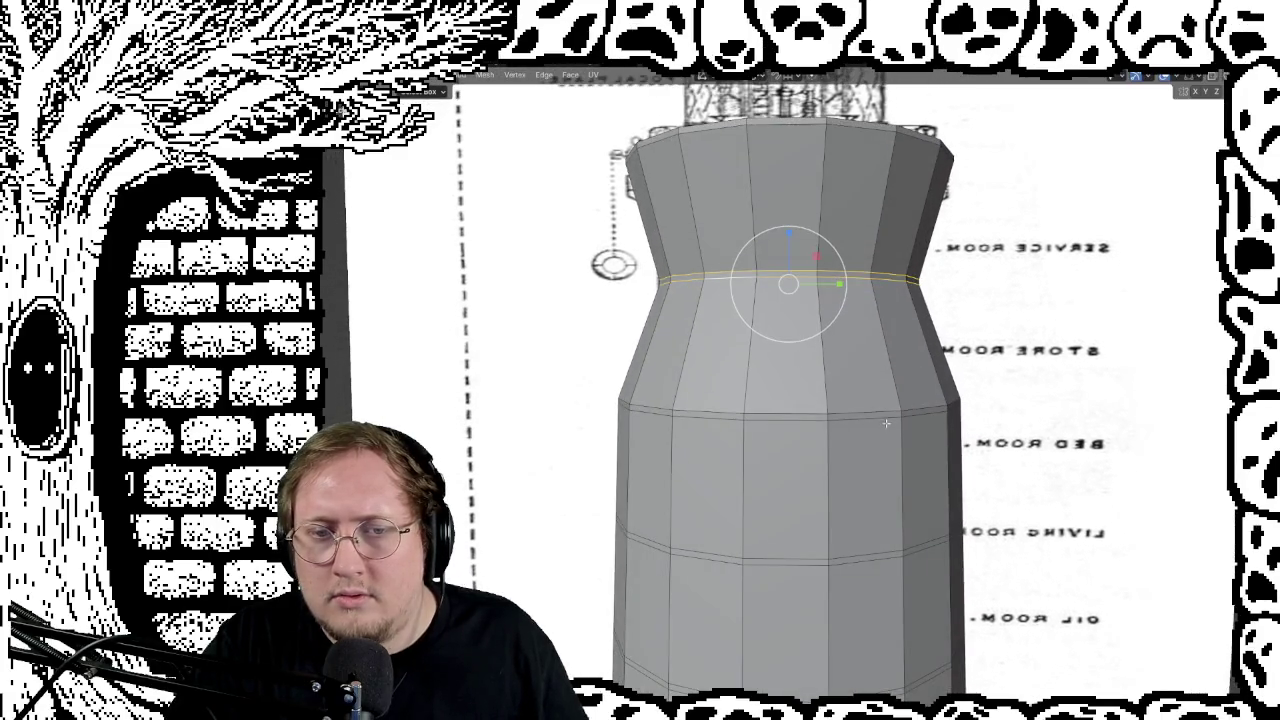
# Step: Adjust the lower edge loop's width, cancelling a stray bevel along the way
pyautogui.keyDown('alt'); pyautogui.click(799, 413); pyautogui.keyUp('alt')
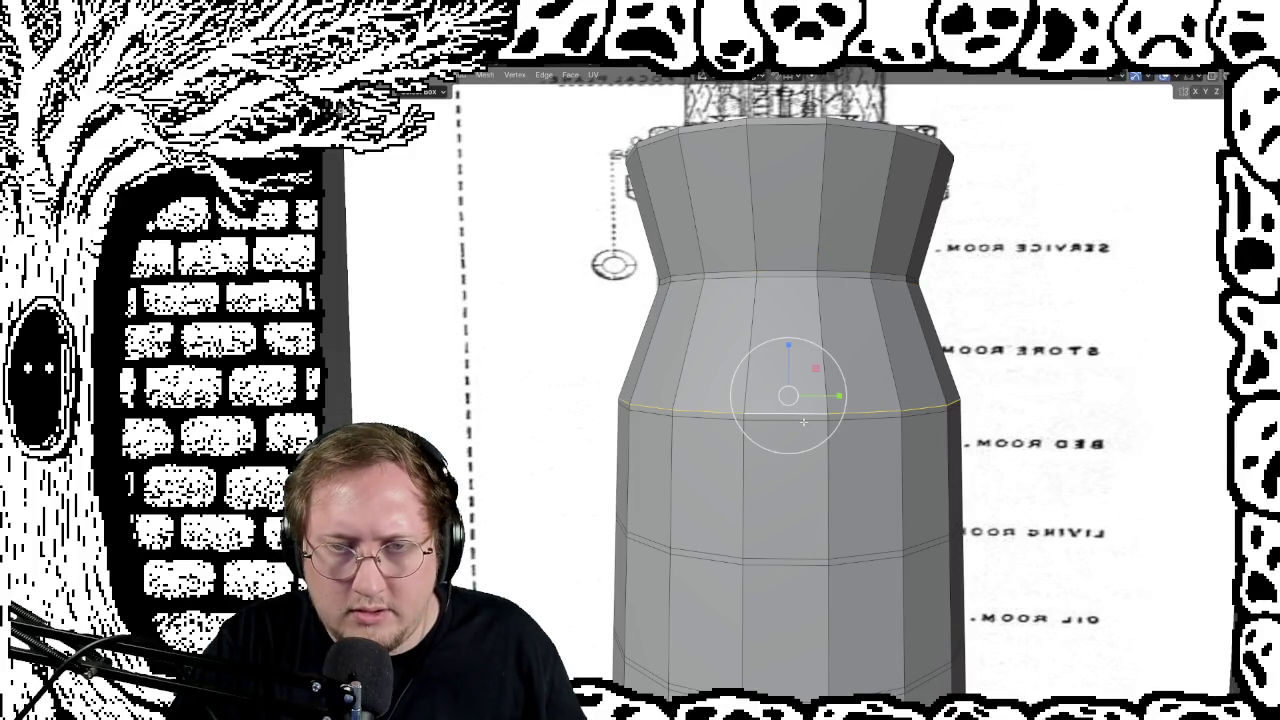
pyautogui.hotkey('ctrl', 'b')
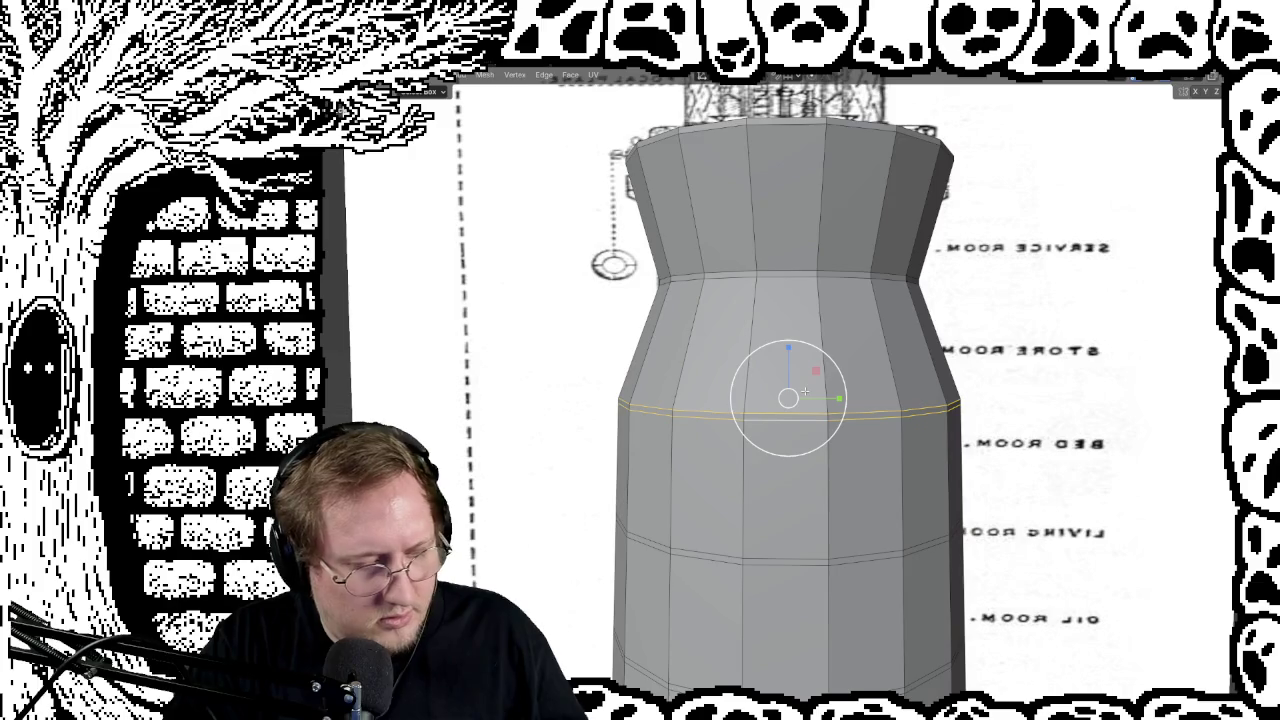
pyautogui.hotkey('ctrl', 'b')
pyautogui.press('s')
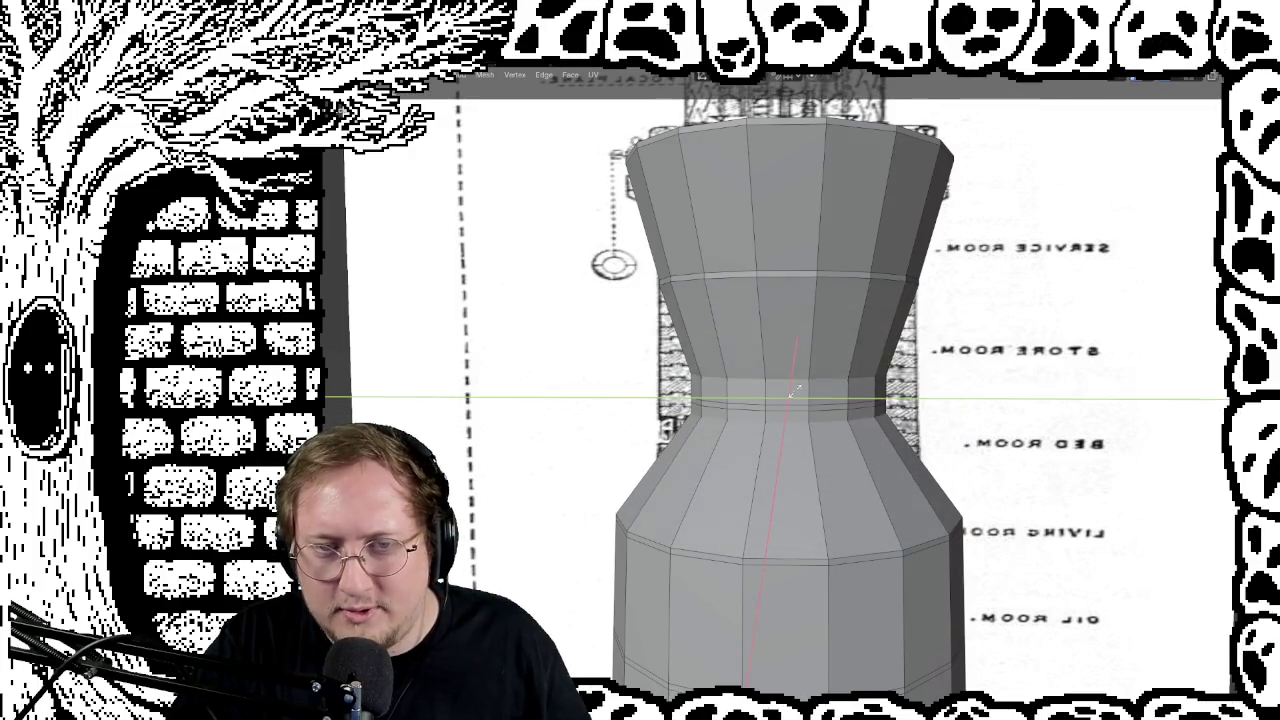
pyautogui.press('Escape')
pyautogui.press('s')
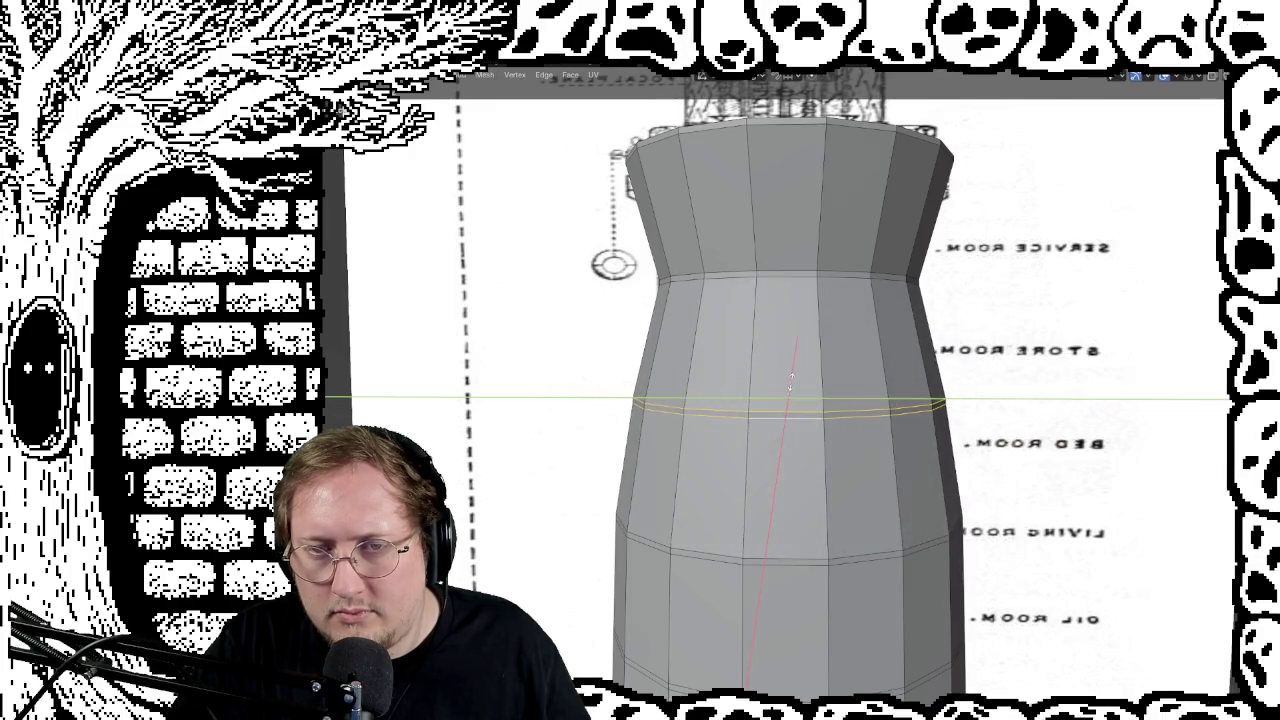
pyautogui.click(795, 386)
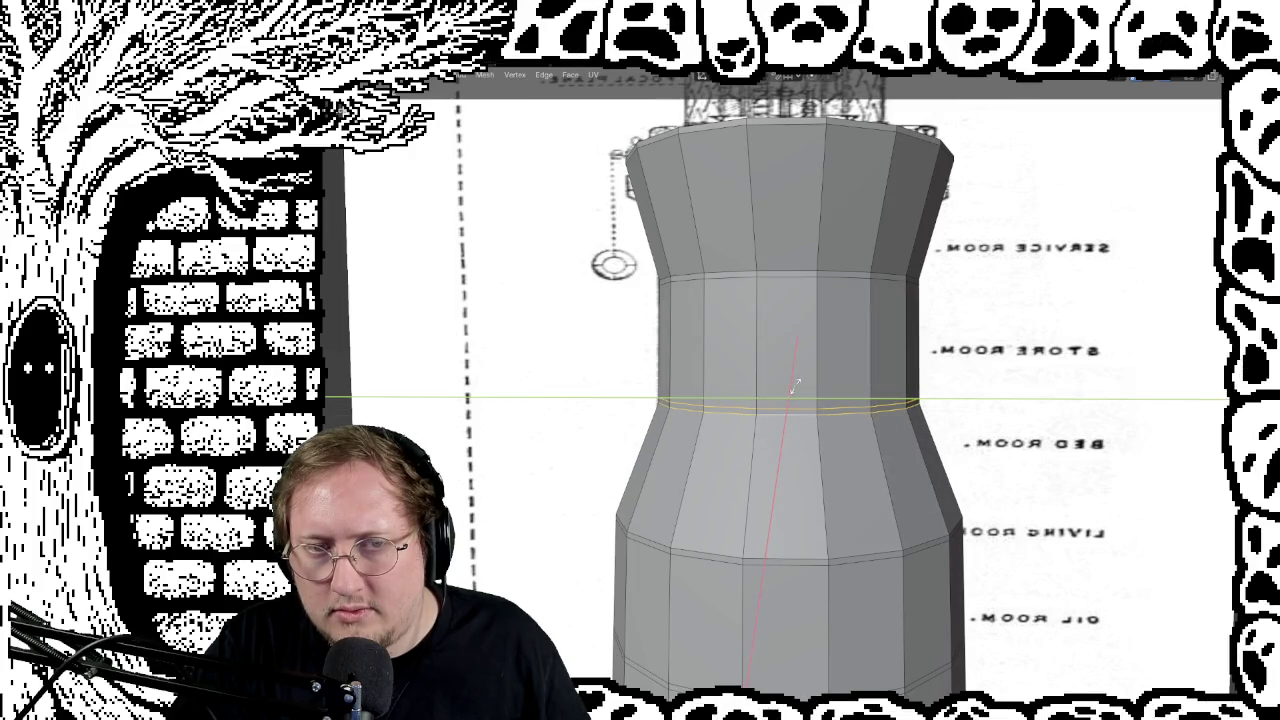
pyautogui.click(795, 386)
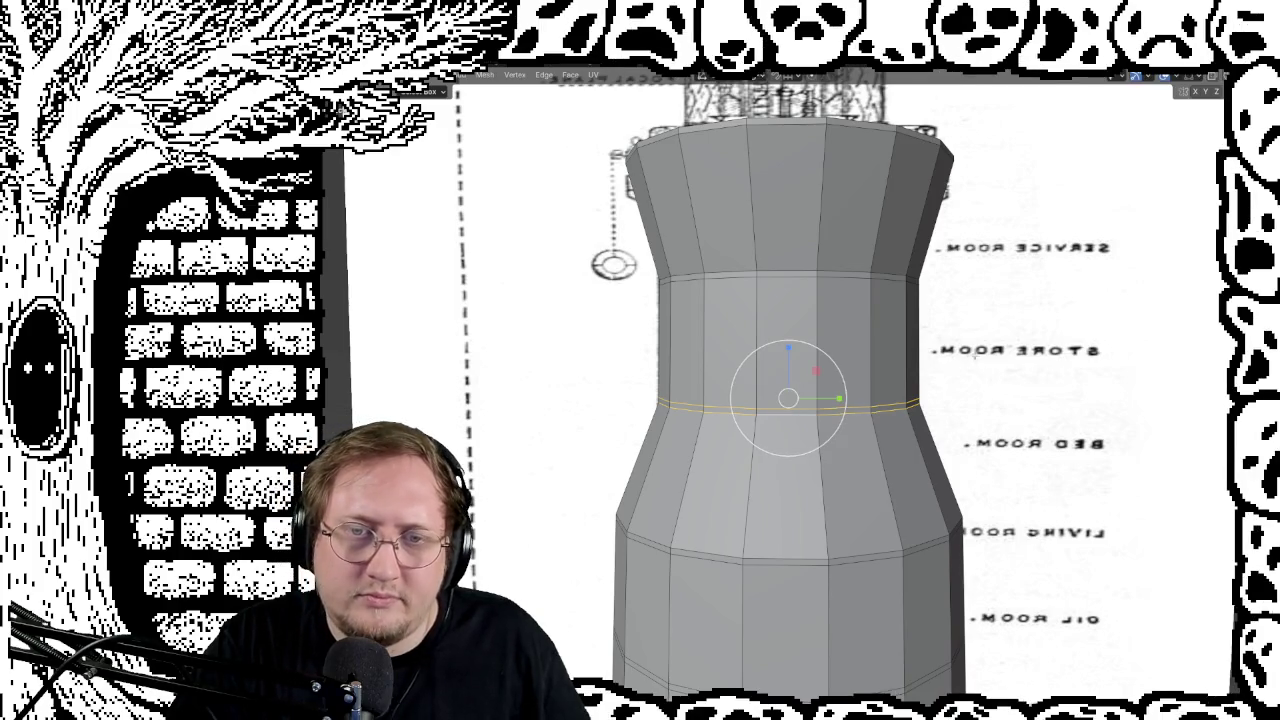
# Step: Scale the ring near the living-room level along the Y axis
pyautogui.keyDown('shift'); pyautogui.moveTo(804, 512); pyautogui.dragTo(804, 316, button='middle'); pyautogui.keyUp('shift')
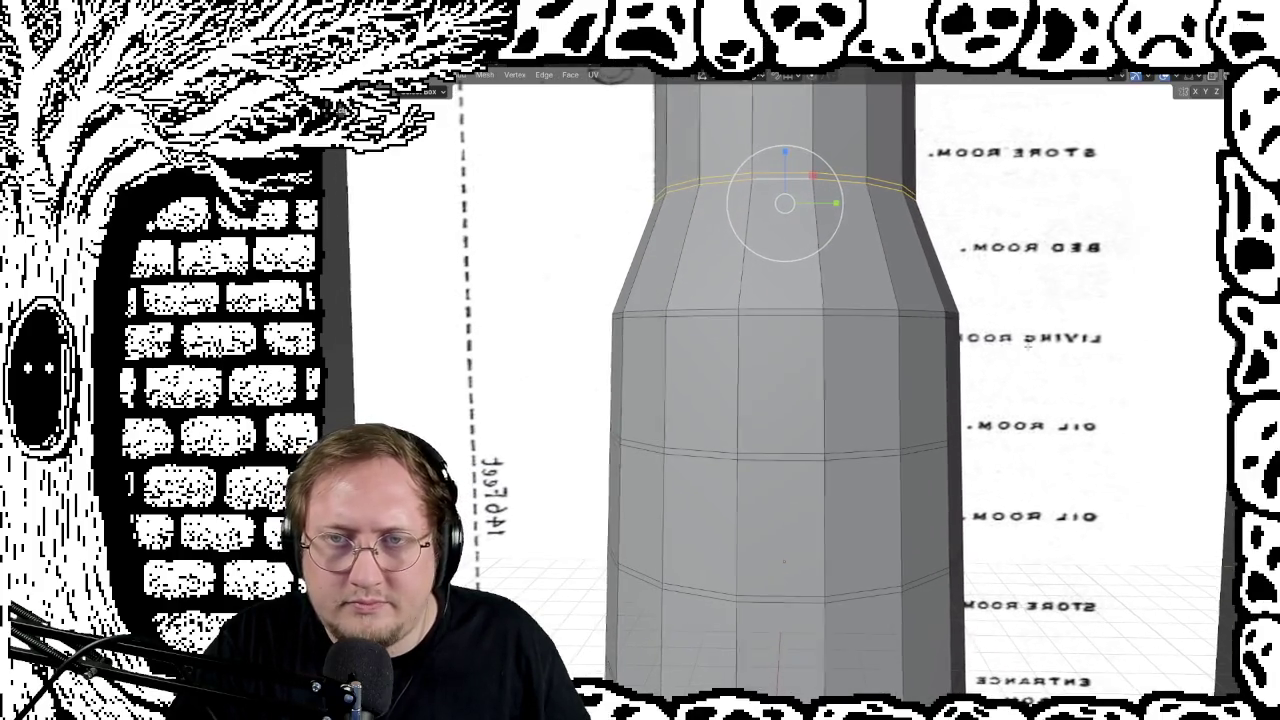
pyautogui.keyDown('alt'); pyautogui.click(797, 313); pyautogui.keyUp('alt')
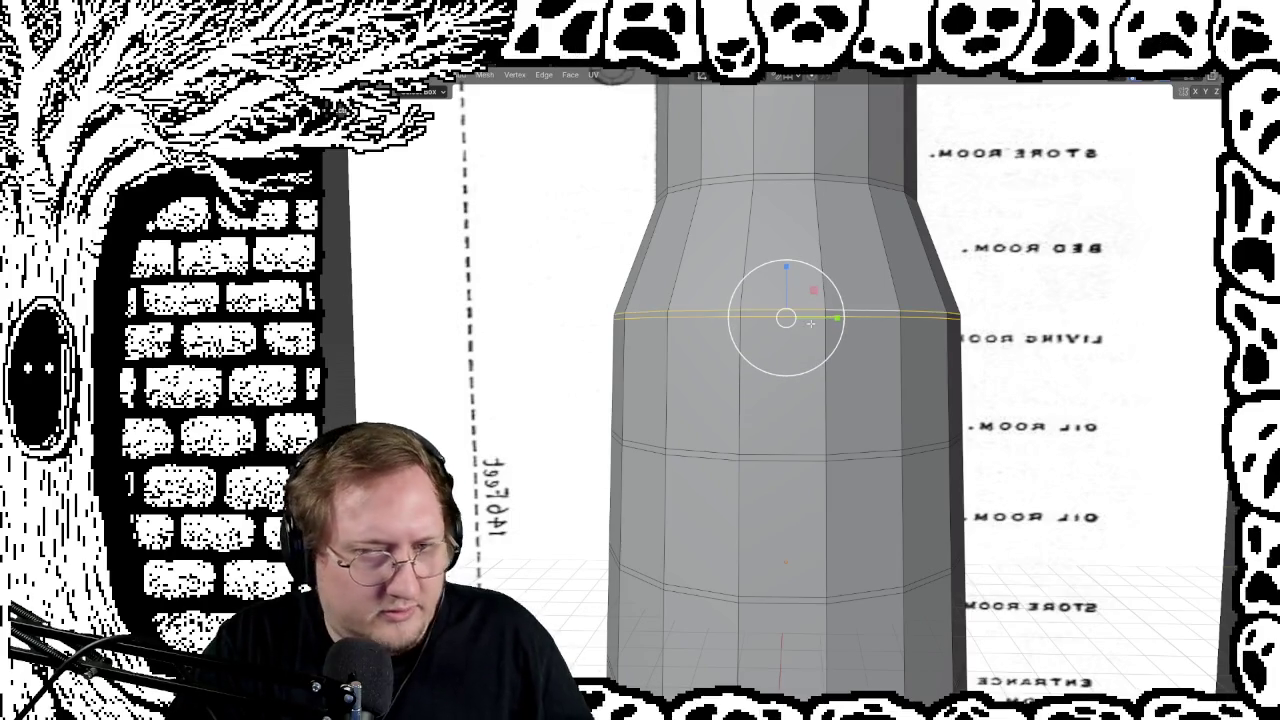
pyautogui.press('s')
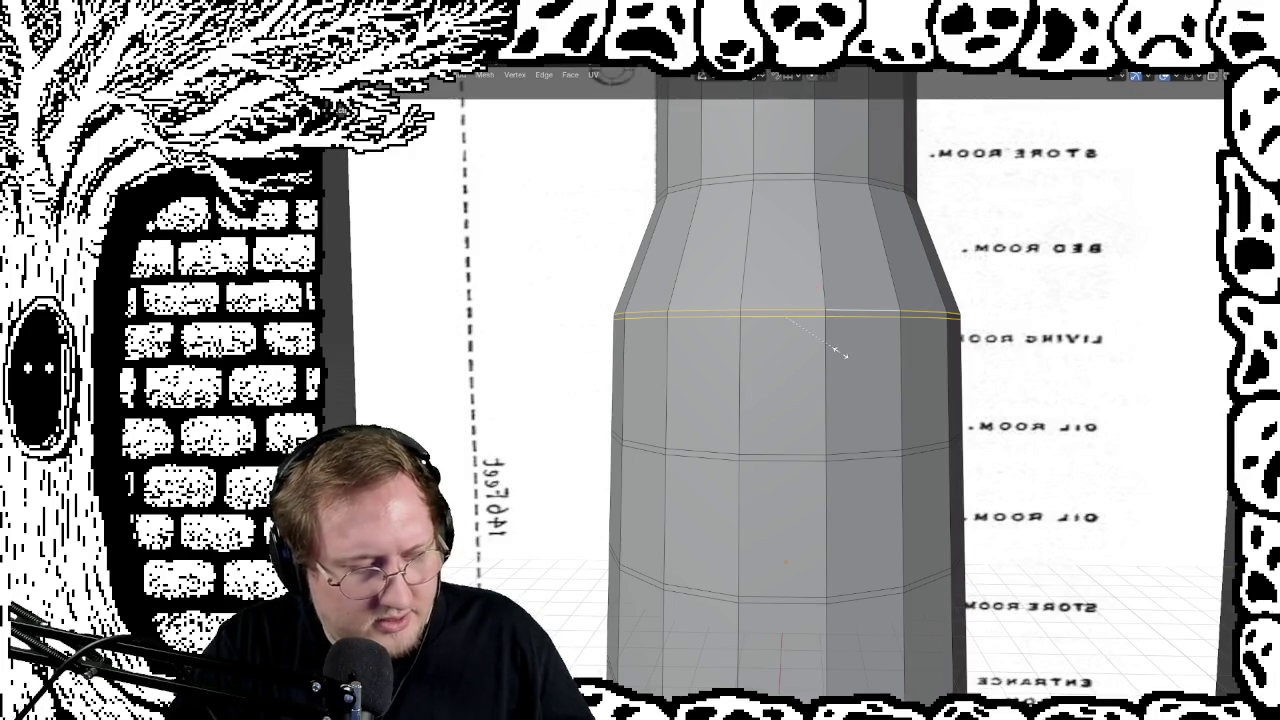
pyautogui.press('y')
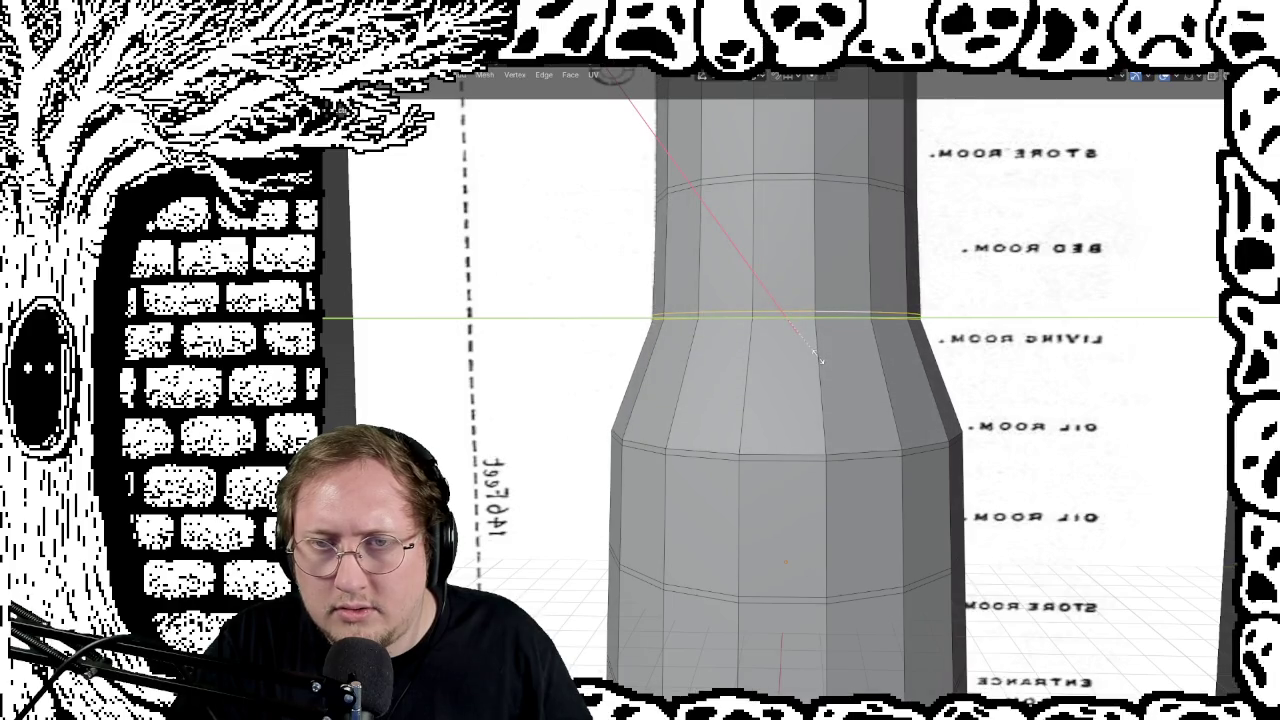
pyautogui.click(820, 360)
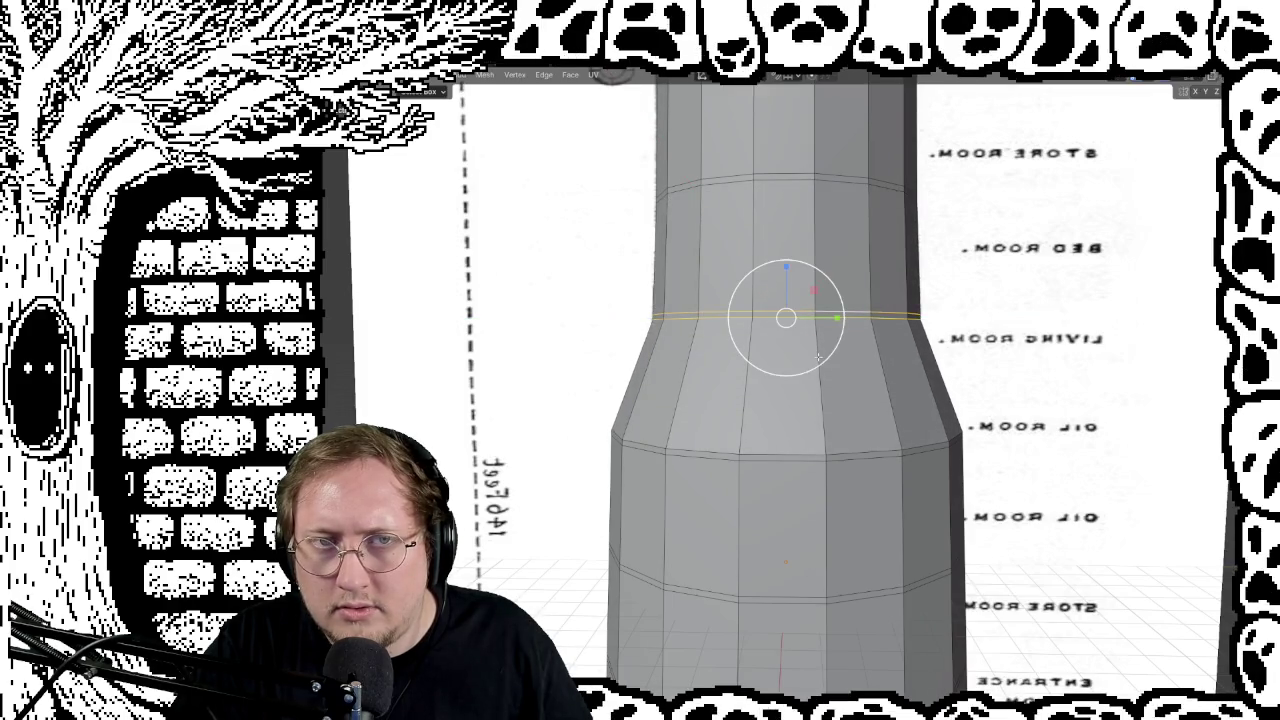
# Step: Narrow the next edge loop down horizontally and check the shape
pyautogui.keyDown('alt'); pyautogui.click(873, 449); pyautogui.keyUp('alt')
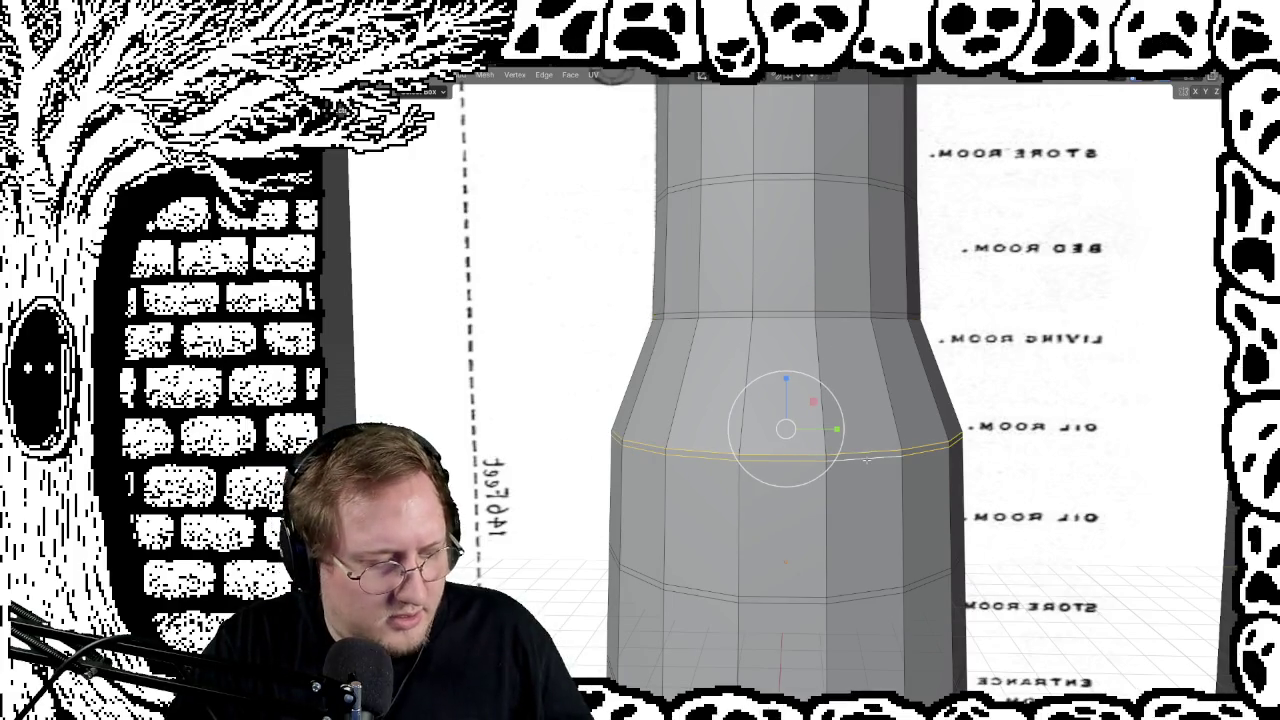
pyautogui.press('s')
pyautogui.hotkey('shift', 'z')
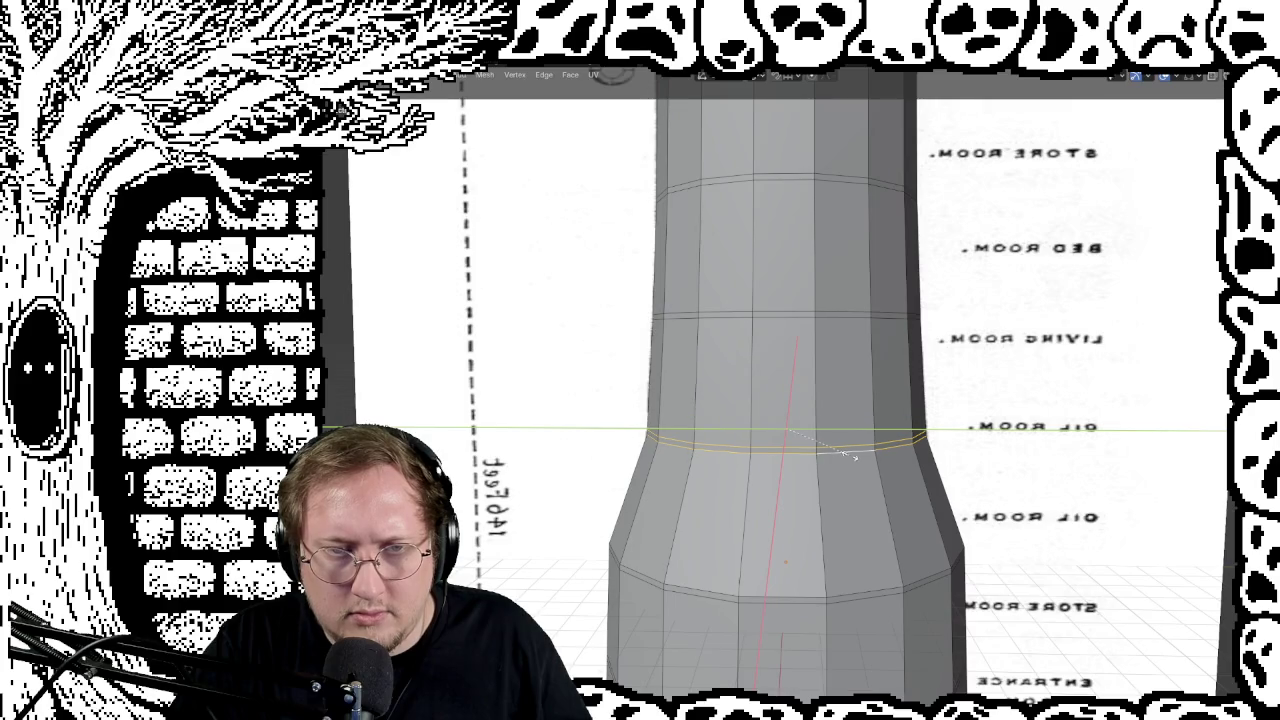
pyautogui.click(851, 456)
pyautogui.moveTo(851, 456); pyautogui.dragTo(900, 450, button='middle')
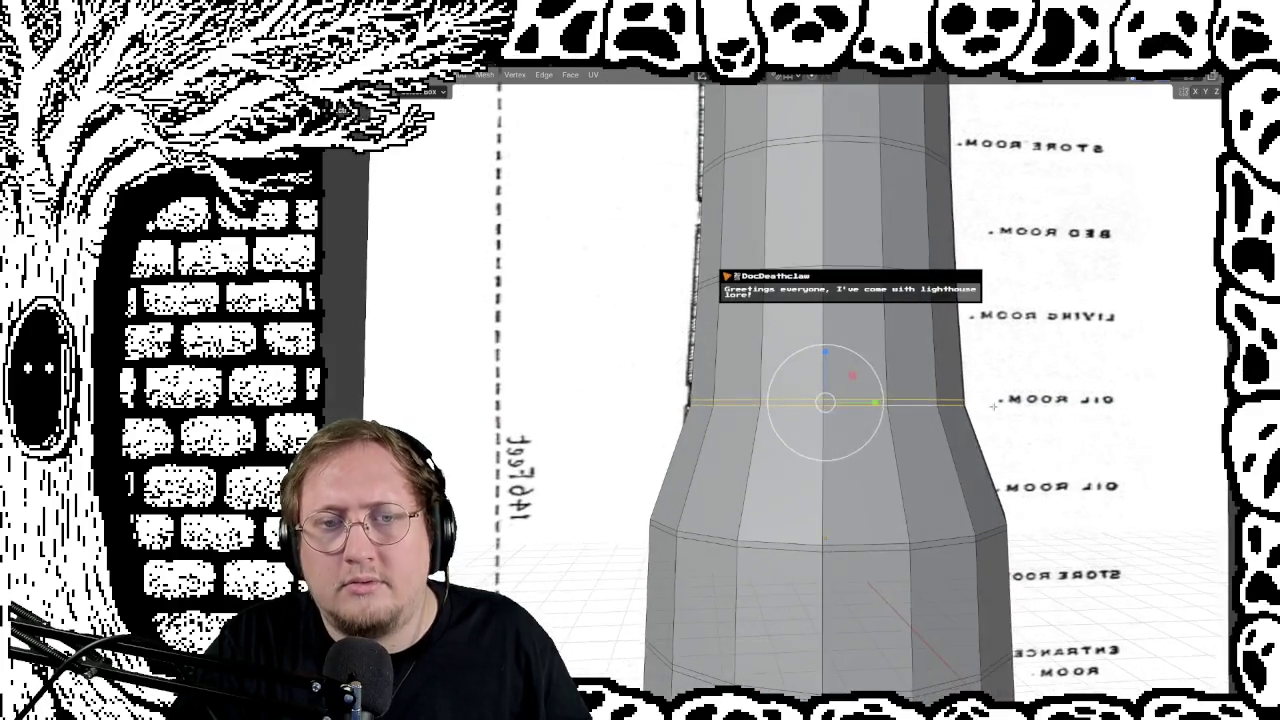
pyautogui.moveTo(1002, 406)
pyautogui.mouseDown(button='middle')
pyautogui.moveTo(950, 416)
pyautogui.moveTo(980, 420)
pyautogui.mouseUp(button='middle')
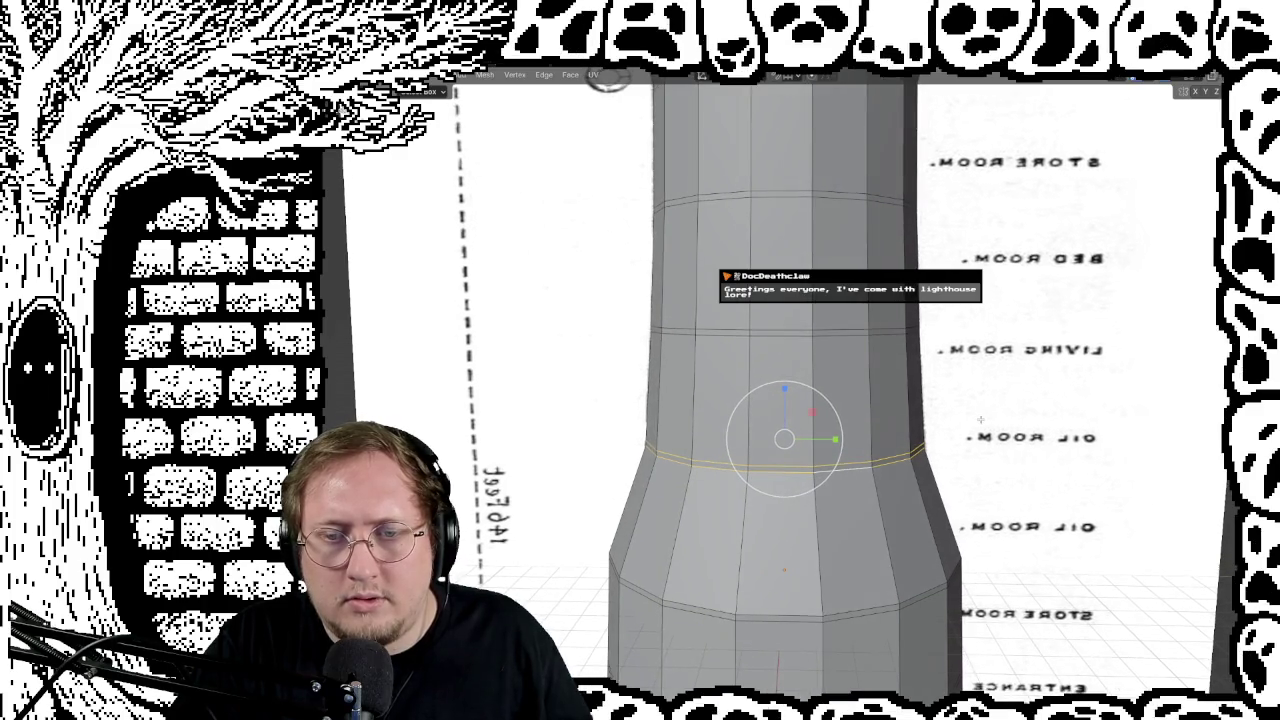
# Step: Resize the width of the edge loop lower down the tower
pyautogui.keyDown('alt'); pyautogui.click(804, 617); pyautogui.keyUp('alt')
pyautogui.press('g')
pyautogui.press('s')
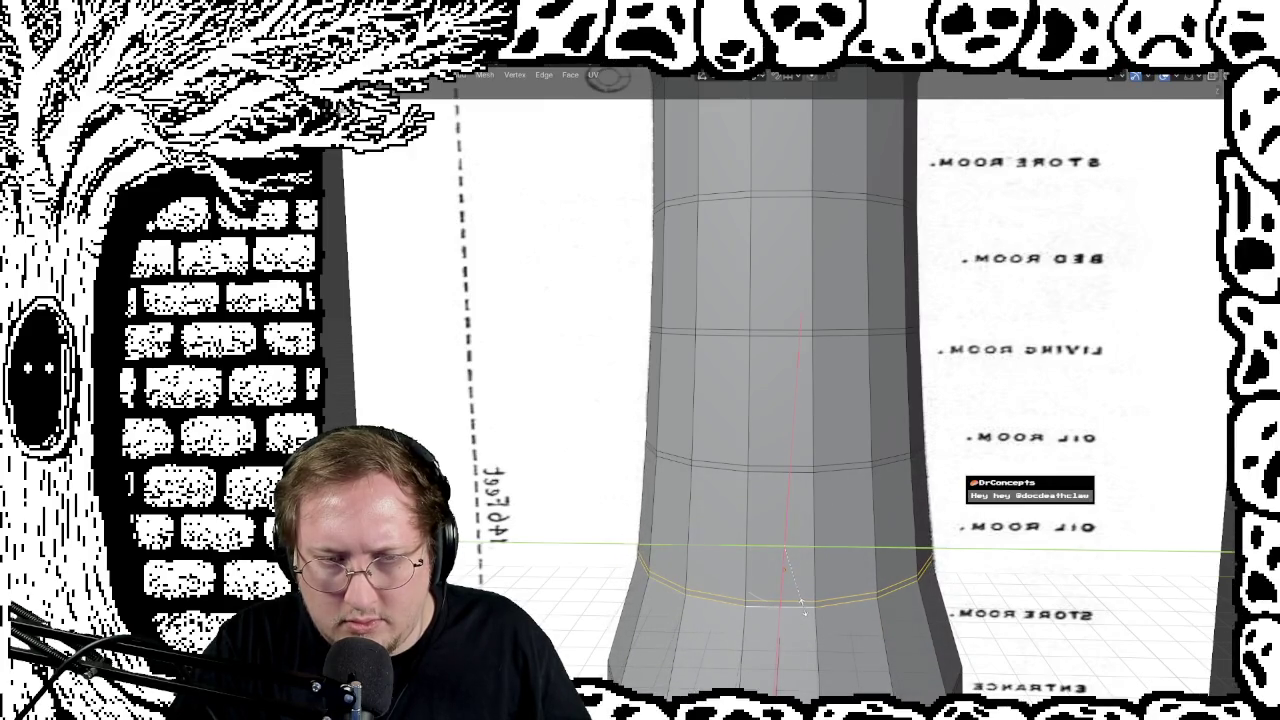
pyautogui.click(803, 607)
pyautogui.moveTo(844, 565)
pyautogui.mouseDown(button='middle')
pyautogui.moveTo(856, 520)
pyautogui.moveTo(841, 548)
pyautogui.moveTo(852, 520)
pyautogui.moveTo(743, 447)
pyautogui.moveTo(910, 580)
pyautogui.moveTo(850, 480)
pyautogui.mouseUp(button='middle')
pyautogui.scroll(-4, 852, 520)
# Step: Widen the store-room-level ring horizontally to flare the tower
pyautogui.scroll(1, 910, 580)
pyautogui.scroll(2, 910, 580)
pyautogui.scroll(2, 910, 580)
pyautogui.scroll(2, 800, 440)
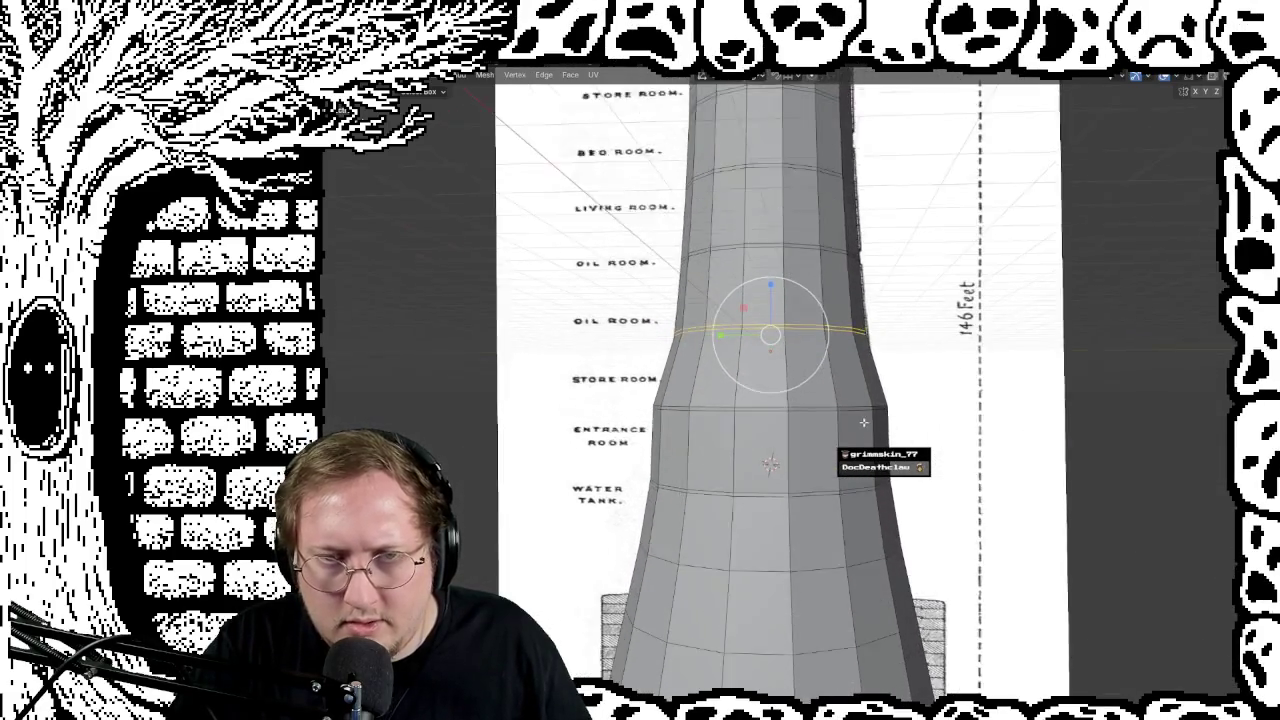
pyautogui.scroll(2, 786, 419)
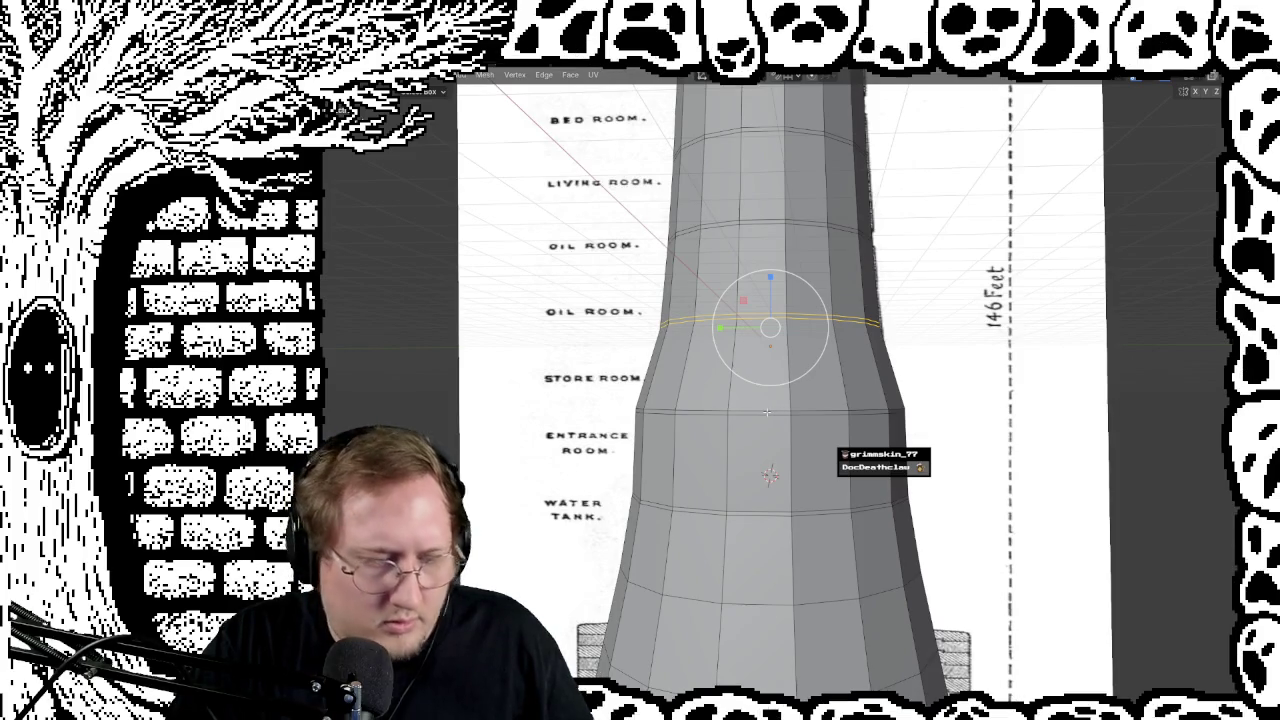
pyautogui.keyDown('alt'); pyautogui.click(766, 411); pyautogui.keyUp('alt')
pyautogui.keyDown('alt'); pyautogui.keyDown('shift'); pyautogui.click(793, 418); pyautogui.keyUp('shift'); pyautogui.keyUp('alt')
pyautogui.keyDown('alt'); pyautogui.keyDown('shift'); pyautogui.click(828, 414); pyautogui.keyUp('shift'); pyautogui.keyUp('alt')
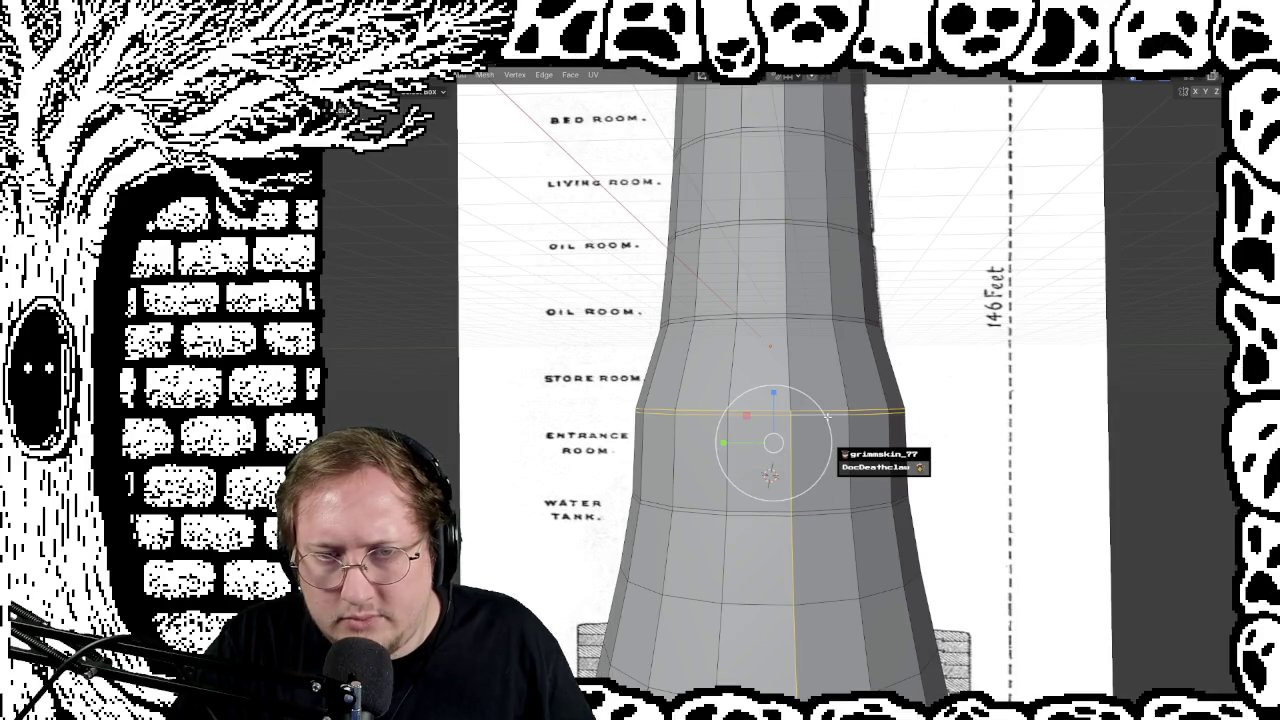
pyautogui.keyDown('alt'); pyautogui.keyDown('shift'); pyautogui.click(797, 447); pyautogui.keyUp('shift'); pyautogui.keyUp('alt')
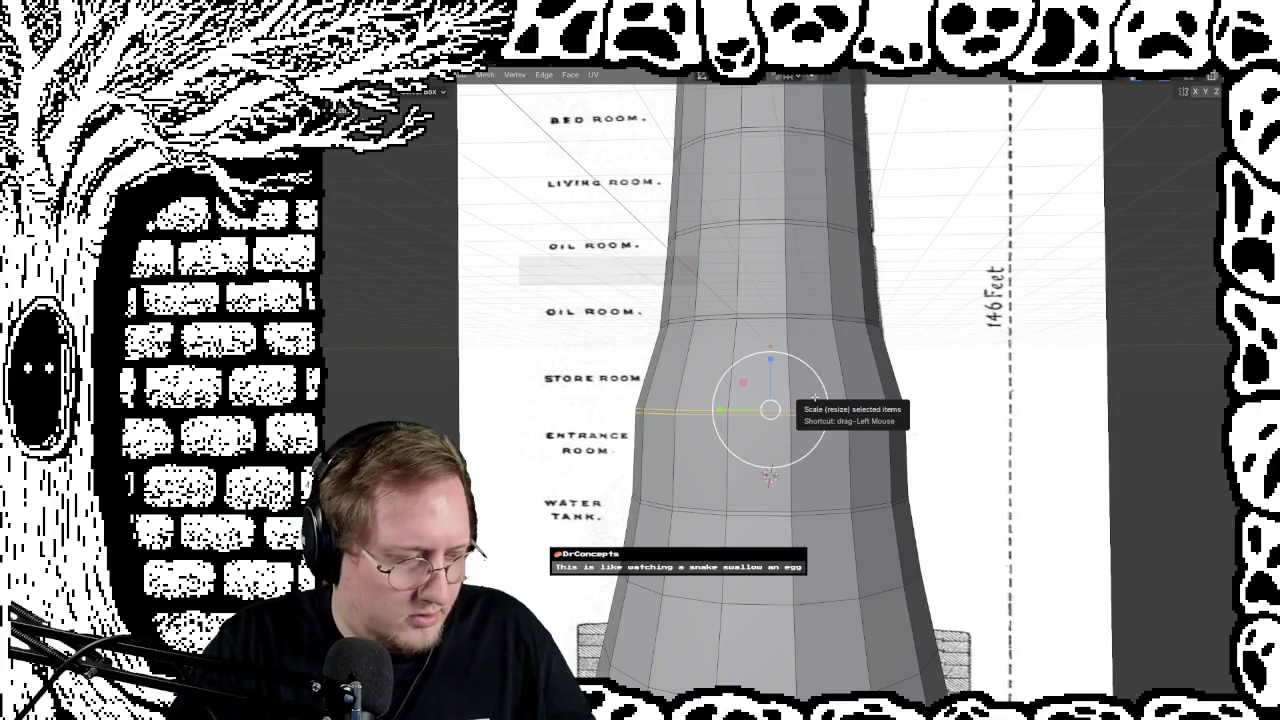
pyautogui.press('s')
pyautogui.hotkey('shift', 'z')
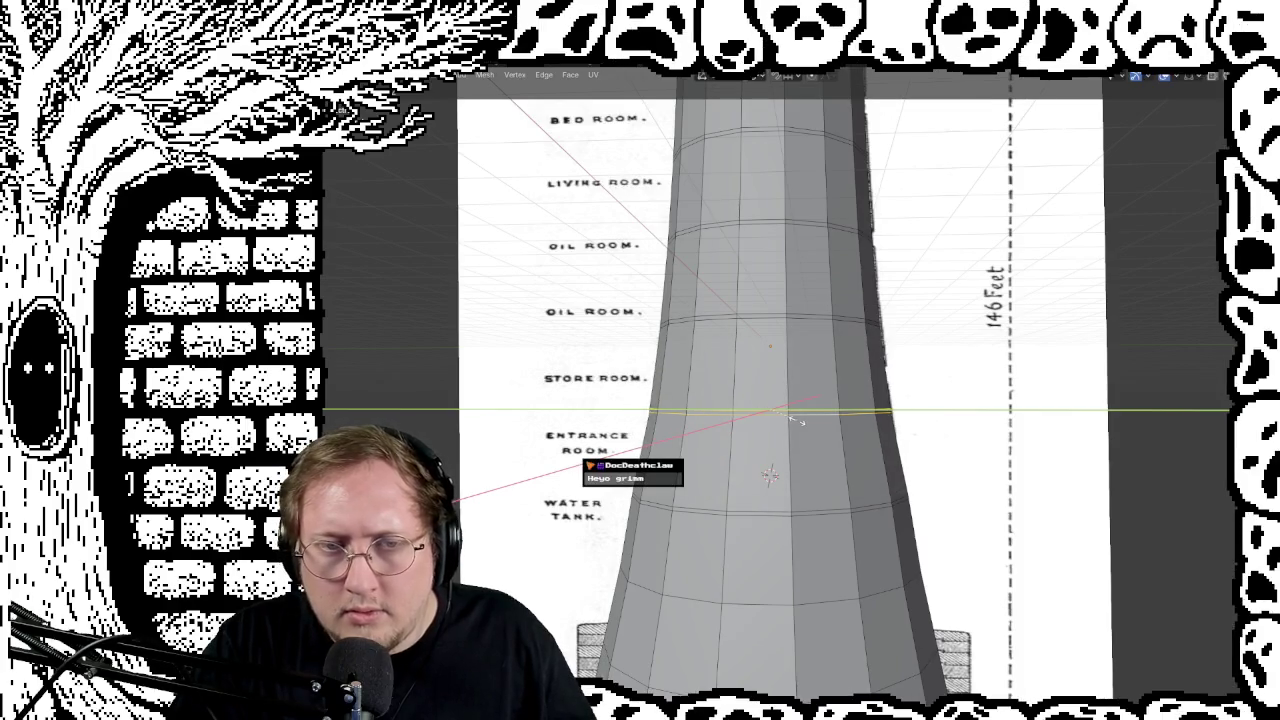
pyautogui.click(797, 420)
# Step: Slightly widen the water-tank-level loop horizontally, then inspect the tower
pyautogui.moveTo(897, 537)
pyautogui.mouseDown(button='middle')
pyautogui.moveTo(942, 517)
pyautogui.moveTo(887, 519)
pyautogui.mouseUp(button='middle')
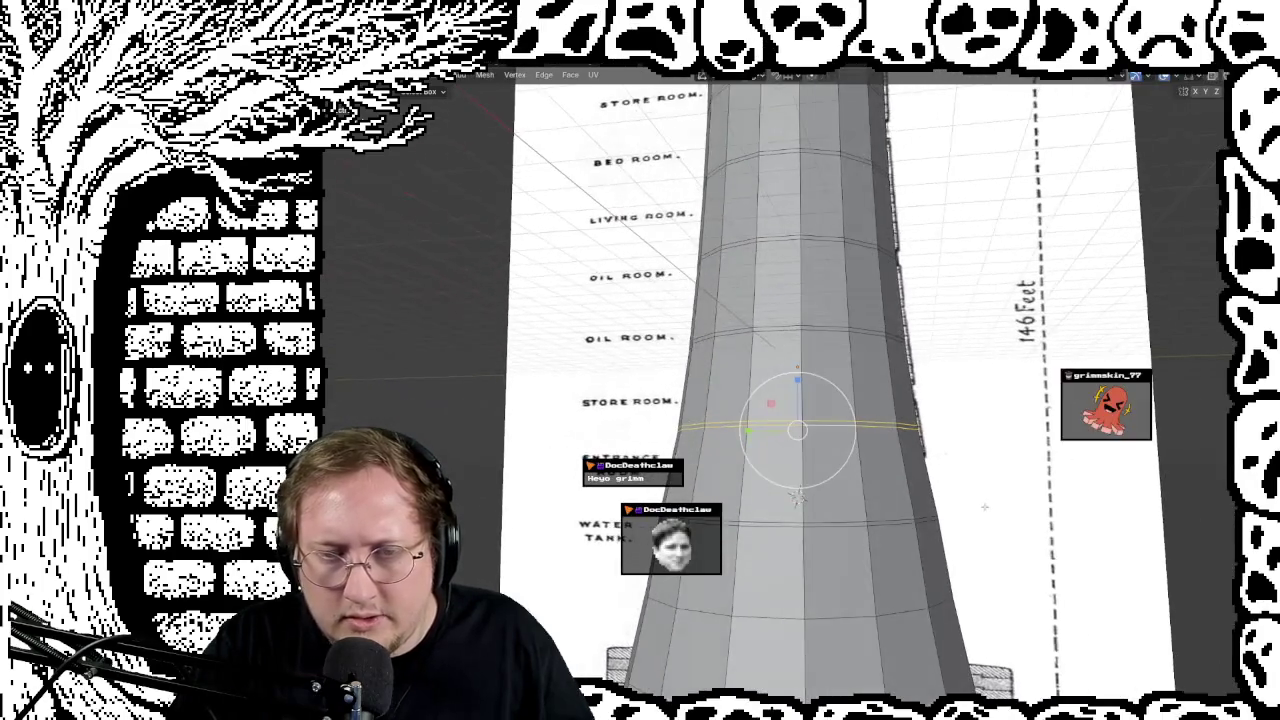
pyautogui.keyDown('alt'); pyautogui.click(877, 520); pyautogui.keyUp('alt')
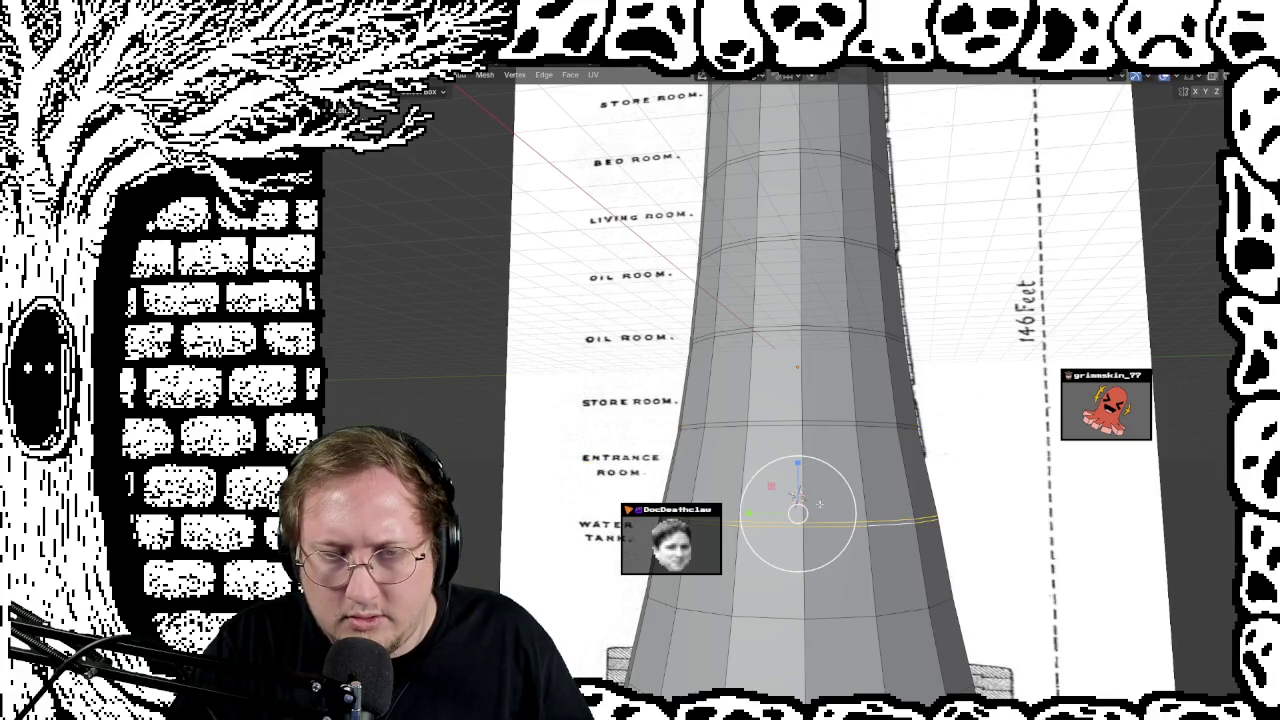
pyautogui.moveTo(884, 498); pyautogui.dragTo(886, 476, button='middle')
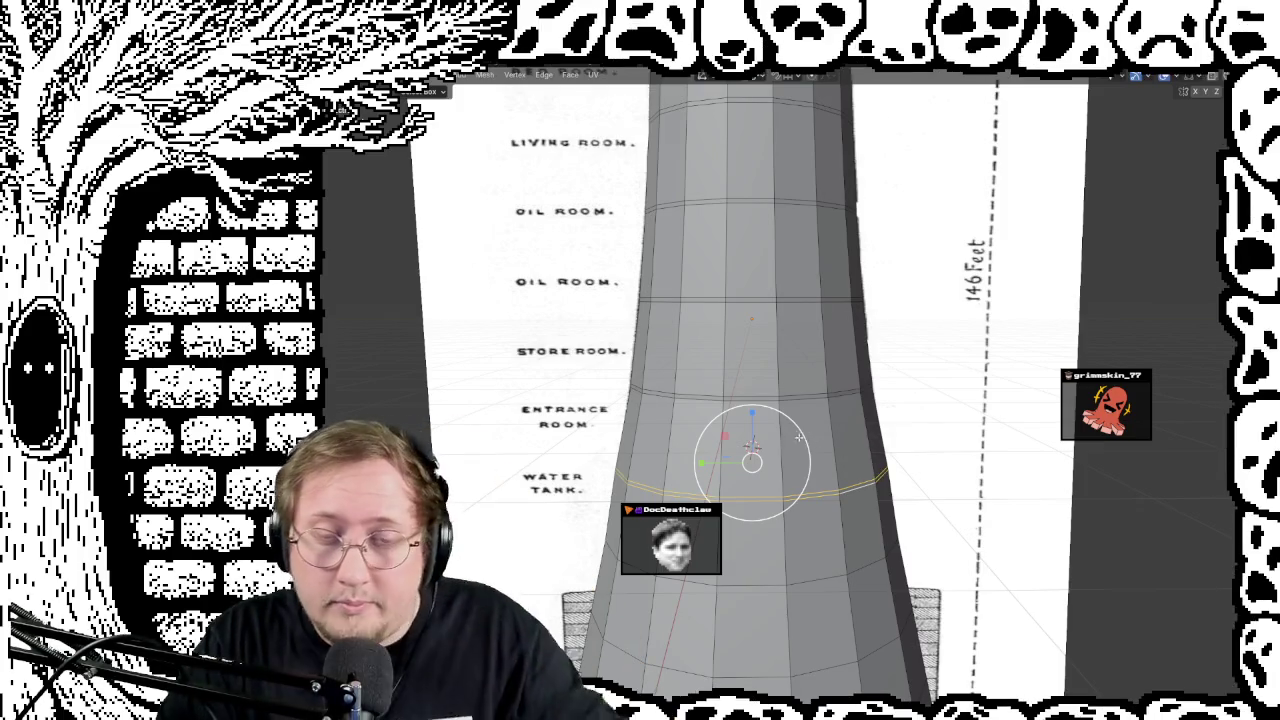
pyautogui.press('s')
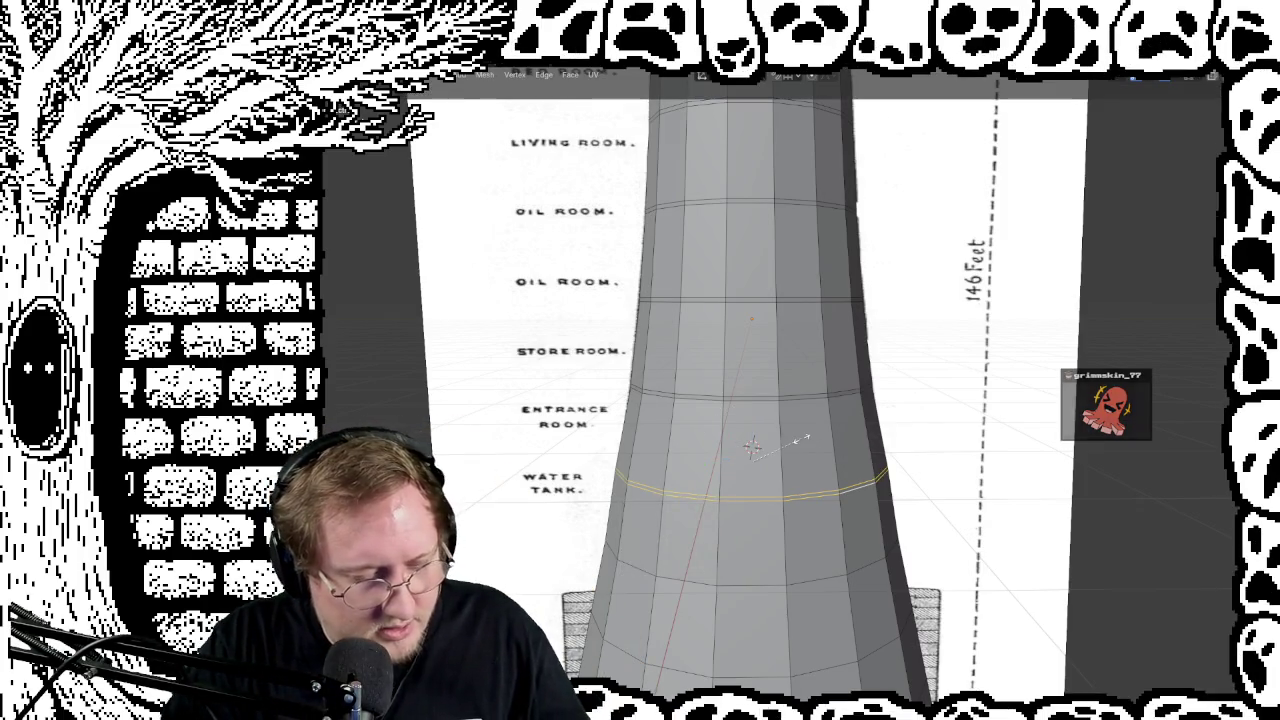
pyautogui.hotkey('shift', 'z')
pyautogui.click(800, 440)
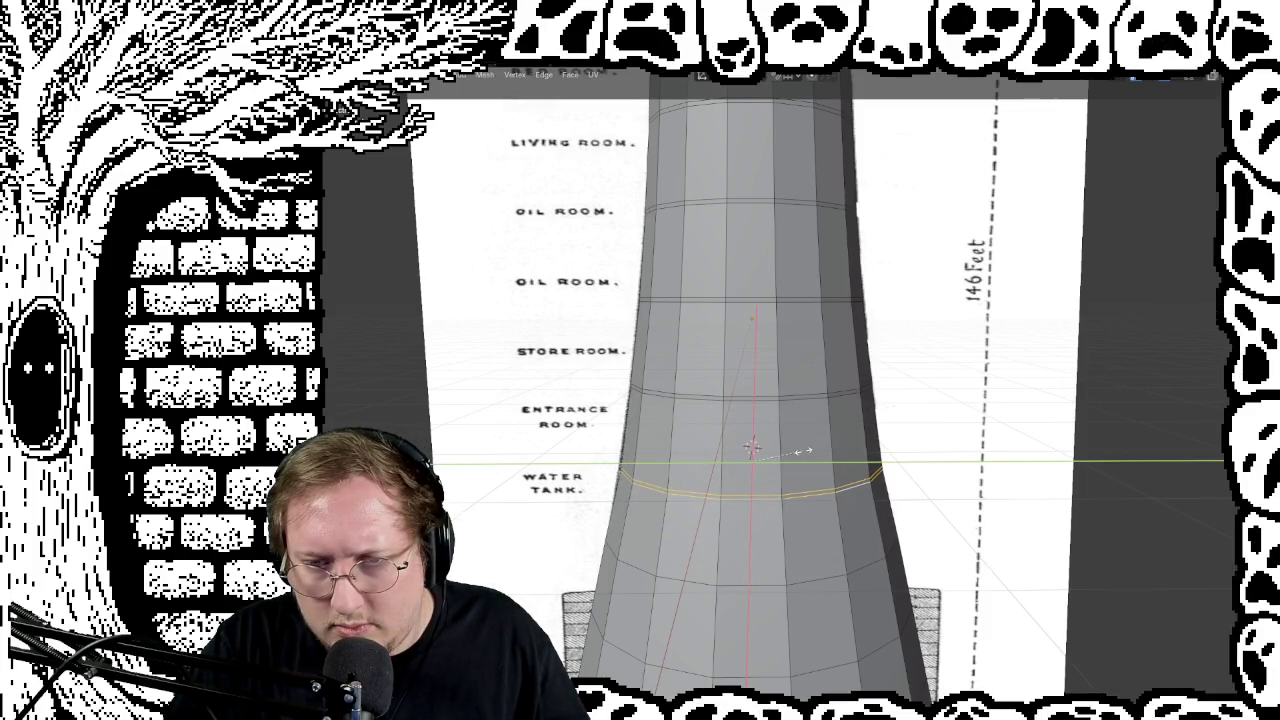
pyautogui.click(812, 452)
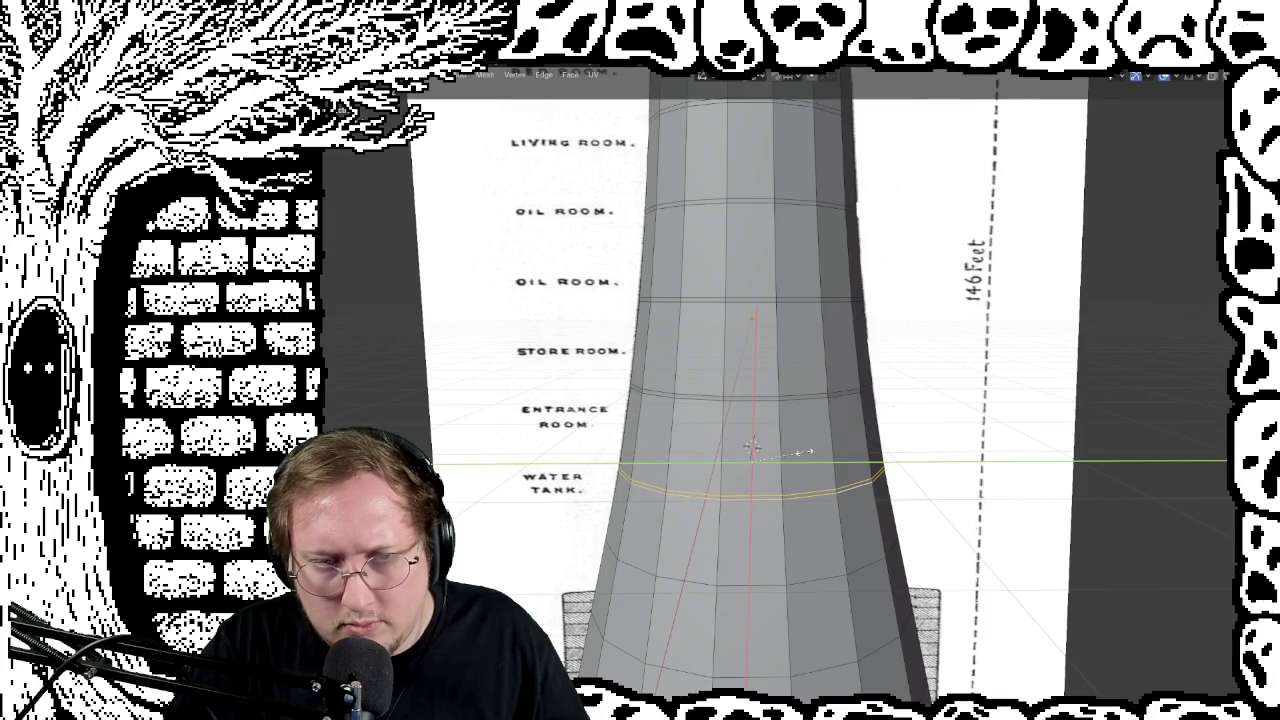
pyautogui.press('s')
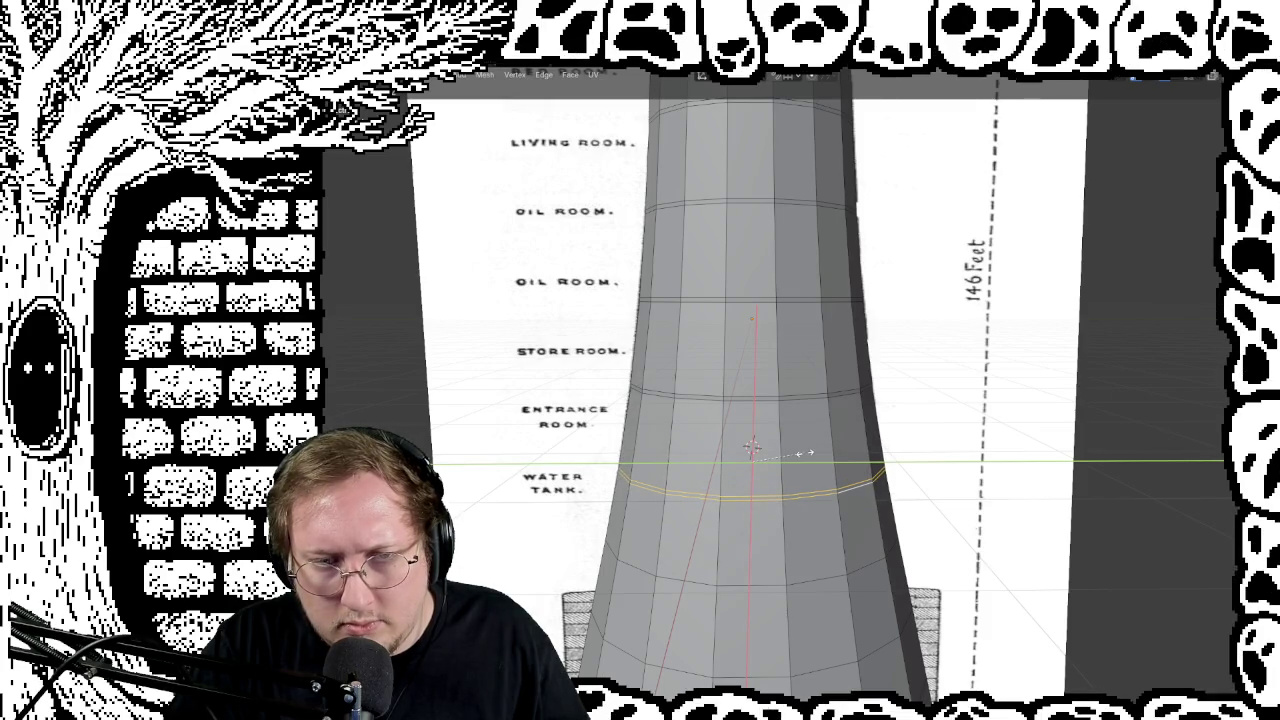
pyautogui.click(808, 453)
pyautogui.moveTo(856, 470)
pyautogui.mouseDown(button='middle')
pyautogui.moveTo(730, 457)
pyautogui.moveTo(934, 429)
pyautogui.moveTo(906, 466)
pyautogui.moveTo(714, 403)
pyautogui.mouseUp(button='middle')
pyautogui.moveTo(873, 420)
pyautogui.mouseDown(button='middle')
pyautogui.moveTo(843, 443)
pyautogui.moveTo(995, 459)
pyautogui.mouseUp(button='middle')
# Step: Select the top edge loop, inspect the flared top from the side, and enable X-ray
pyautogui.scroll(1, 738, 434)
pyautogui.scroll(-2, 738, 434)
pyautogui.scroll(-2, 830, 370)
pyautogui.scroll(-1, 922, 300)
pyautogui.keyDown('shift'); pyautogui.moveTo(922, 300); pyautogui.dragTo(912, 578, button='middle'); pyautogui.keyUp('shift')
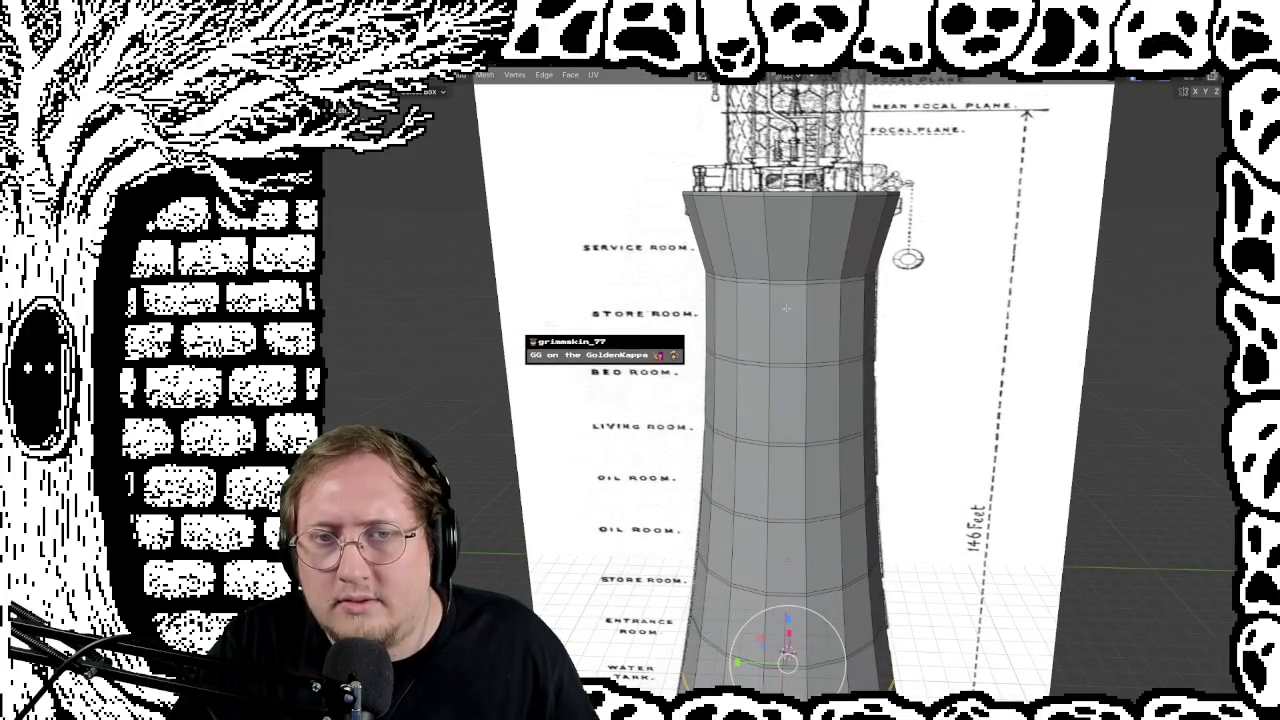
pyautogui.keyDown('alt'); pyautogui.click(843, 274); pyautogui.keyUp('alt')
pyautogui.moveTo(905, 317); pyautogui.dragTo(807, 424, button='middle')
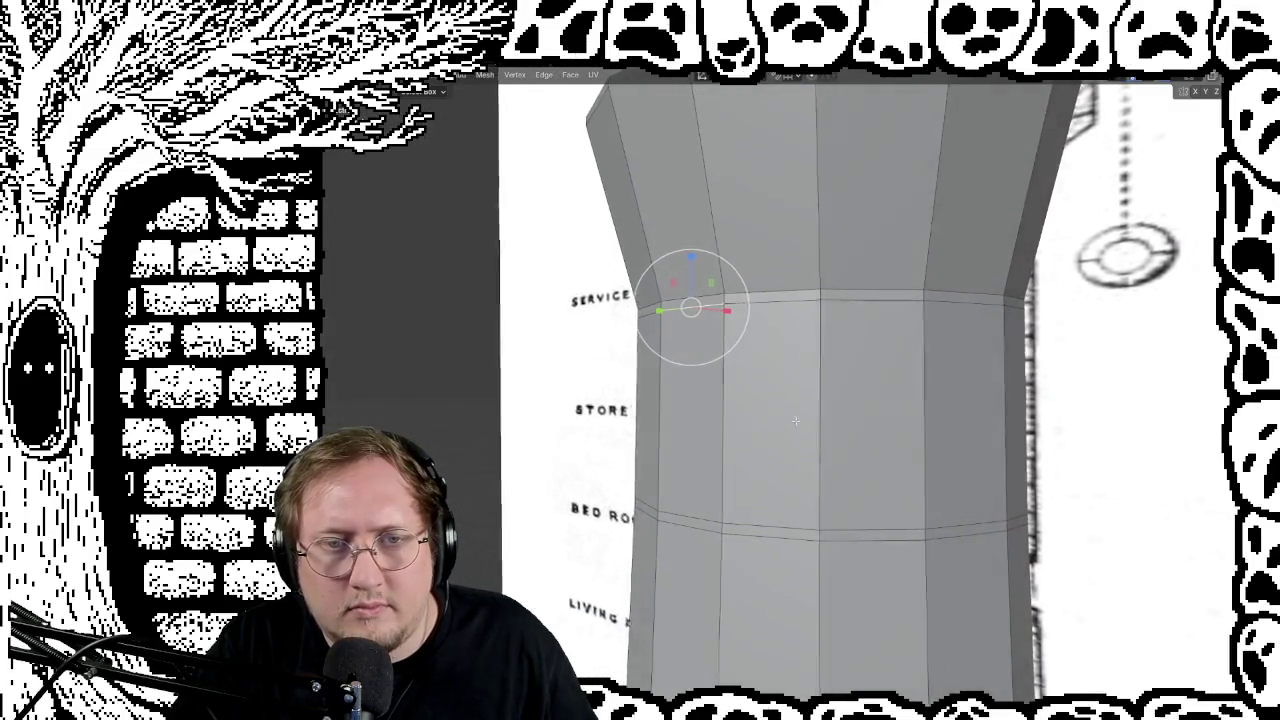
pyautogui.moveTo(807, 424)
pyautogui.mouseDown(button='middle')
pyautogui.moveTo(1014, 434)
pyautogui.moveTo(866, 423)
pyautogui.mouseUp(button='middle')
pyautogui.moveTo(866, 557)
pyautogui.keyDown('shift'); pyautogui.mouseDown(button='middle')
pyautogui.moveTo(835, 387)
pyautogui.moveTo(696, 399)
pyautogui.mouseUp(button='middle'); pyautogui.keyUp('shift')
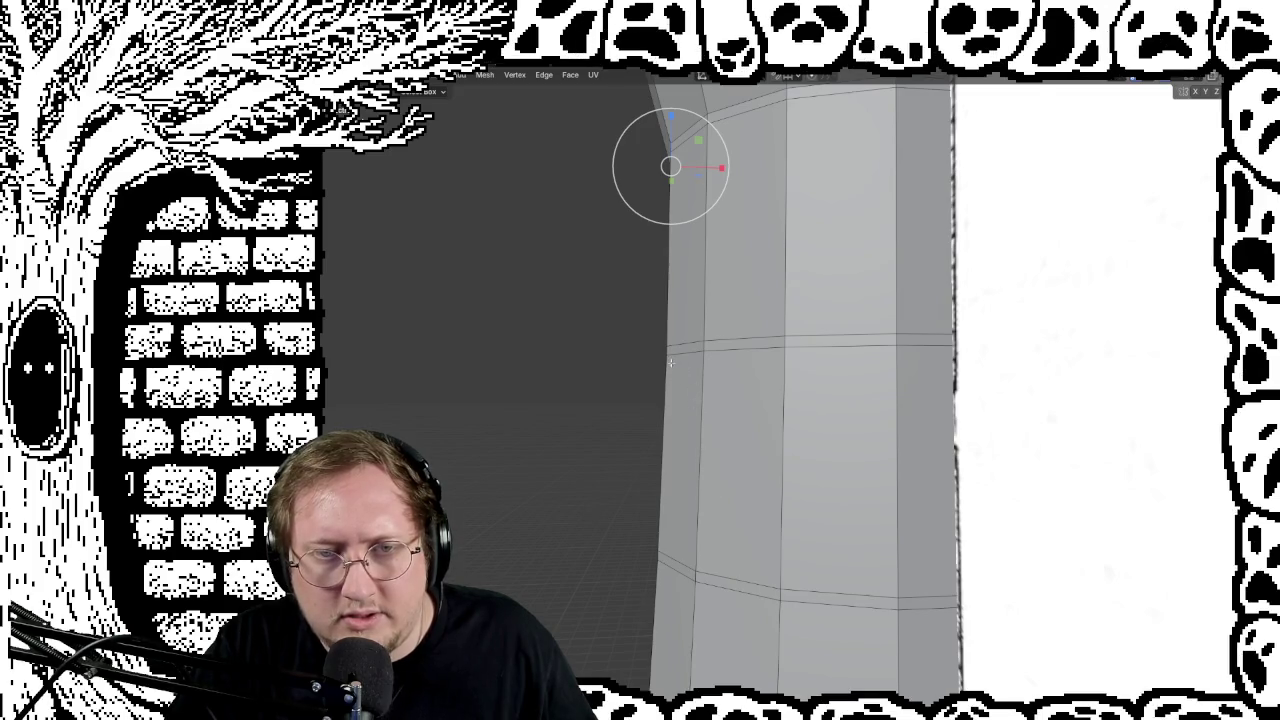
pyautogui.moveTo(731, 538); pyautogui.dragTo(690, 540, button='middle')
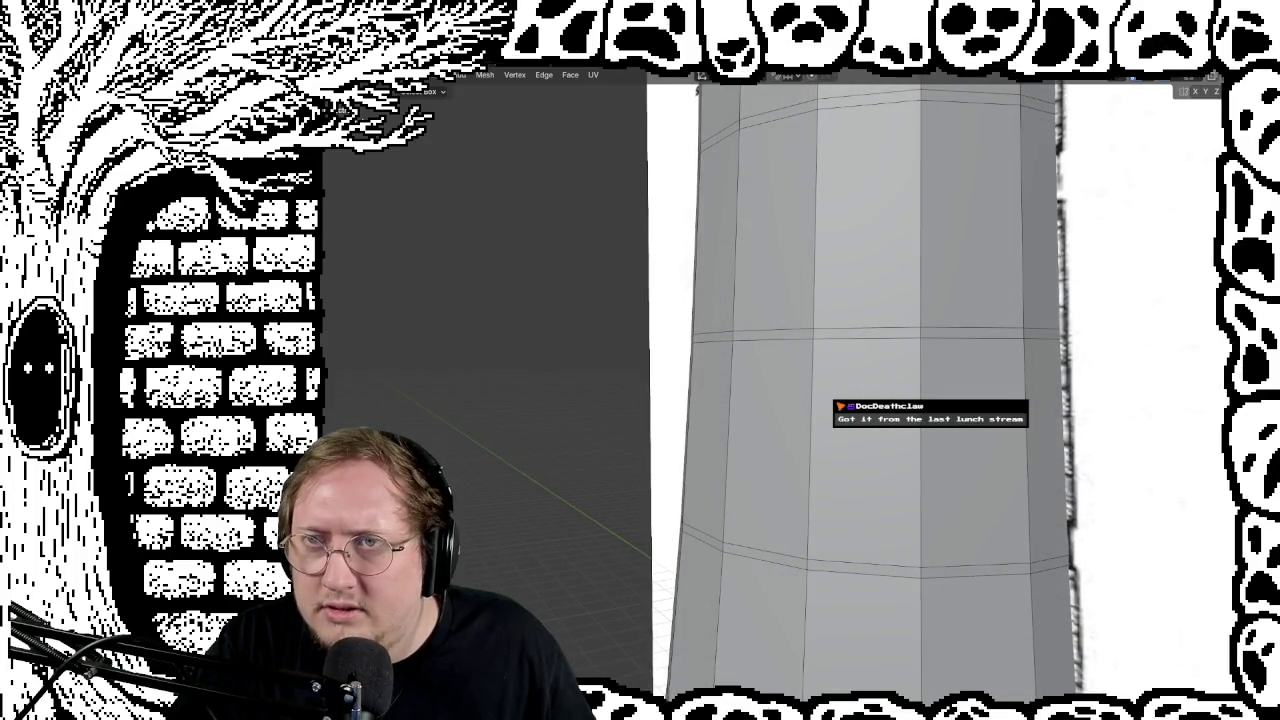
pyautogui.hotkey('alt', 'z')
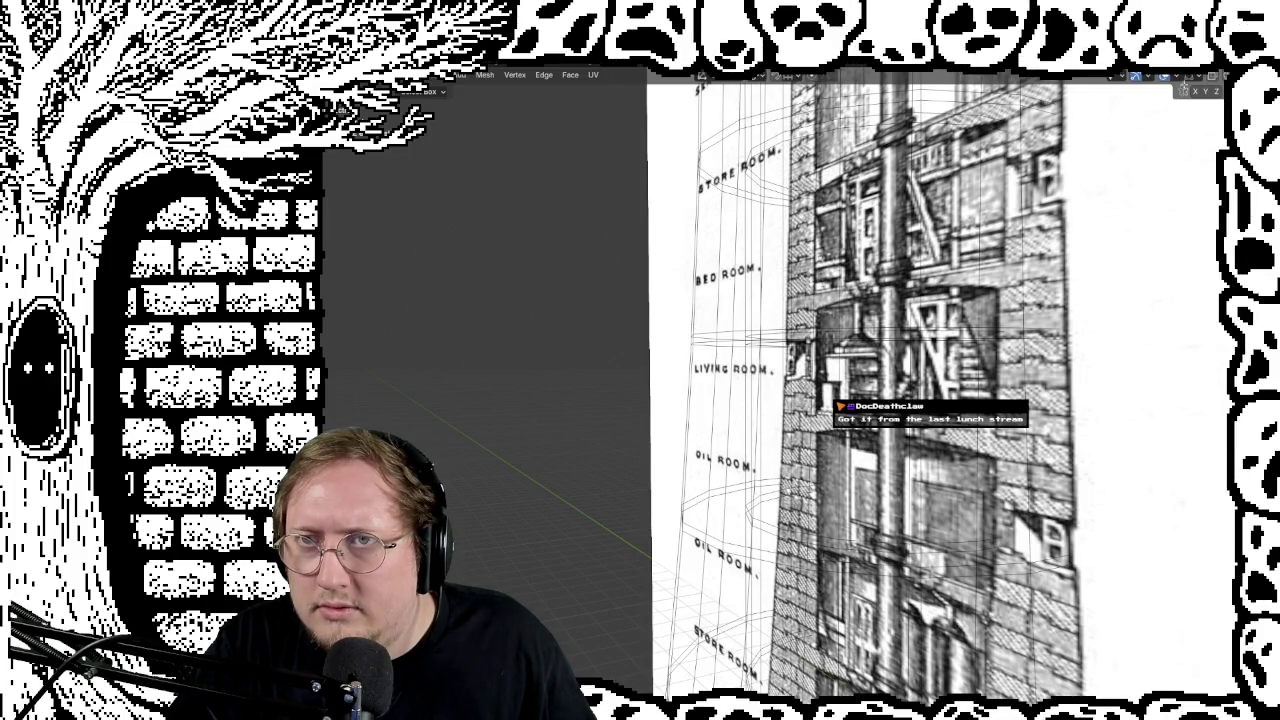
# Step: Turn X-ray off and centre the tower in view
pyautogui.hotkey('alt', 'z')
pyautogui.scroll(2, 1068, 281)
pyautogui.scroll(3, 1068, 281)
pyautogui.moveTo(1068, 281); pyautogui.dragTo(762, 205, button='middle')
pyautogui.moveTo(673, 175)
pyautogui.mouseDown(button='middle')
pyautogui.moveTo(805, 378)
pyautogui.moveTo(1026, 438)
pyautogui.moveTo(1060, 466)
pyautogui.moveTo(730, 438)
pyautogui.moveTo(784, 460)
pyautogui.moveTo(896, 372)
pyautogui.moveTo(916, 376)
pyautogui.moveTo(917, 349)
pyautogui.moveTo(811, 323)
pyautogui.moveTo(769, 394)
pyautogui.moveTo(767, 374)
pyautogui.moveTo(786, 434)
pyautogui.moveTo(843, 331)
pyautogui.moveTo(917, 314)
pyautogui.moveTo(949, 335)
pyautogui.mouseUp(button='middle')
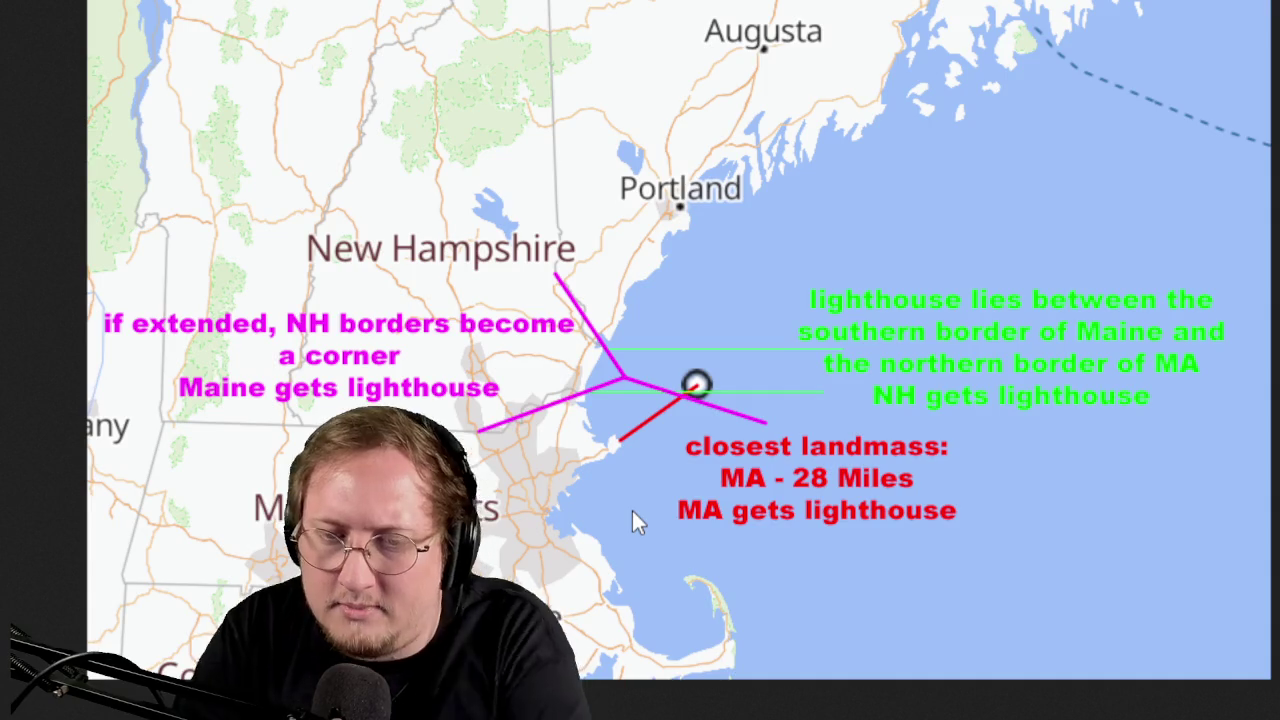
# Step: Zoom into the map's New Hampshire–Massachusetts coast, then back out slightly
pyautogui.scroll(5, 676, 450)
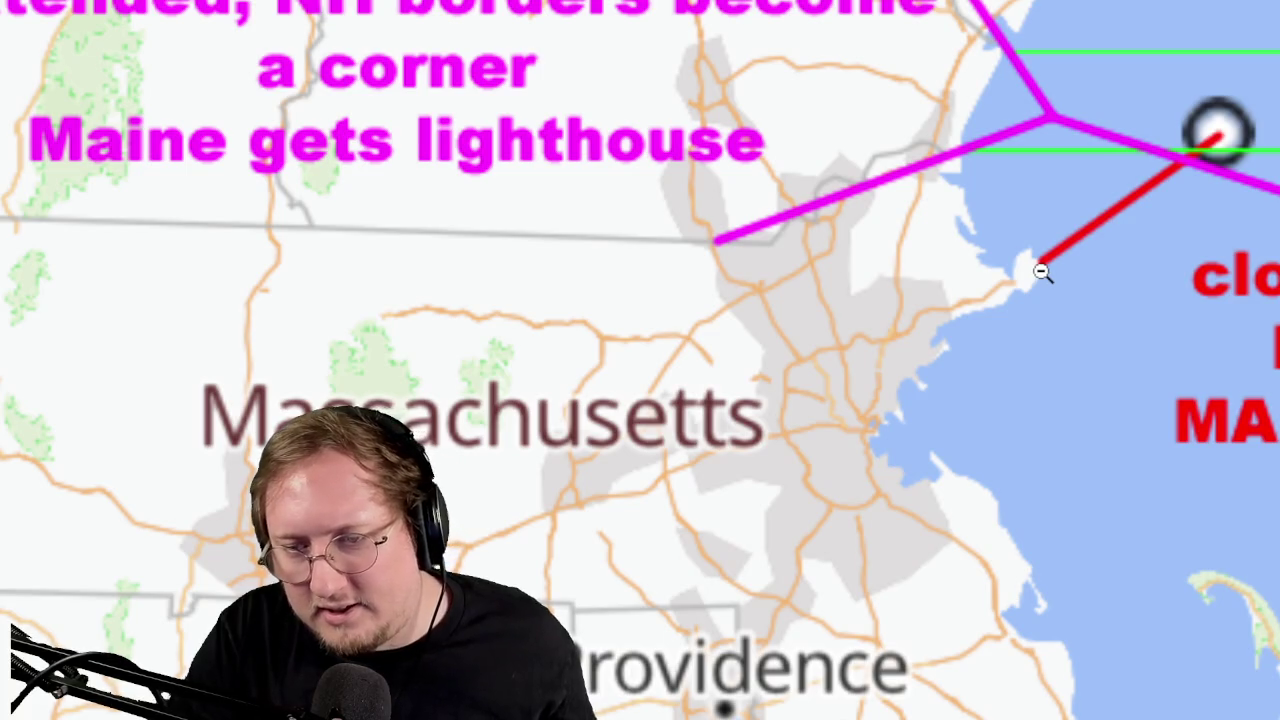
pyautogui.click(312, 282)
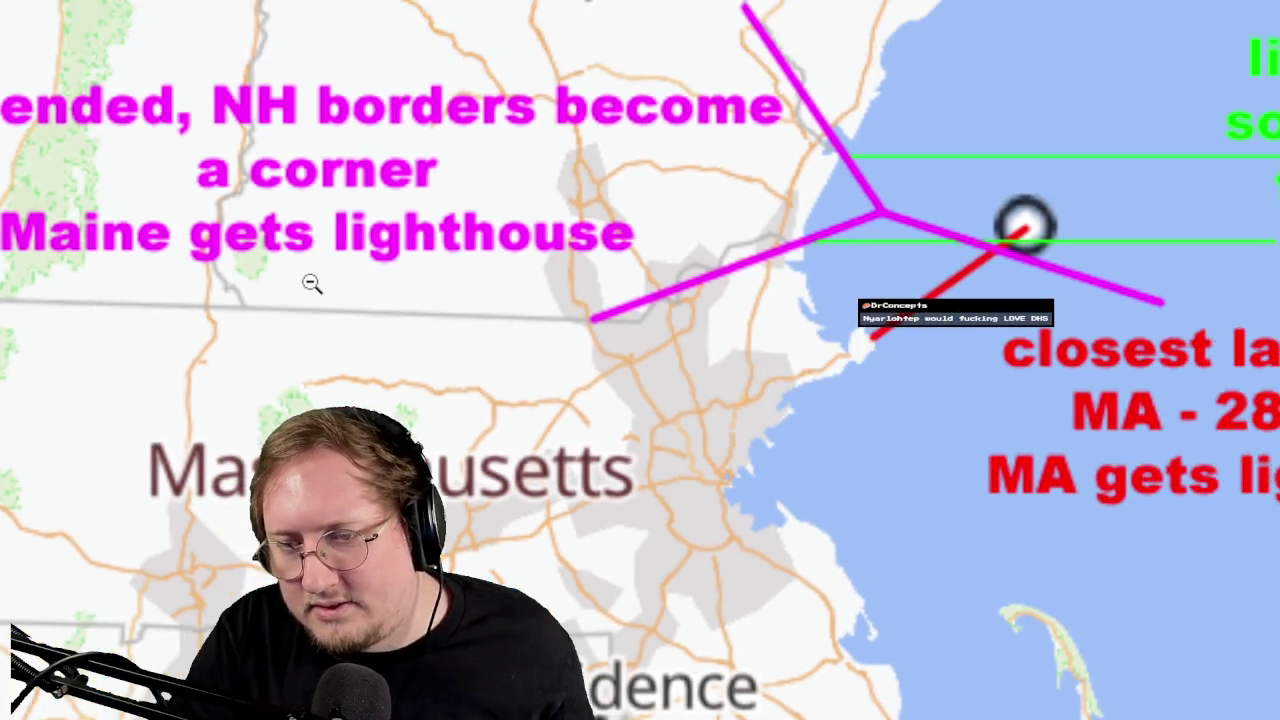
pyautogui.click(312, 282)
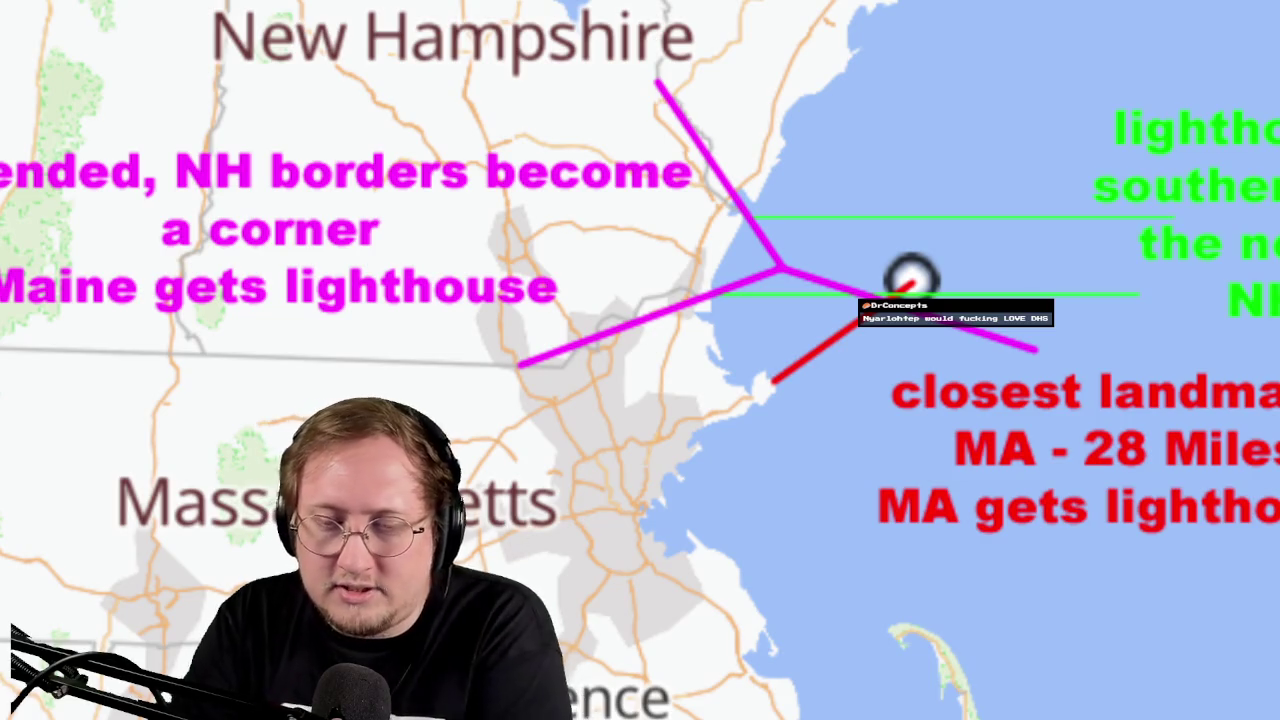
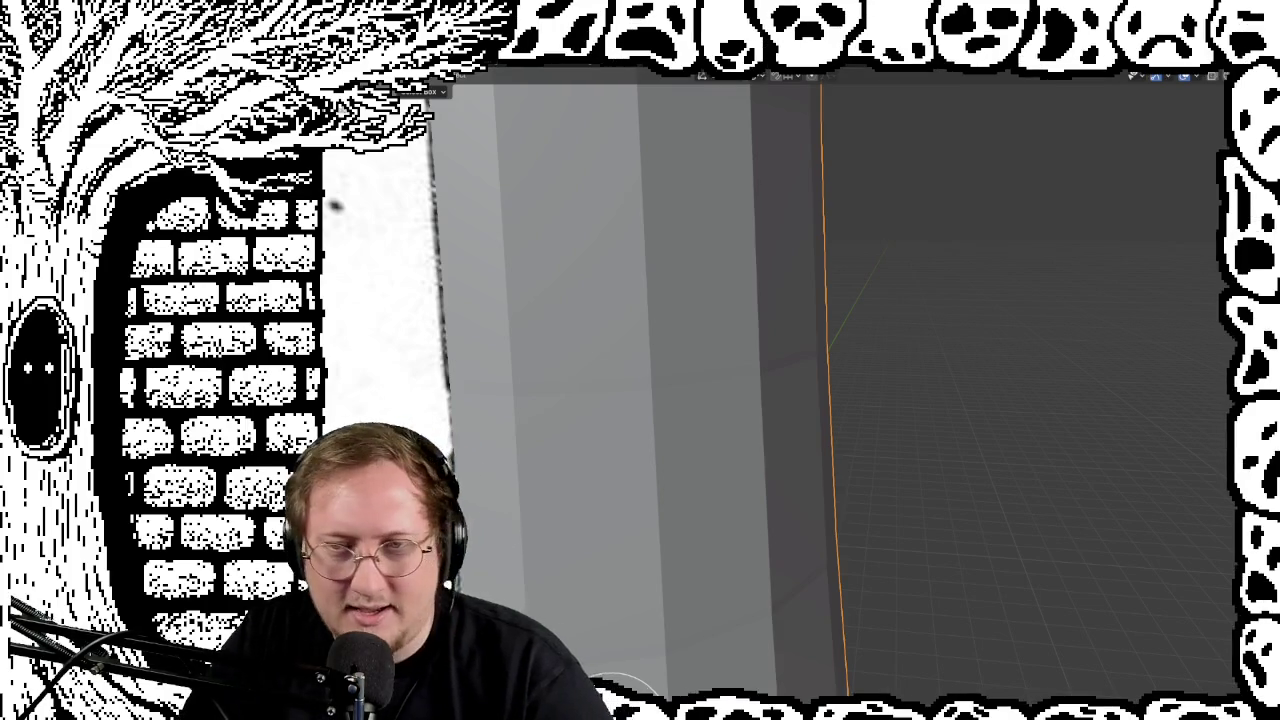
# Step: Orbit, pan and zoom around the lighthouse to compare it with the blueprint
pyautogui.scroll(-5, 866, 420)
pyautogui.scroll(-2, 866, 420)
pyautogui.press('KP_1')
pyautogui.moveTo(762, 390); pyautogui.dragTo(772, 392, button='middle')
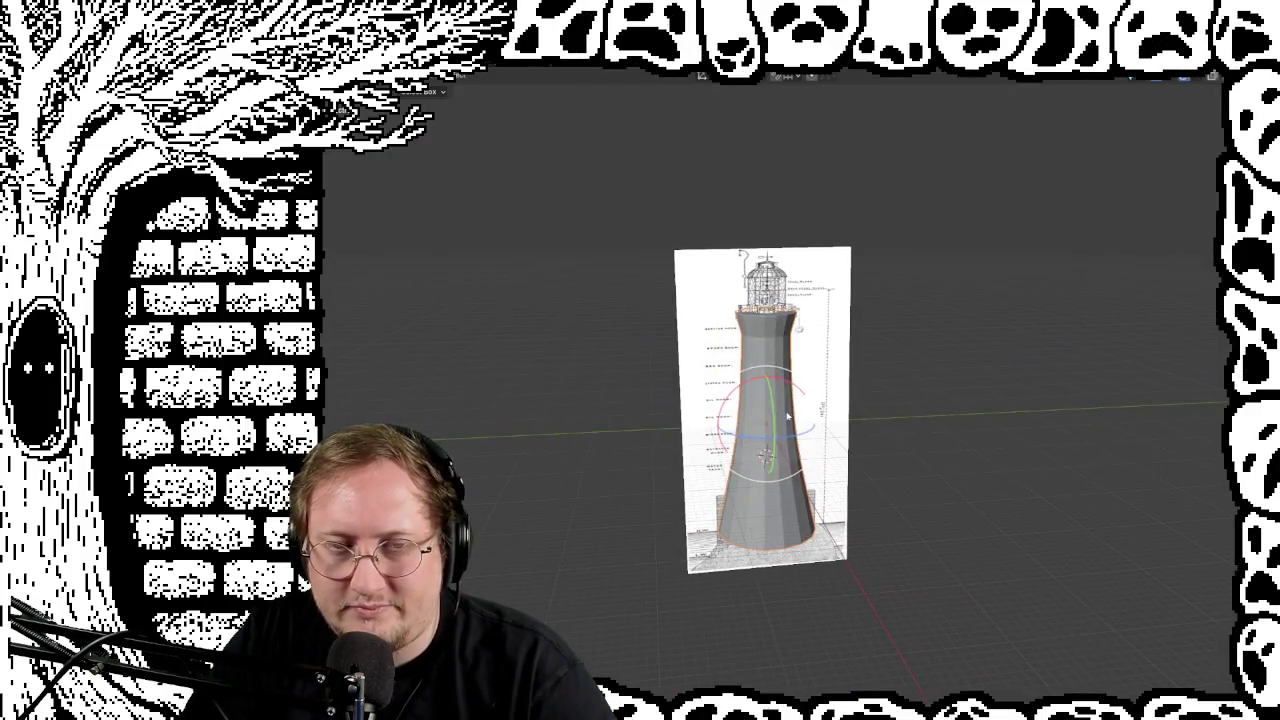
pyautogui.scroll(4, 882, 406)
pyautogui.scroll(2, 882, 406)
pyautogui.scroll(-1, 882, 406)
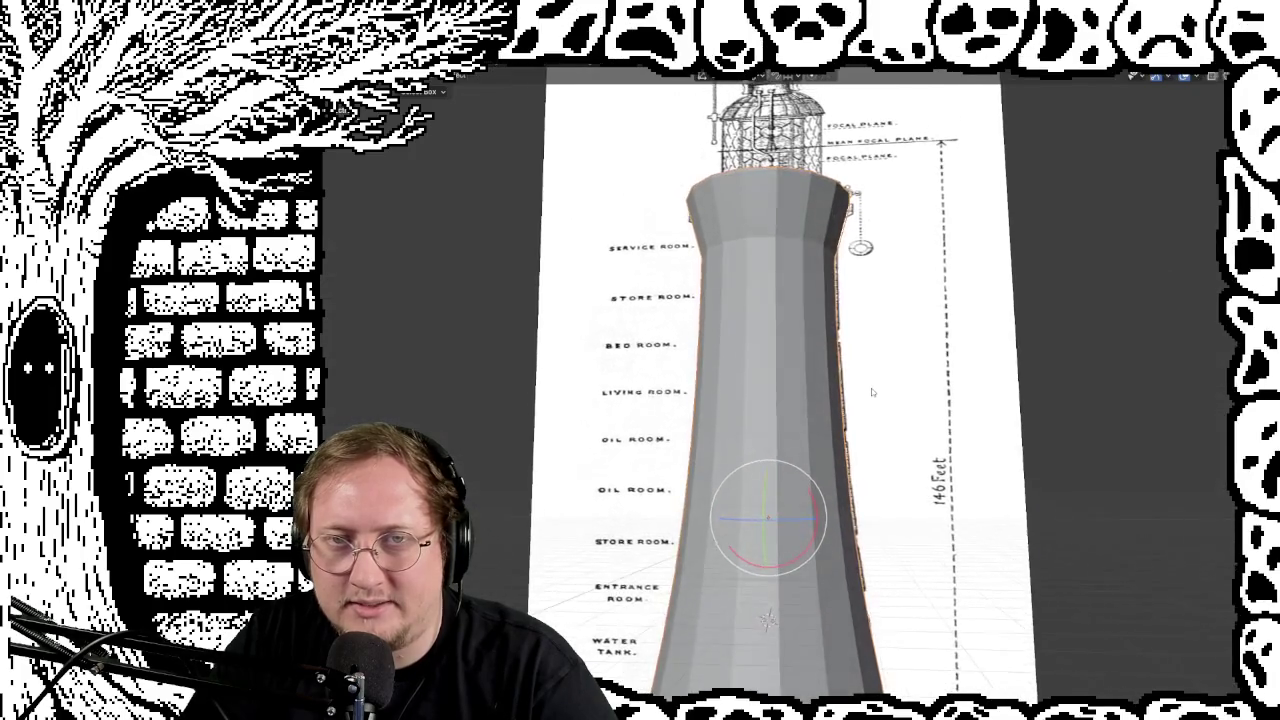
pyautogui.scroll(-1, 884, 407)
pyautogui.scroll(-1, 888, 409)
pyautogui.scroll(-2, 896, 412)
pyautogui.moveTo(897, 412)
pyautogui.mouseDown(button='middle')
pyautogui.moveTo(934, 446)
pyautogui.moveTo(926, 429)
pyautogui.mouseUp(button='middle')
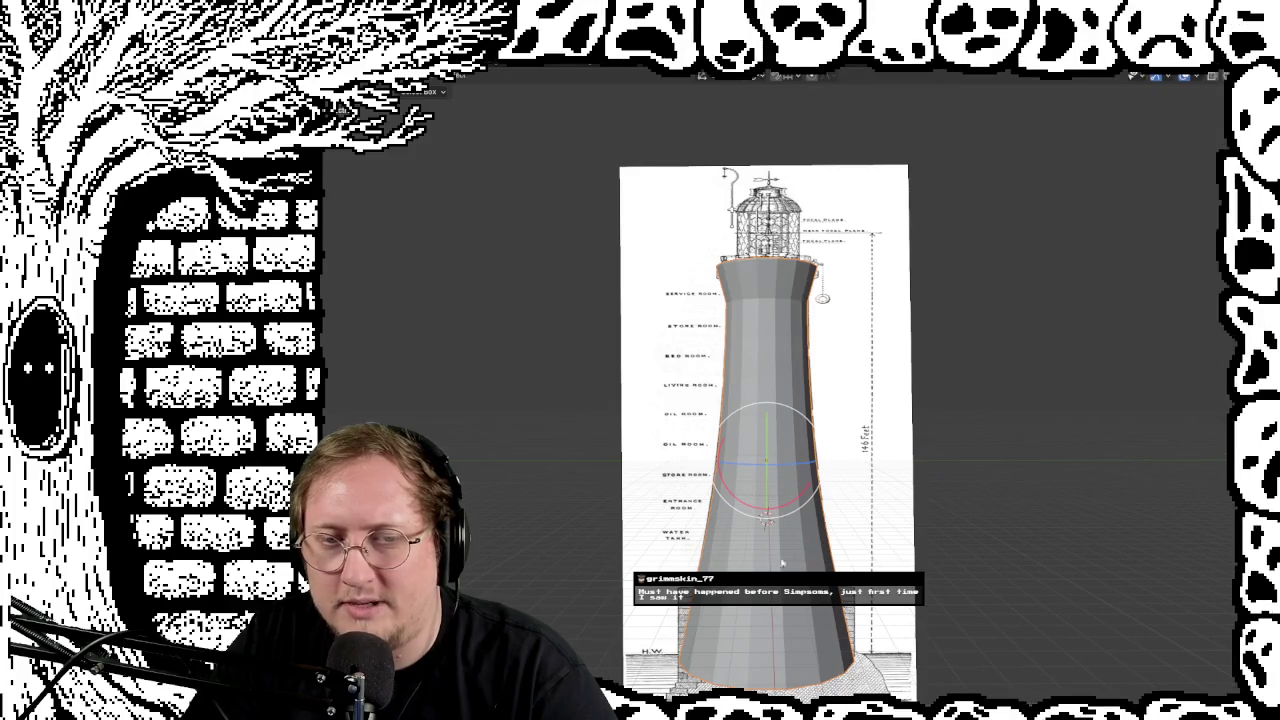
pyautogui.scroll(3, 913, 553)
pyautogui.moveTo(900, 540); pyautogui.dragTo(913, 553, button='middle')
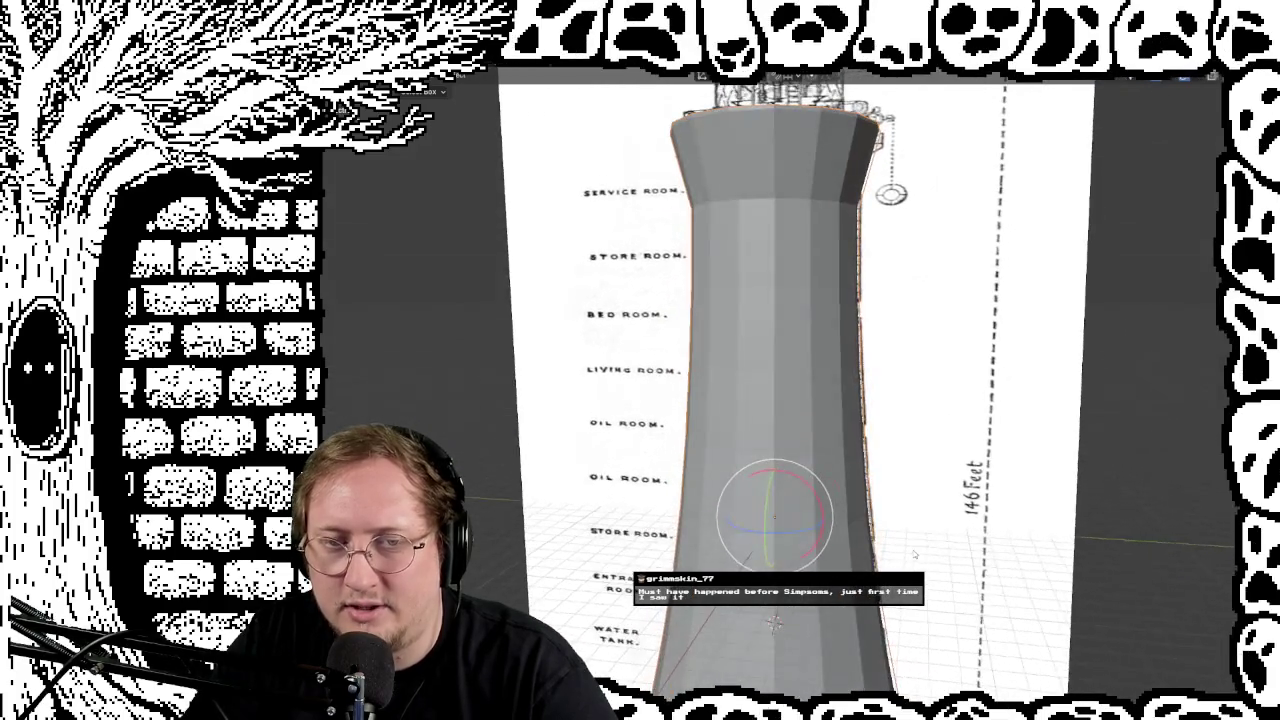
pyautogui.scroll(2, 913, 553)
pyautogui.scroll(1, 915, 512)
pyautogui.moveTo(918, 509)
pyautogui.mouseDown(button='middle')
pyautogui.moveTo(918, 466)
pyautogui.moveTo(843, 428)
pyautogui.mouseUp(button='middle')
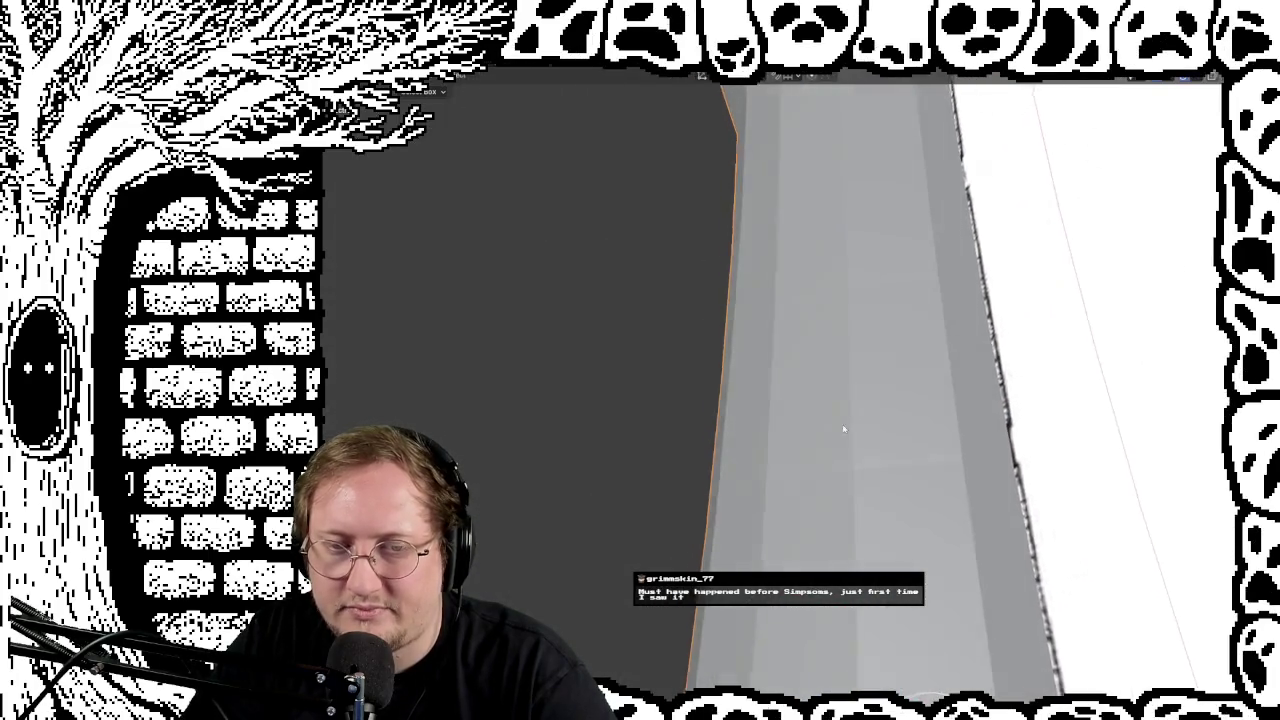
pyautogui.scroll(-2, 843, 428)
pyautogui.scroll(-2, 880, 459)
pyautogui.scroll(-2, 880, 459)
pyautogui.scroll(-2, 942, 472)
pyautogui.moveTo(942, 472)
pyautogui.mouseDown(button='middle')
pyautogui.moveTo(950, 451)
pyautogui.moveTo(1012, 459)
pyautogui.moveTo(1014, 477)
pyautogui.mouseUp(button='middle')
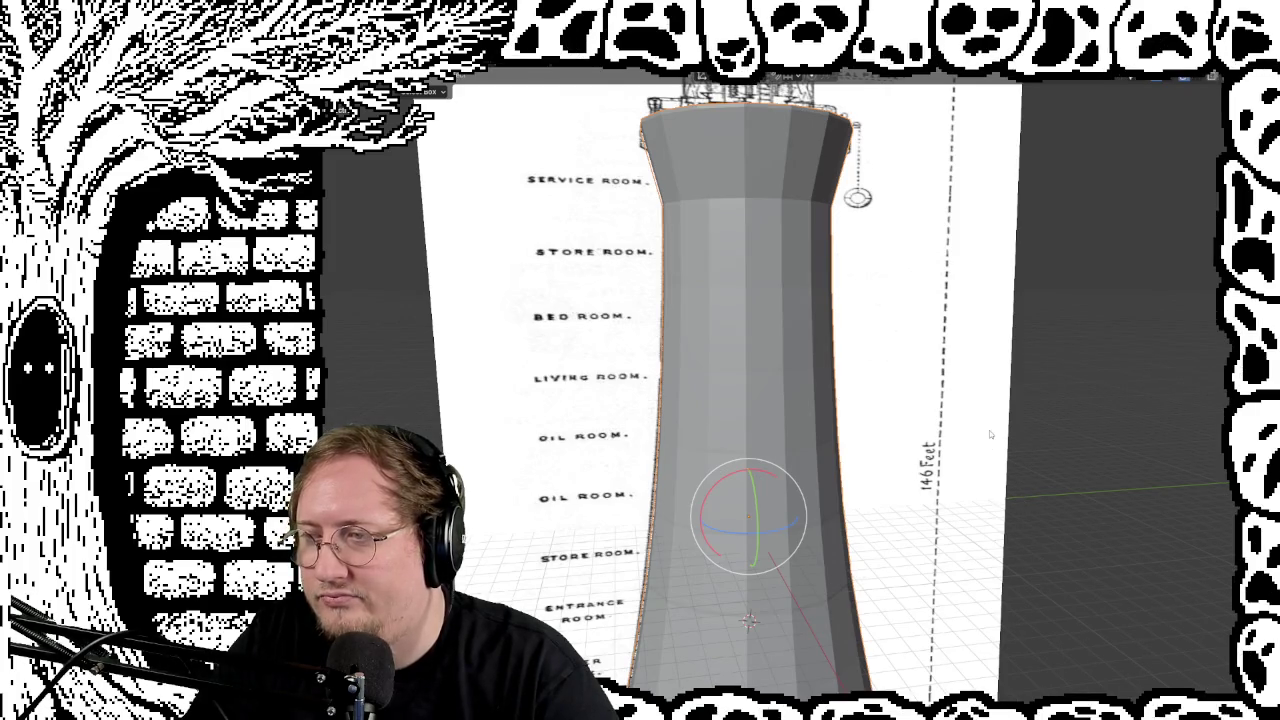
pyautogui.scroll(3, 977, 281)
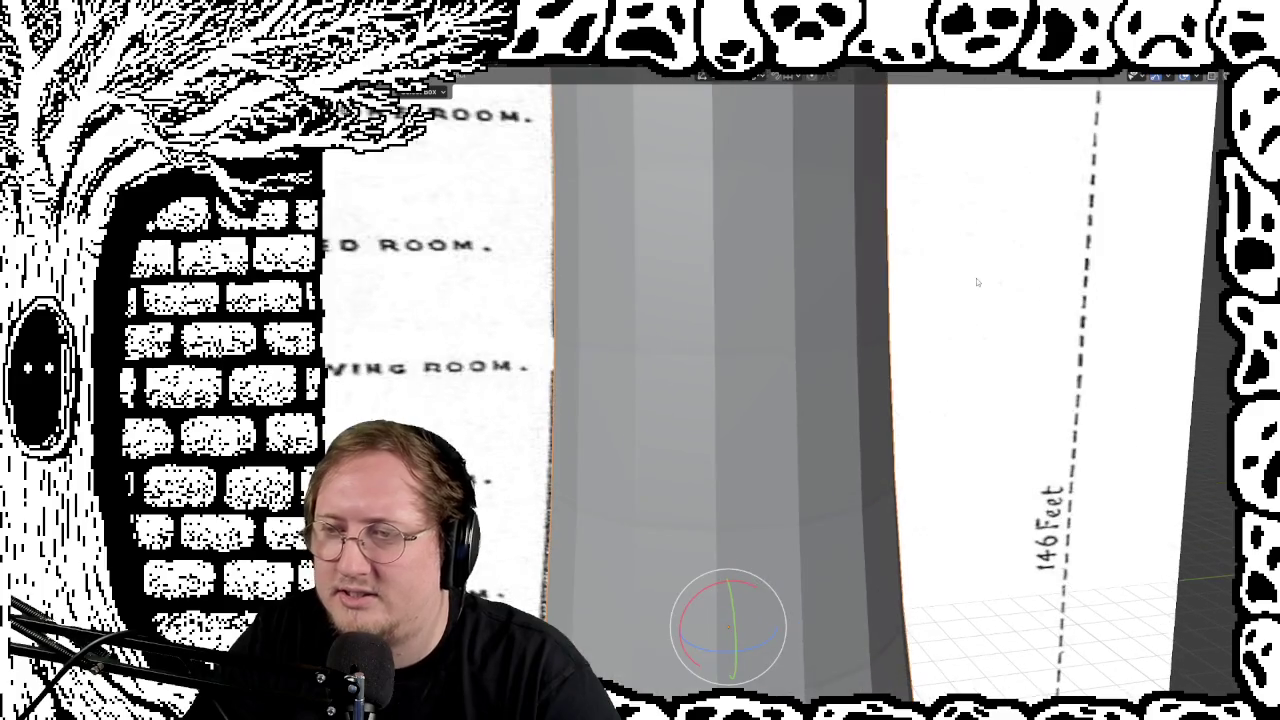
pyautogui.moveTo(940, 274)
pyautogui.mouseDown(button='middle')
pyautogui.moveTo(1020, 343)
pyautogui.moveTo(1000, 350)
pyautogui.moveTo(994, 309)
pyautogui.moveTo(877, 214)
pyautogui.moveTo(967, 158)
pyautogui.moveTo(1071, 166)
pyautogui.moveTo(1057, 209)
pyautogui.moveTo(1003, 278)
pyautogui.mouseUp(button='middle')
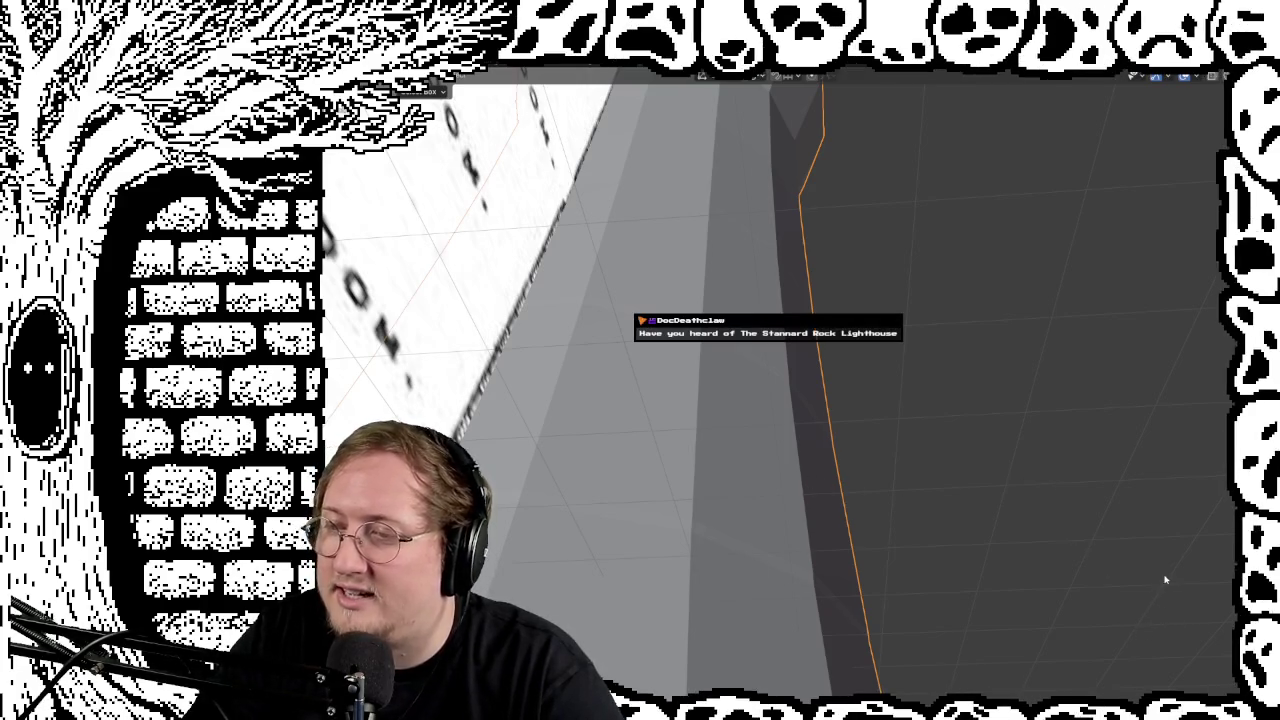
pyautogui.moveTo(1165, 579)
pyautogui.mouseDown(button='middle')
pyautogui.moveTo(1043, 391)
pyautogui.moveTo(1026, 453)
pyautogui.moveTo(1063, 549)
pyautogui.moveTo(997, 456)
pyautogui.moveTo(960, 337)
pyautogui.moveTo(920, 386)
pyautogui.moveTo(980, 486)
pyautogui.moveTo(975, 560)
pyautogui.moveTo(869, 530)
pyautogui.moveTo(849, 563)
pyautogui.moveTo(886, 557)
pyautogui.moveTo(930, 478)
pyautogui.moveTo(957, 517)
pyautogui.moveTo(965, 505)
pyautogui.mouseUp(button='middle')
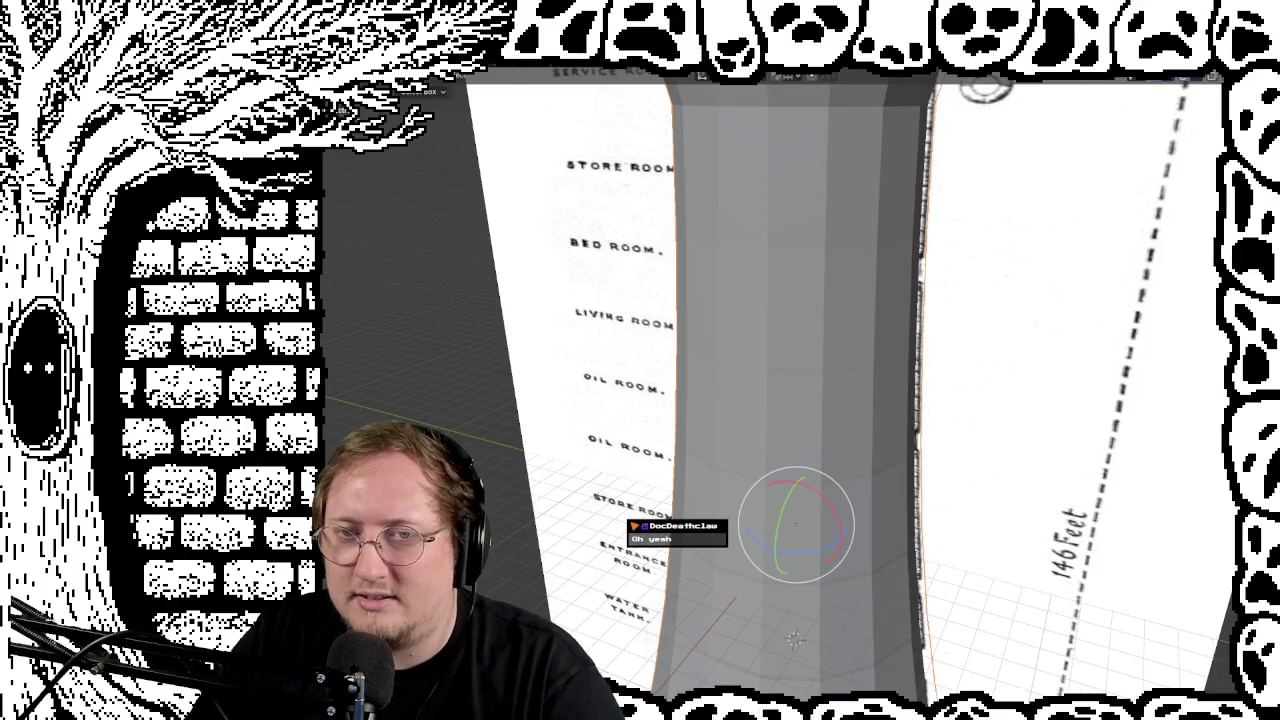
pyautogui.moveTo(1007, 315); pyautogui.dragTo(967, 322, button='middle')
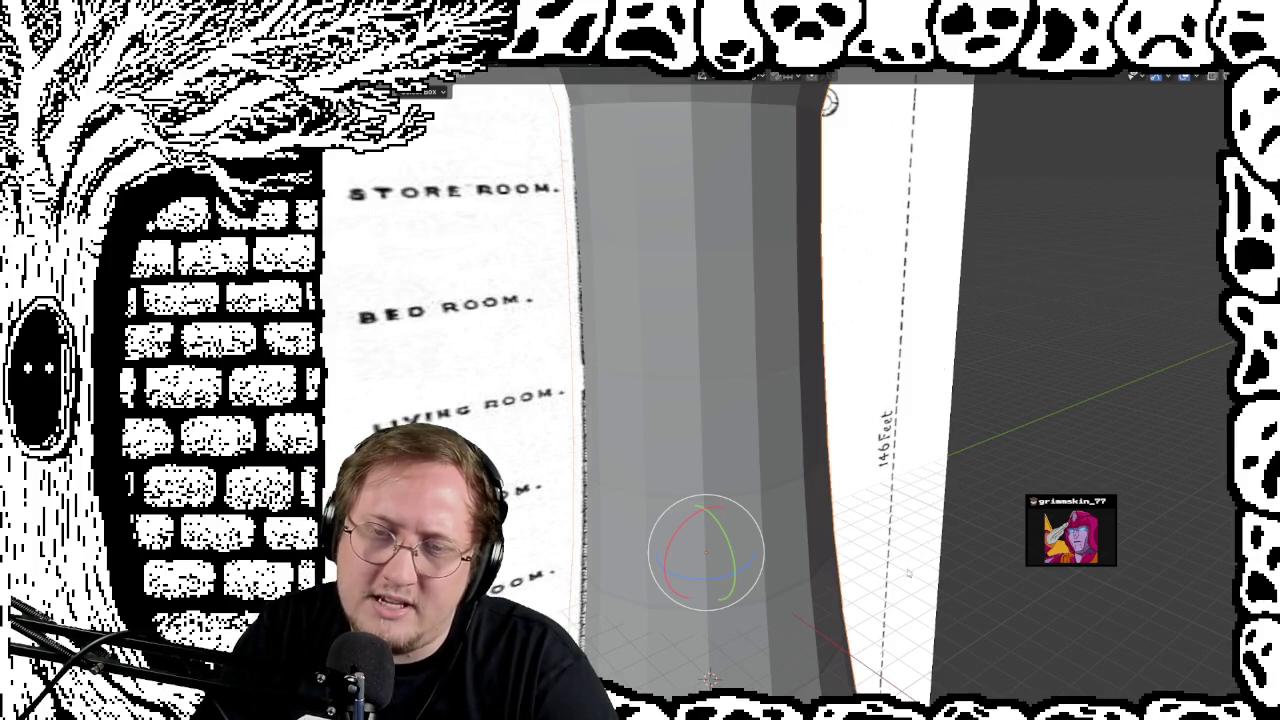
pyautogui.scroll(-2, 941, 474)
pyautogui.scroll(-3, 941, 474)
pyautogui.scroll(-1, 941, 474)
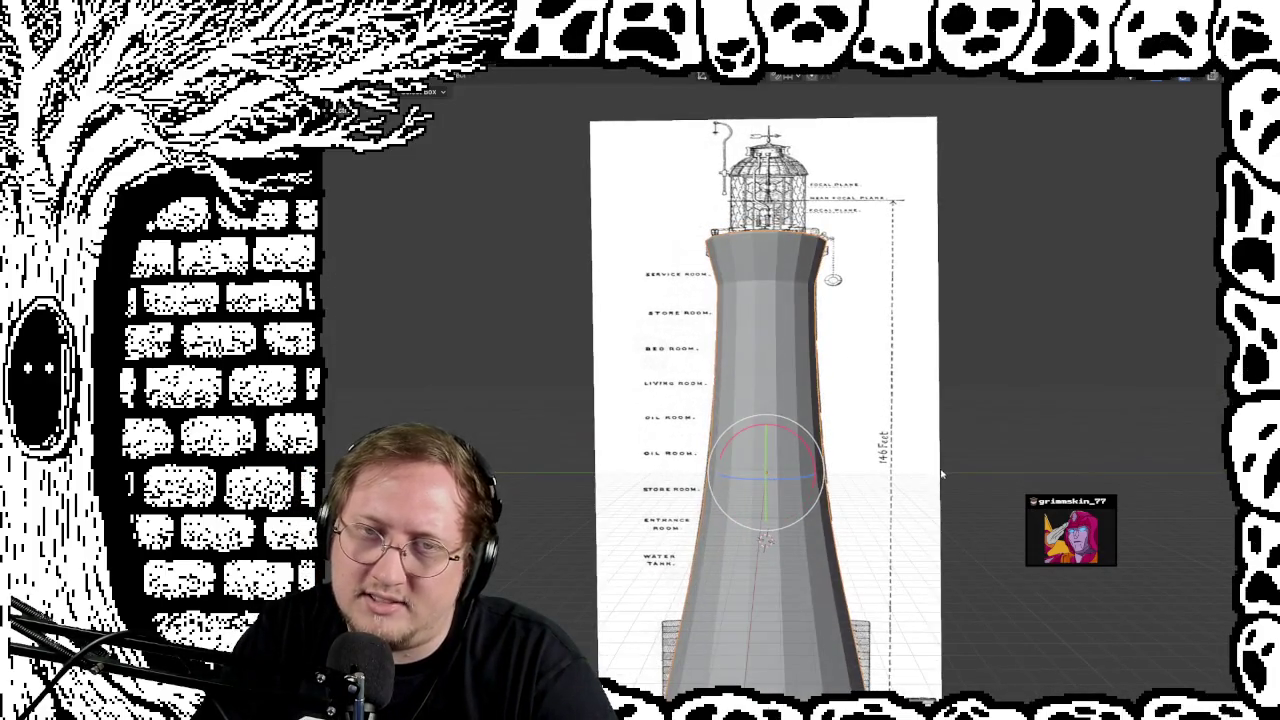
pyautogui.scroll(-3, 902, 510)
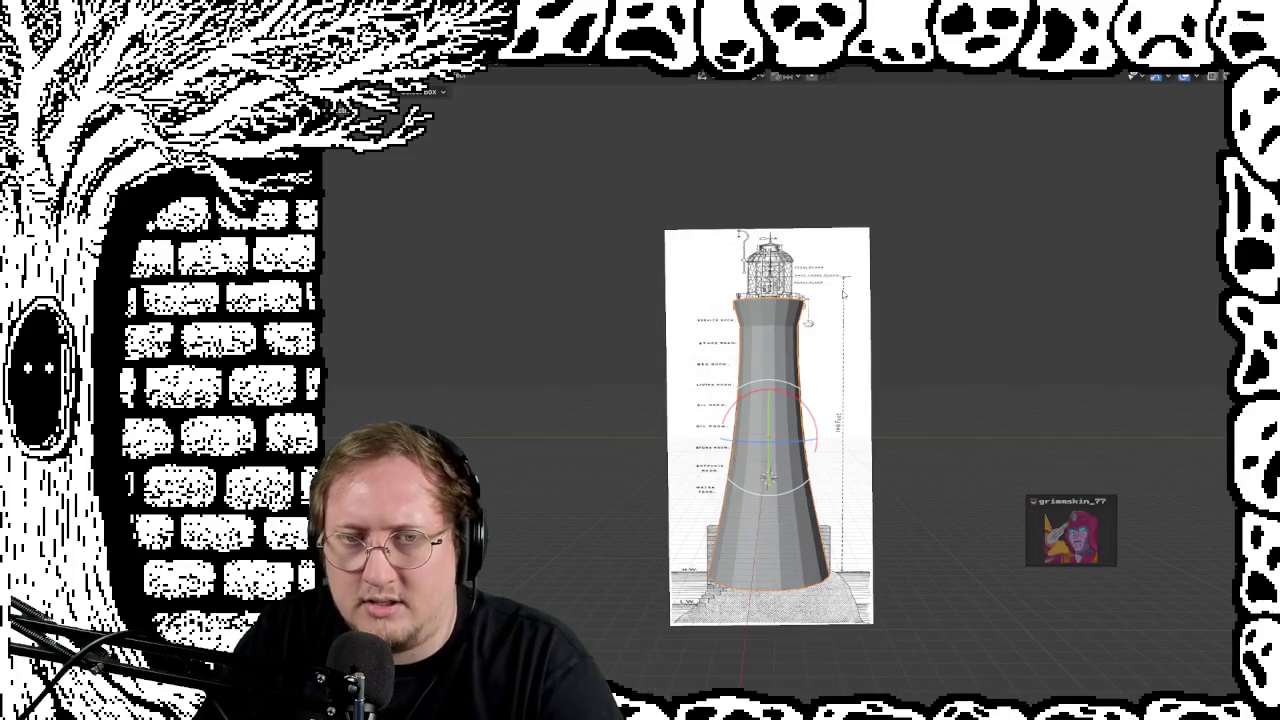
pyautogui.scroll(4, 951, 452)
pyautogui.moveTo(951, 452); pyautogui.dragTo(1022, 449, button='middle')
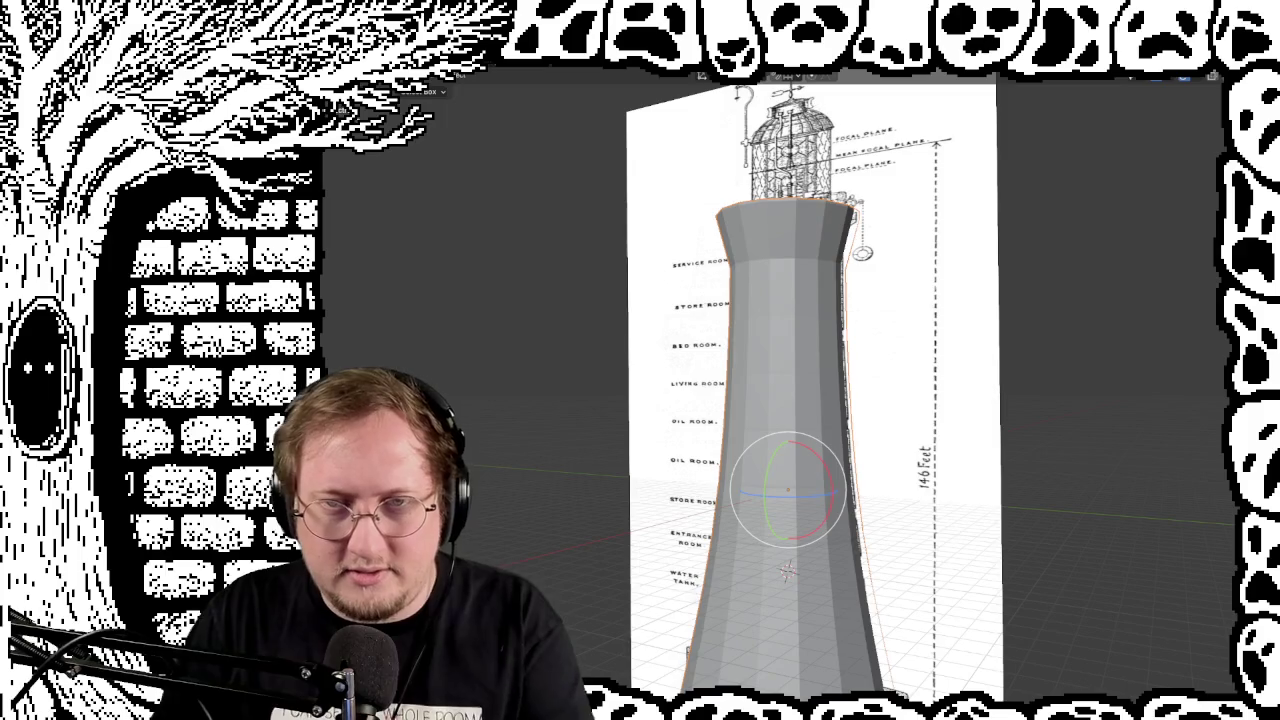
pyautogui.moveTo(995, 360)
pyautogui.mouseDown(button='middle')
pyautogui.moveTo(995, 423)
pyautogui.moveTo(1166, 440)
pyautogui.moveTo(1151, 433)
pyautogui.moveTo(1133, 487)
pyautogui.moveTo(1180, 486)
pyautogui.moveTo(978, 368)
pyautogui.moveTo(997, 365)
pyautogui.moveTo(896, 449)
pyautogui.moveTo(951, 467)
pyautogui.moveTo(986, 300)
pyautogui.moveTo(960, 318)
pyautogui.moveTo(952, 325)
pyautogui.moveTo(988, 337)
pyautogui.moveTo(1066, 317)
pyautogui.moveTo(1008, 305)
pyautogui.mouseUp(button='middle')
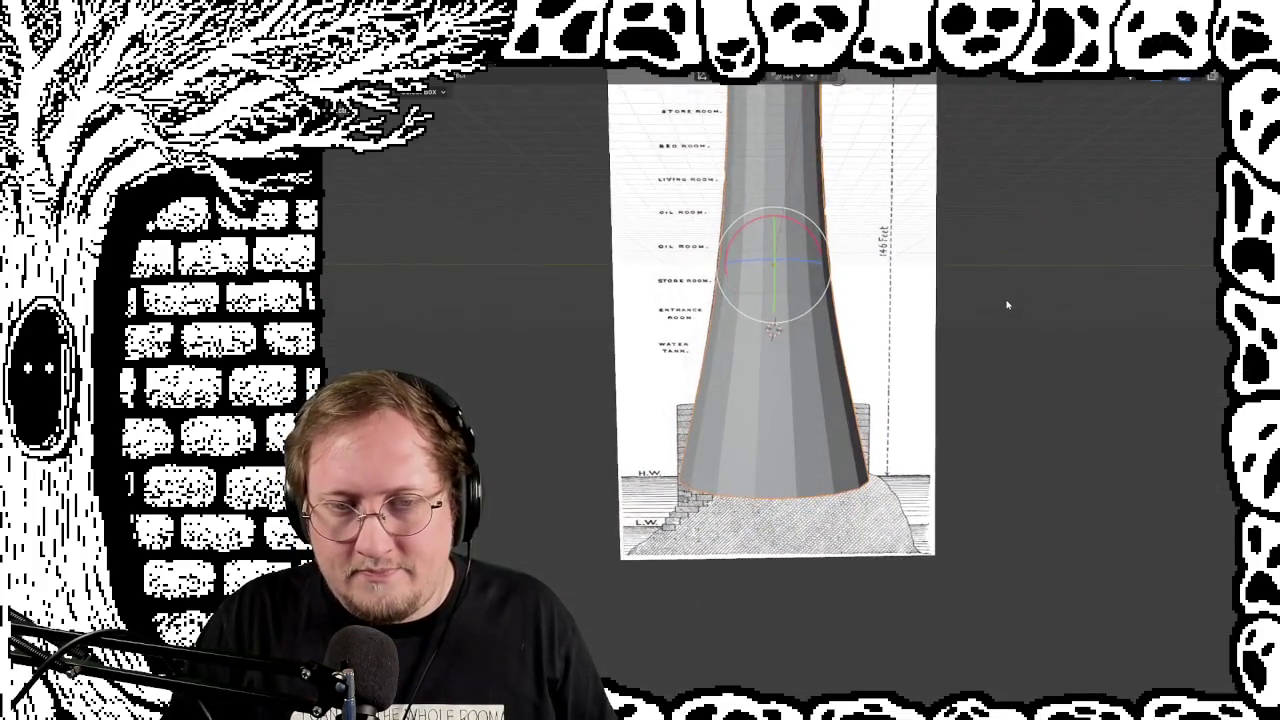
pyautogui.scroll(2, 1008, 305)
pyautogui.scroll(2, 1008, 305)
pyautogui.moveTo(952, 486)
pyautogui.keyDown('shift'); pyautogui.mouseDown(button='middle')
pyautogui.moveTo(923, 330)
pyautogui.moveTo(928, 356)
pyautogui.moveTo(930, 341)
pyautogui.mouseUp(button='middle'); pyautogui.keyUp('shift')
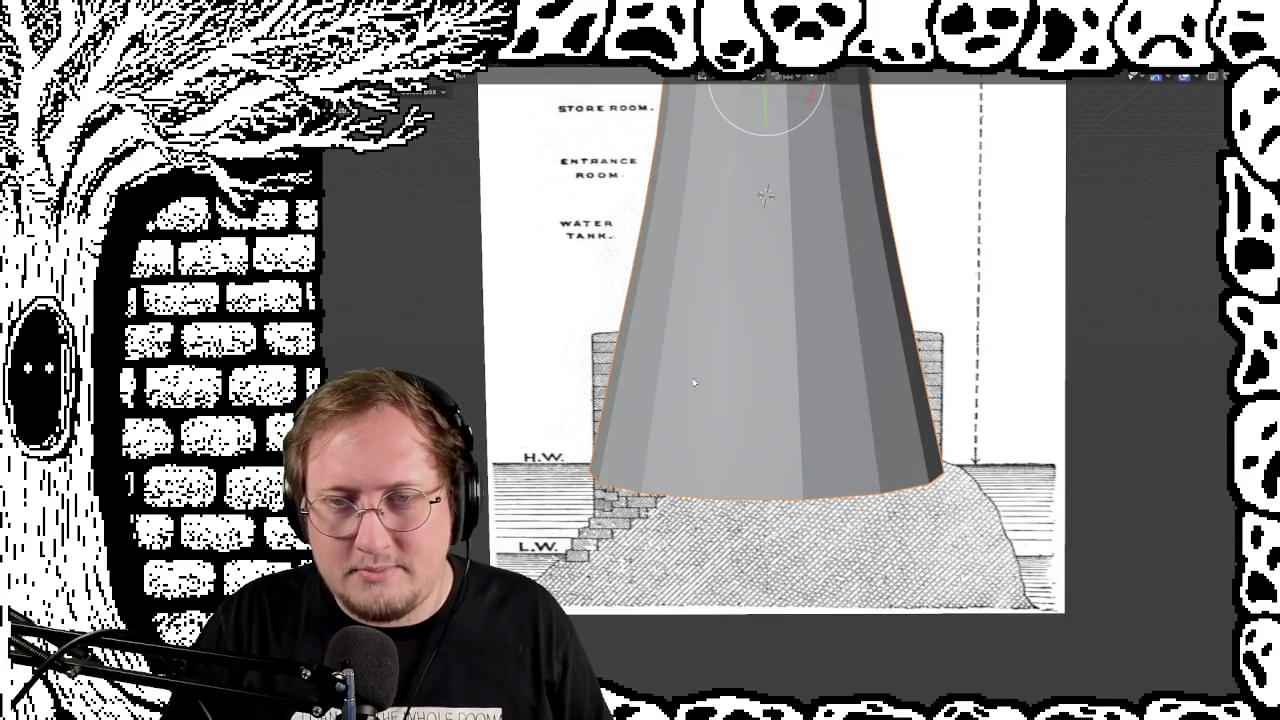
pyautogui.scroll(-2, 919, 272)
pyautogui.scroll(-2, 919, 272)
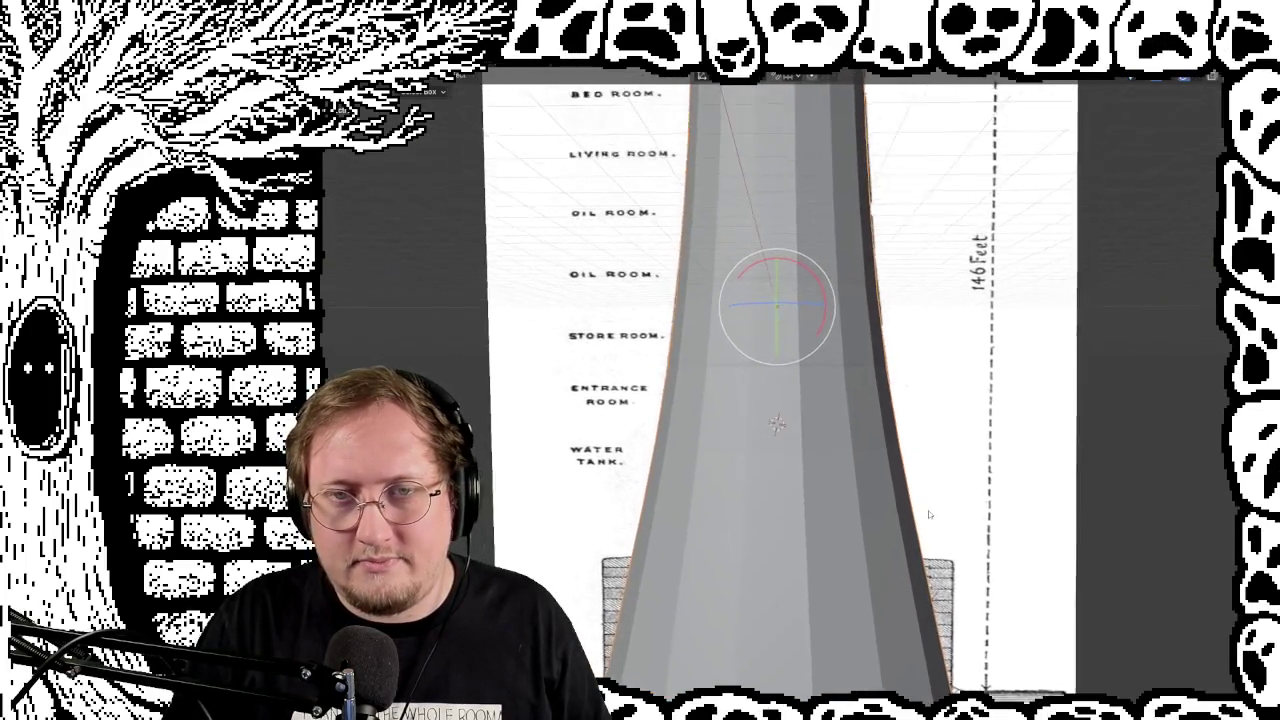
pyautogui.moveTo(919, 272); pyautogui.dragTo(985, 415, button='middle')
# Step: Return to a front view and zoom in on the tower
pyautogui.press('KP_1')
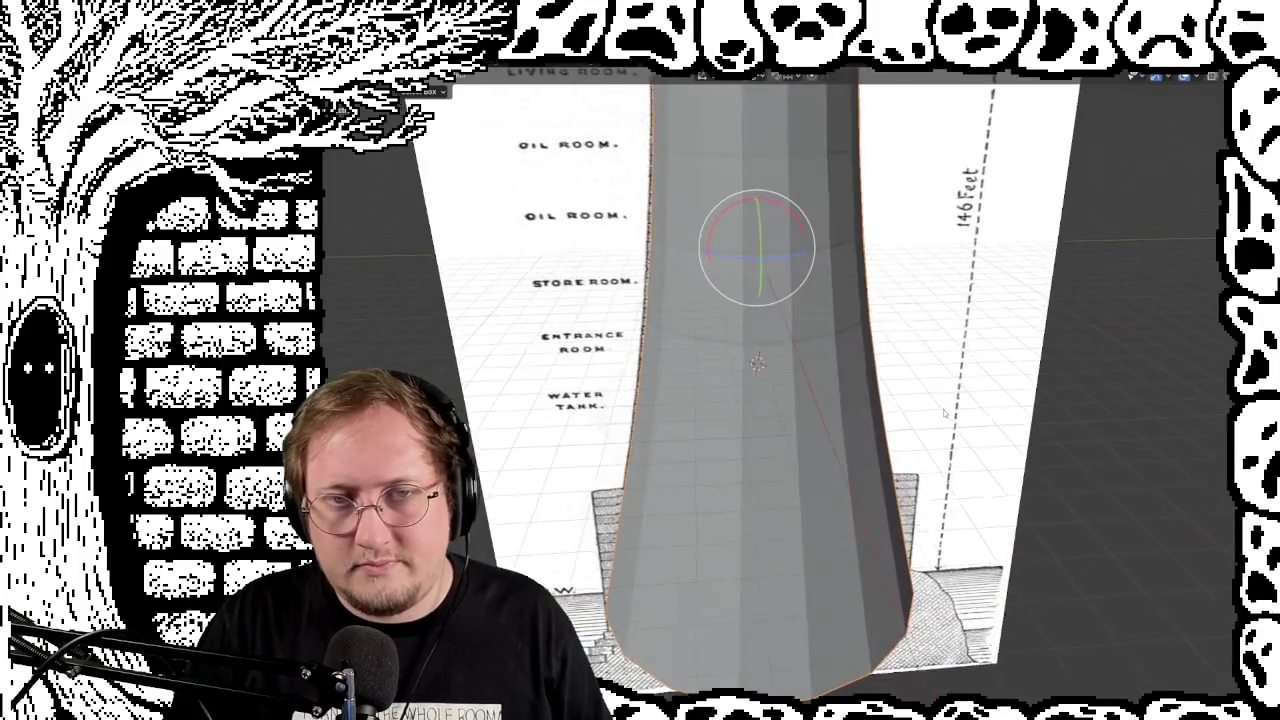
pyautogui.scroll(1, 935, 401)
pyautogui.scroll(1, 936, 401)
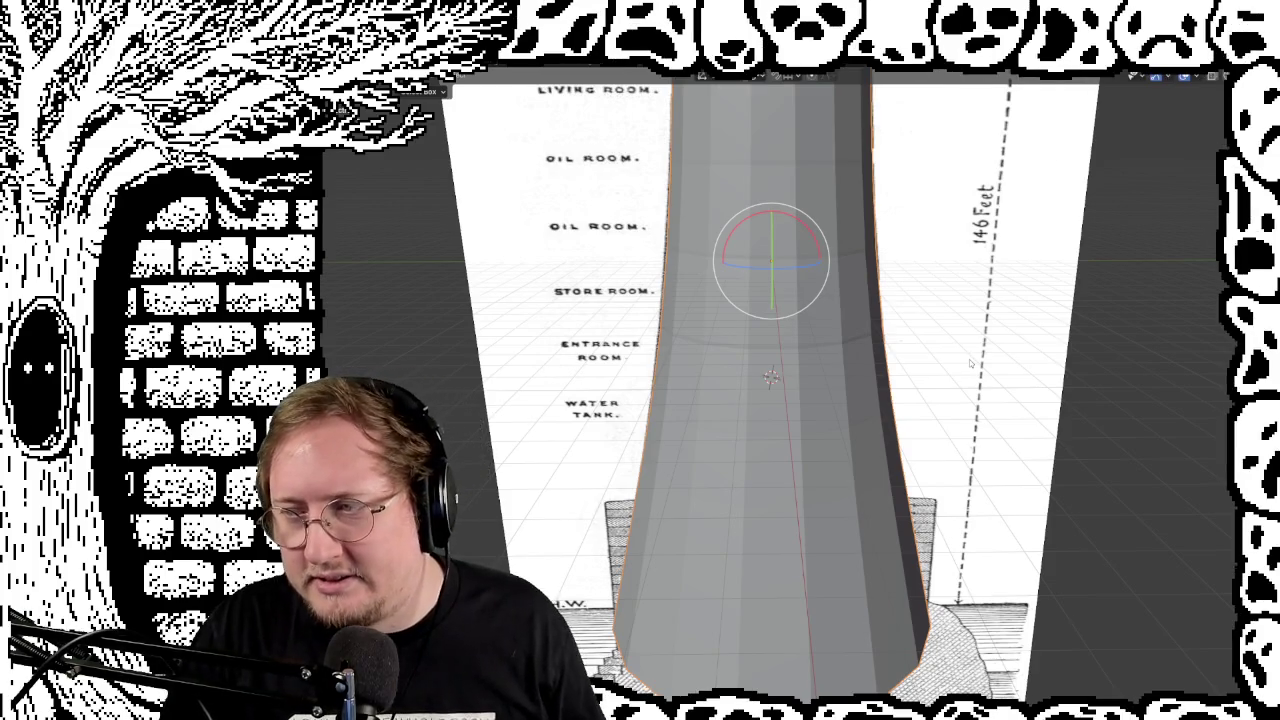
pyautogui.keyDown('shift'); pyautogui.scroll(3, 895, 380); pyautogui.keyUp('shift')
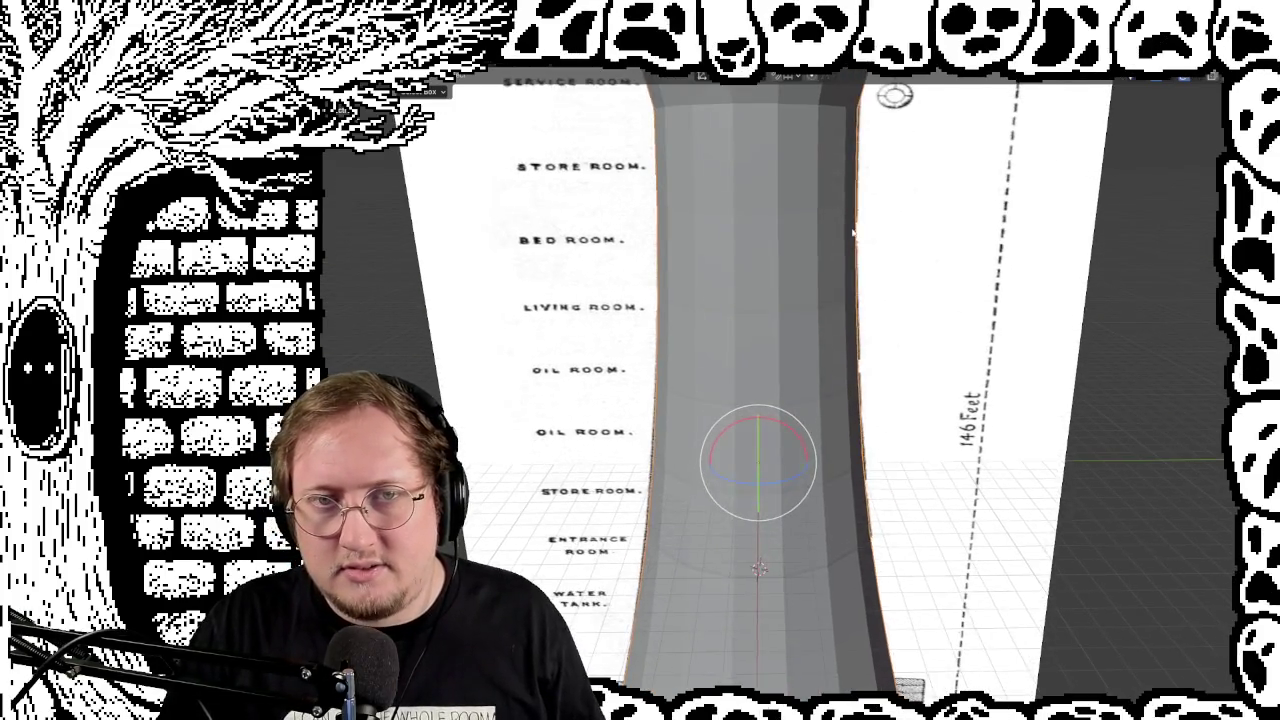
pyautogui.keyDown('shift'); pyautogui.scroll(2, 880, 330); pyautogui.keyUp('shift')
pyautogui.keyDown('shift'); pyautogui.scroll(1, 864, 300); pyautogui.keyUp('shift')
pyautogui.moveTo(864, 300); pyautogui.dragTo(818, 372, button='middle')
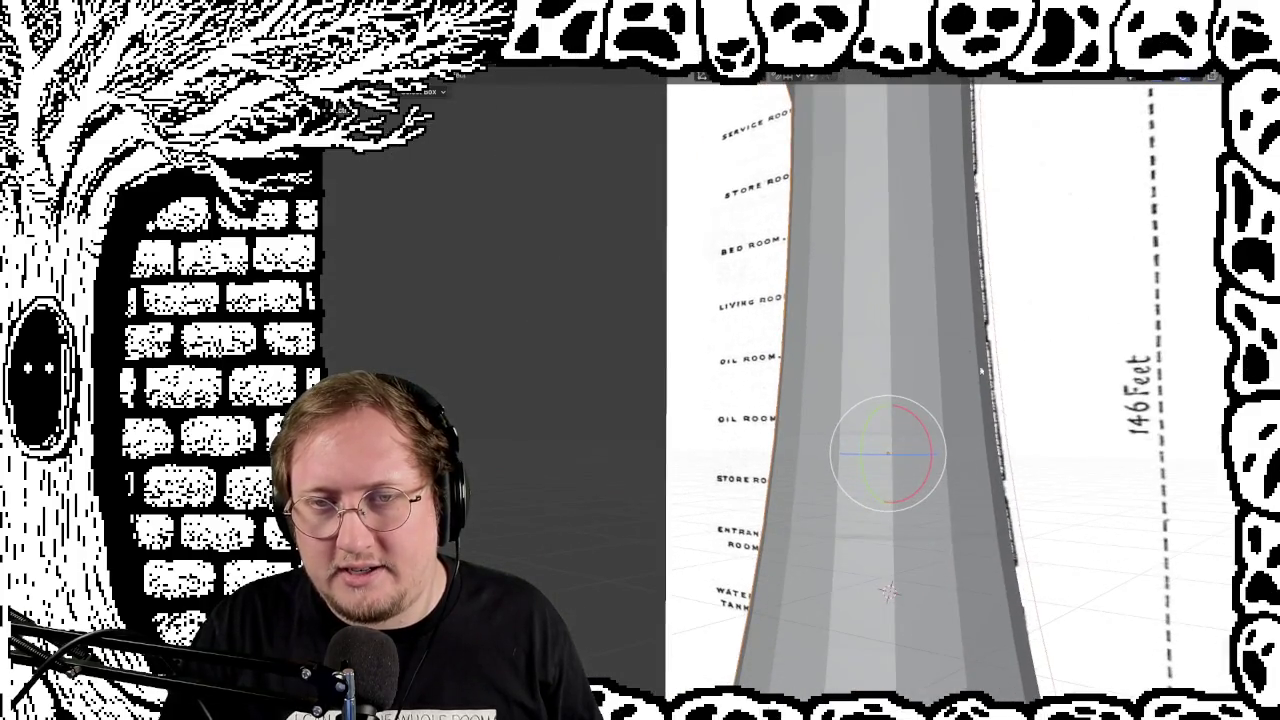
pyautogui.moveTo(940, 273)
pyautogui.mouseDown(button='middle')
pyautogui.moveTo(1058, 514)
pyautogui.moveTo(1086, 531)
pyautogui.moveTo(1163, 517)
pyautogui.moveTo(1117, 497)
pyautogui.moveTo(1025, 514)
pyautogui.moveTo(863, 352)
pyautogui.moveTo(902, 340)
pyautogui.moveTo(761, 351)
pyautogui.mouseUp(button='middle')
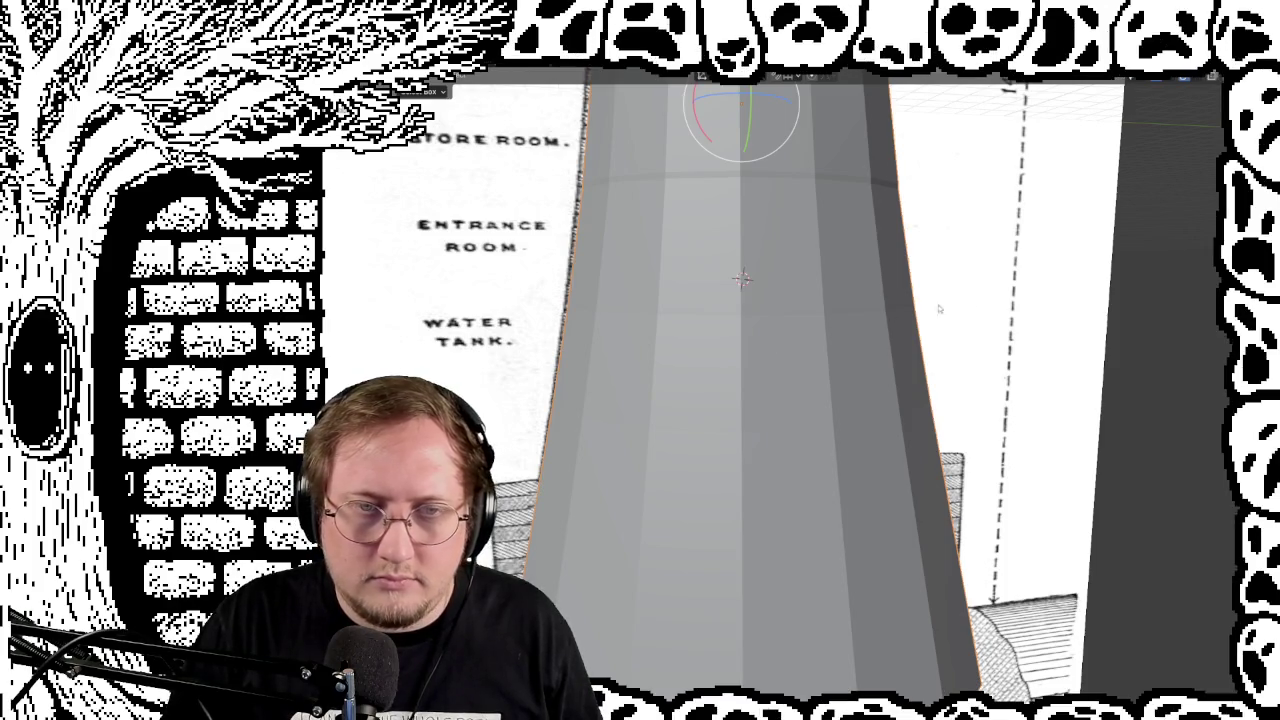
pyautogui.scroll(-3, 889, 310)
# Step: In Edit Mode, select the edge loop beside the WATER TANK label and move it down
pyautogui.press('Tab')
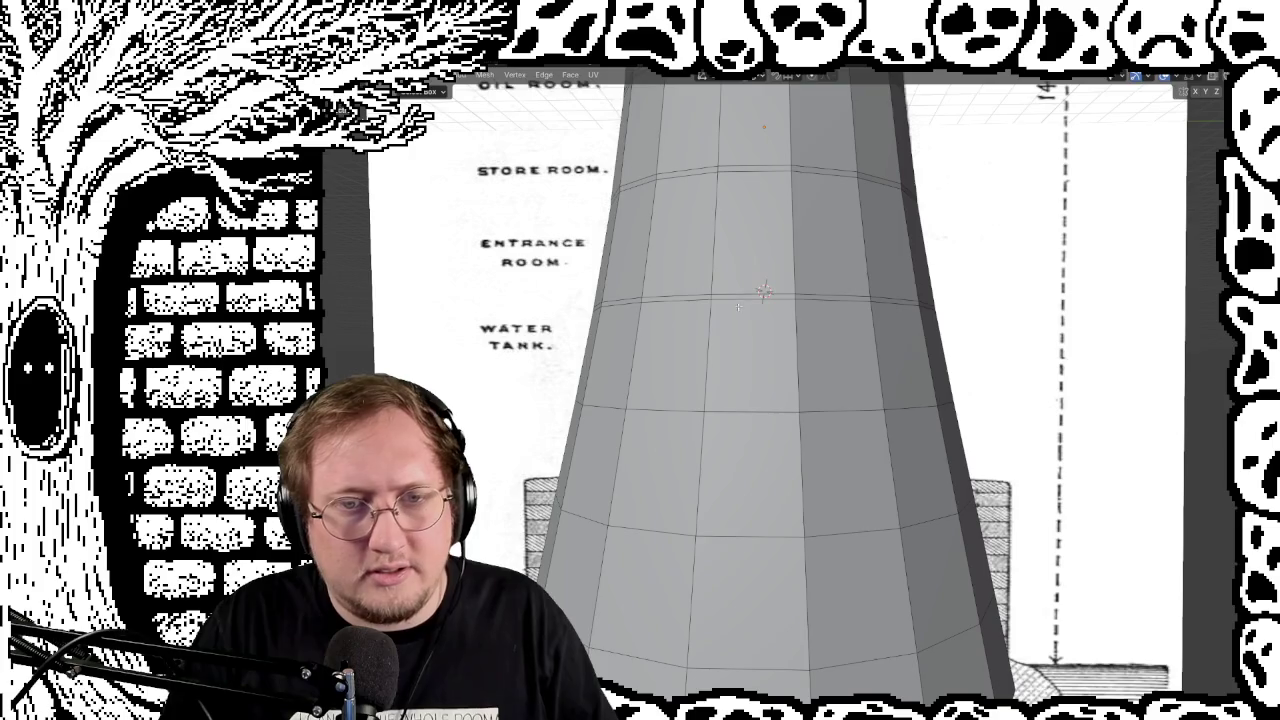
pyautogui.moveTo(737, 307); pyautogui.dragTo(669, 317, button='middle')
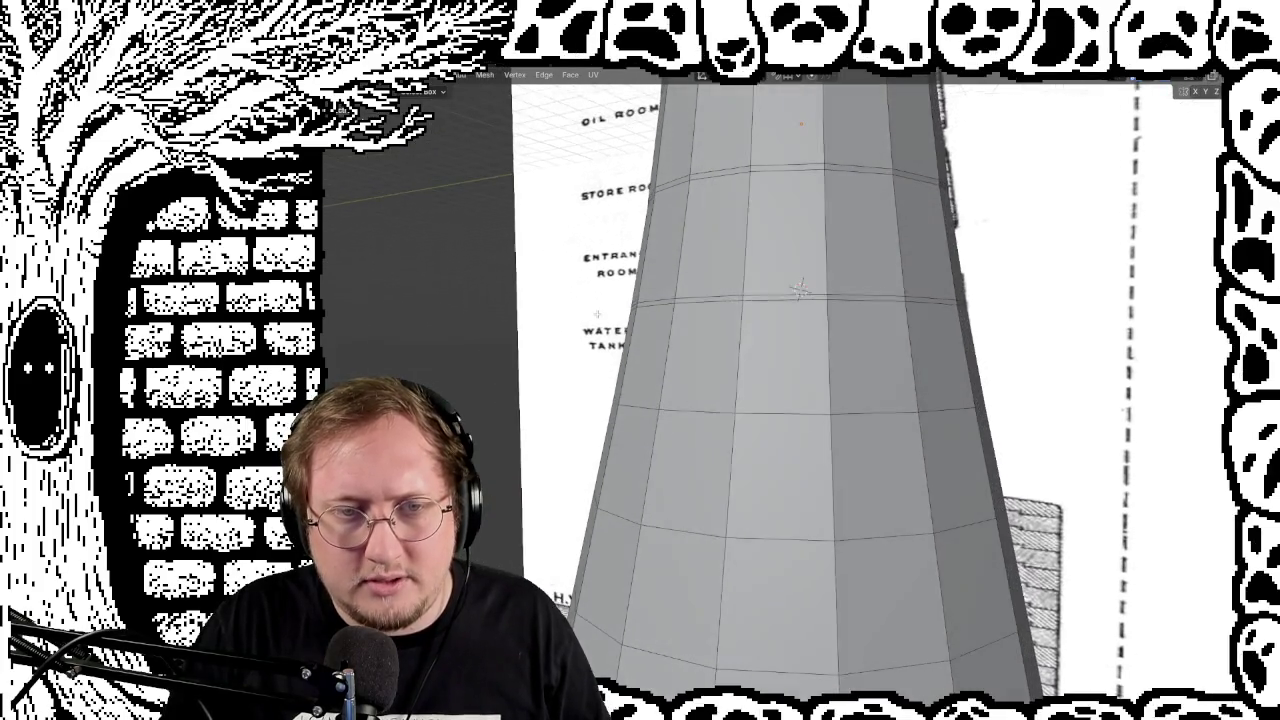
pyautogui.keyDown('alt'); pyautogui.click(664, 303); pyautogui.keyUp('alt')
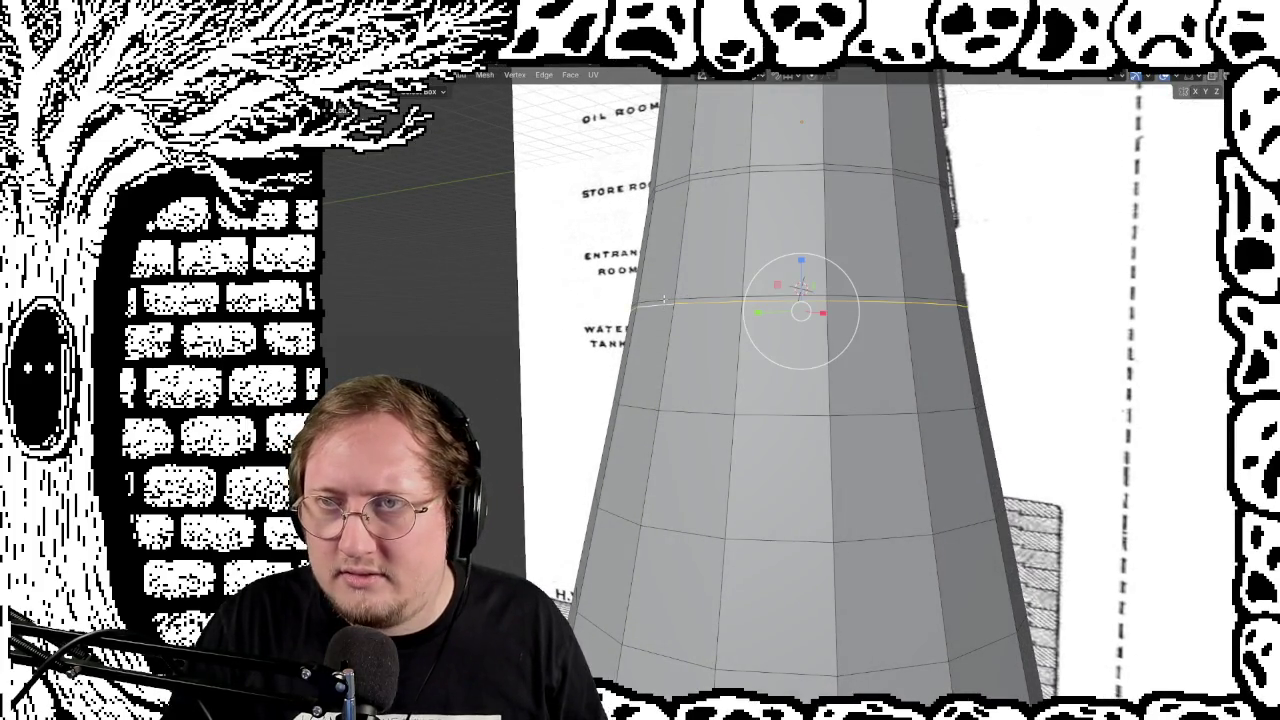
pyautogui.press('n')
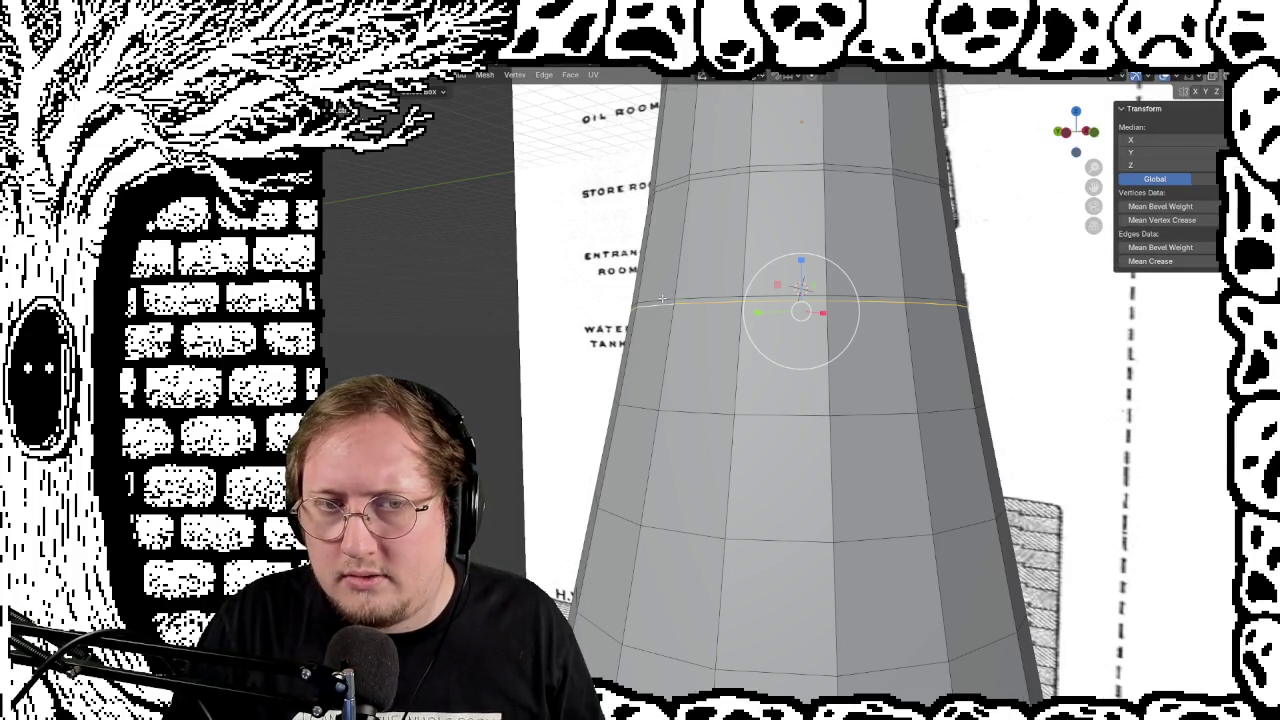
pyautogui.click(655, 300)
pyautogui.keyDown('alt'); pyautogui.click(733, 296); pyautogui.keyUp('alt')
pyautogui.press('g')
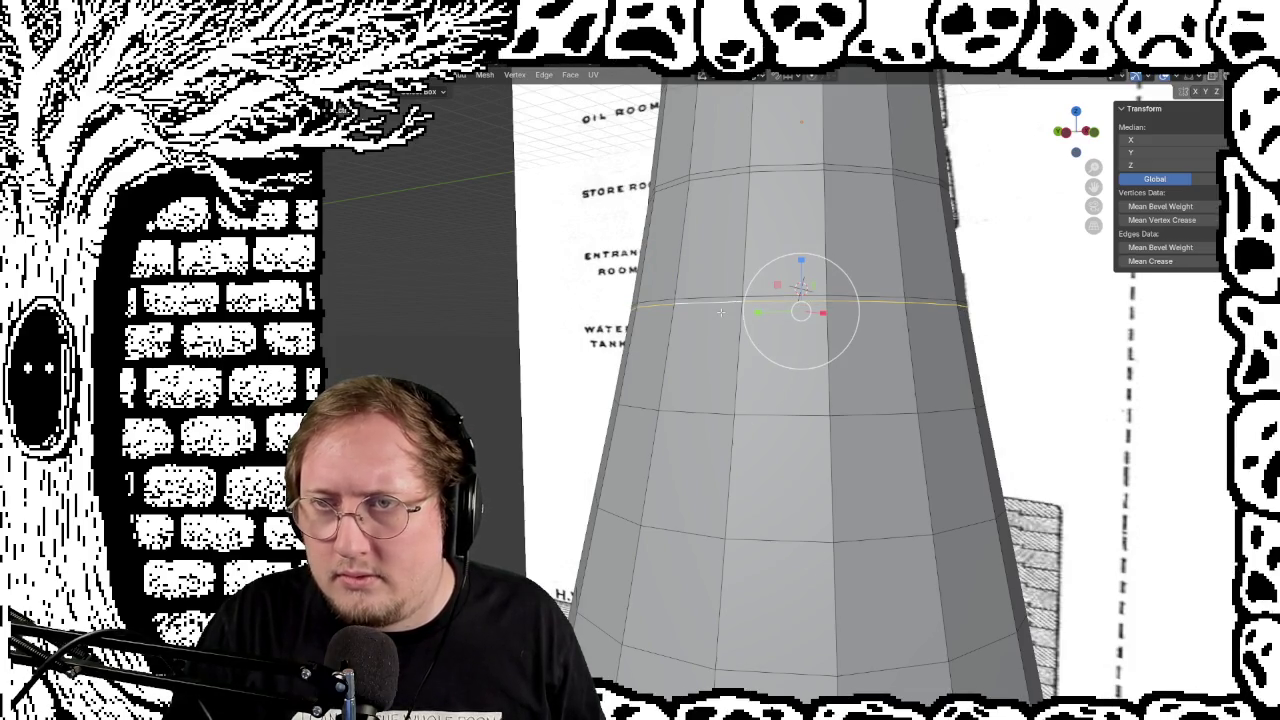
pyautogui.click(717, 297)
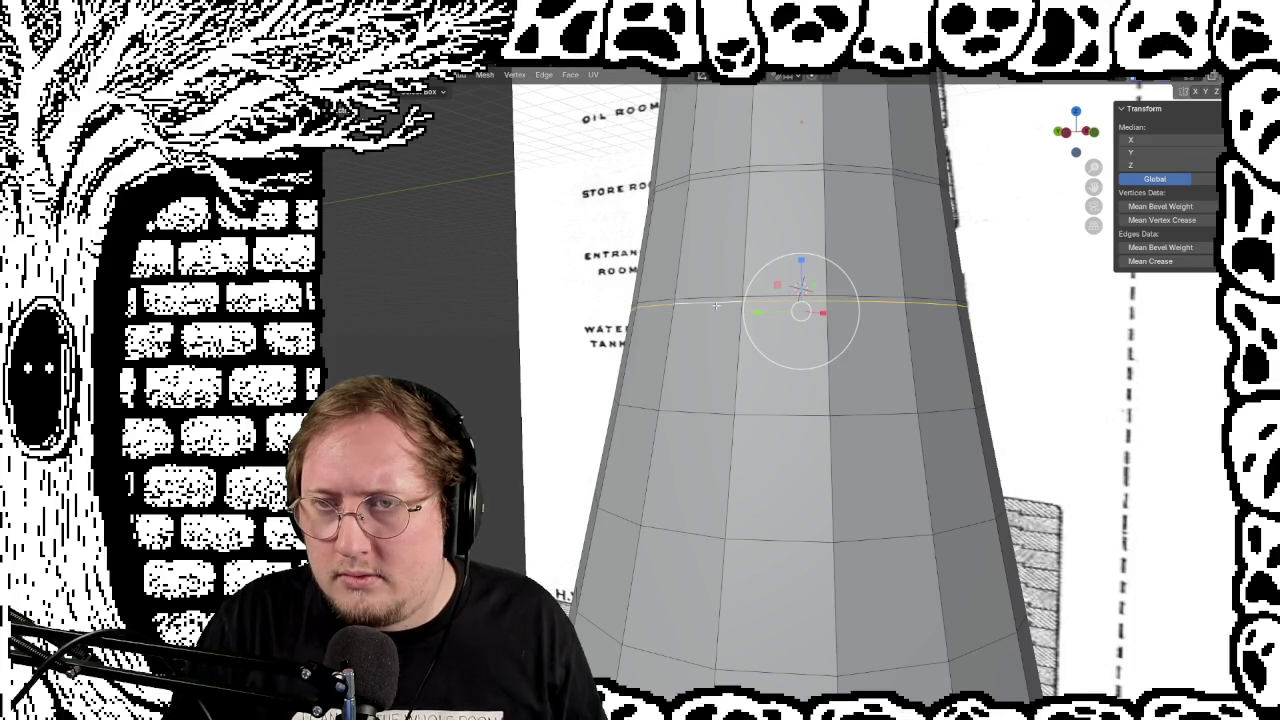
# Step: Scale the moved edge loop to adjust the wall's taper
pyautogui.scroll(2, 713, 305)
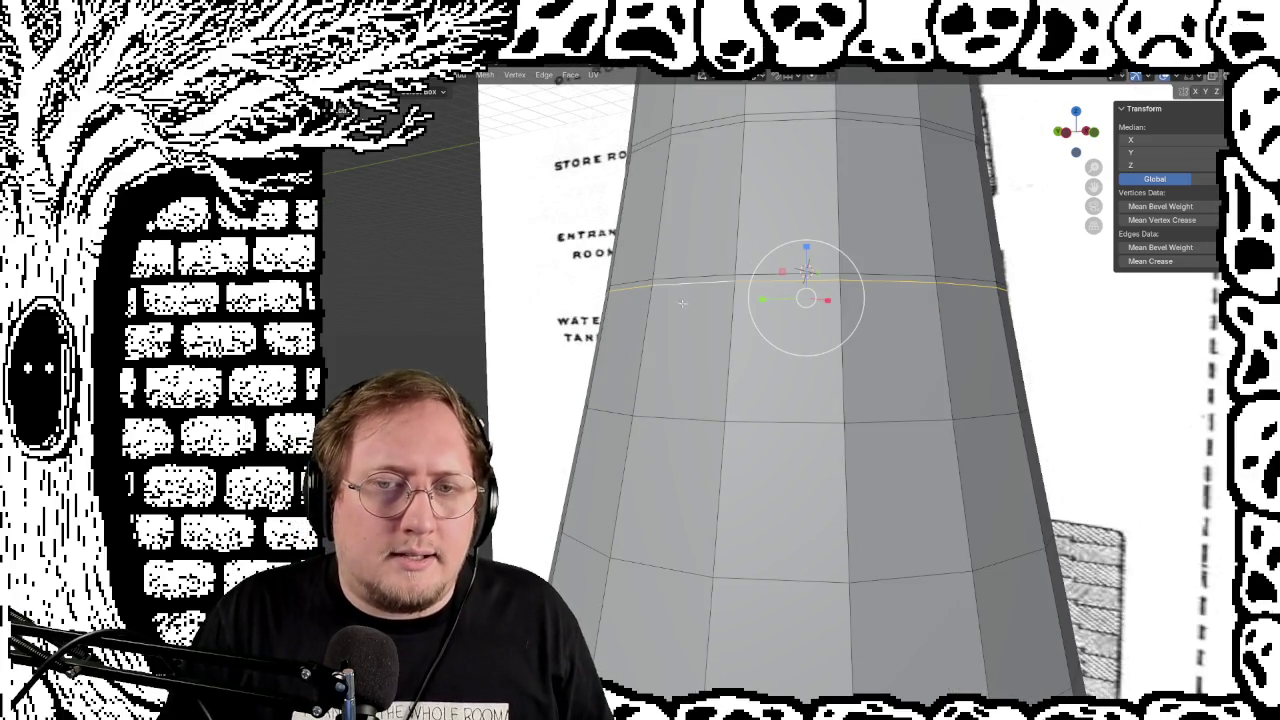
pyautogui.moveTo(794, 354); pyautogui.dragTo(529, 407, button='middle')
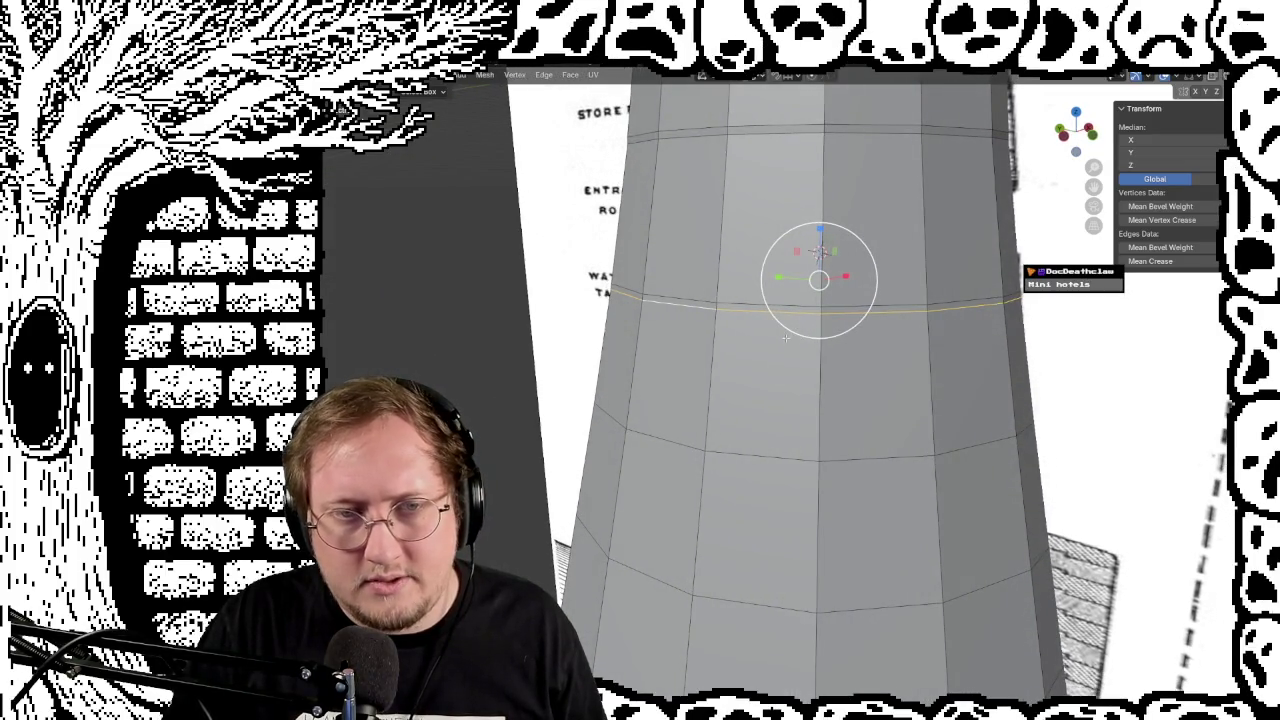
pyautogui.press('s')
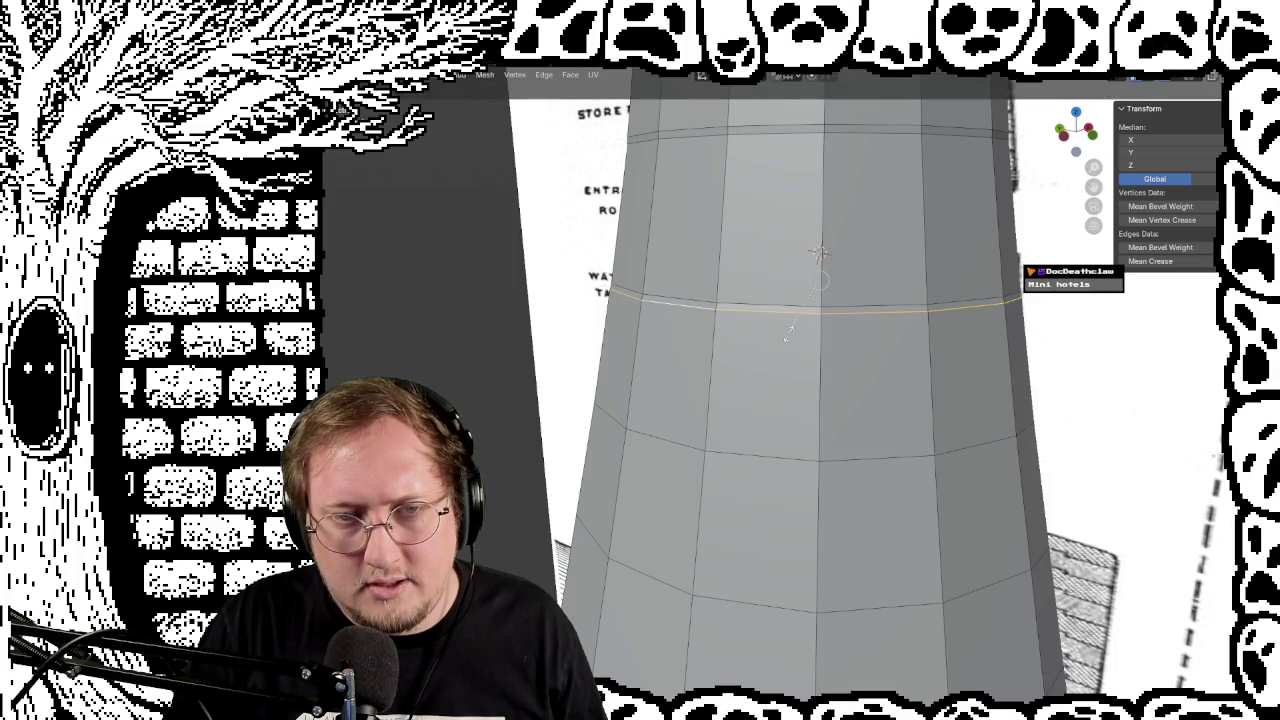
pyautogui.click(787, 337)
pyautogui.scroll(2, 686, 289)
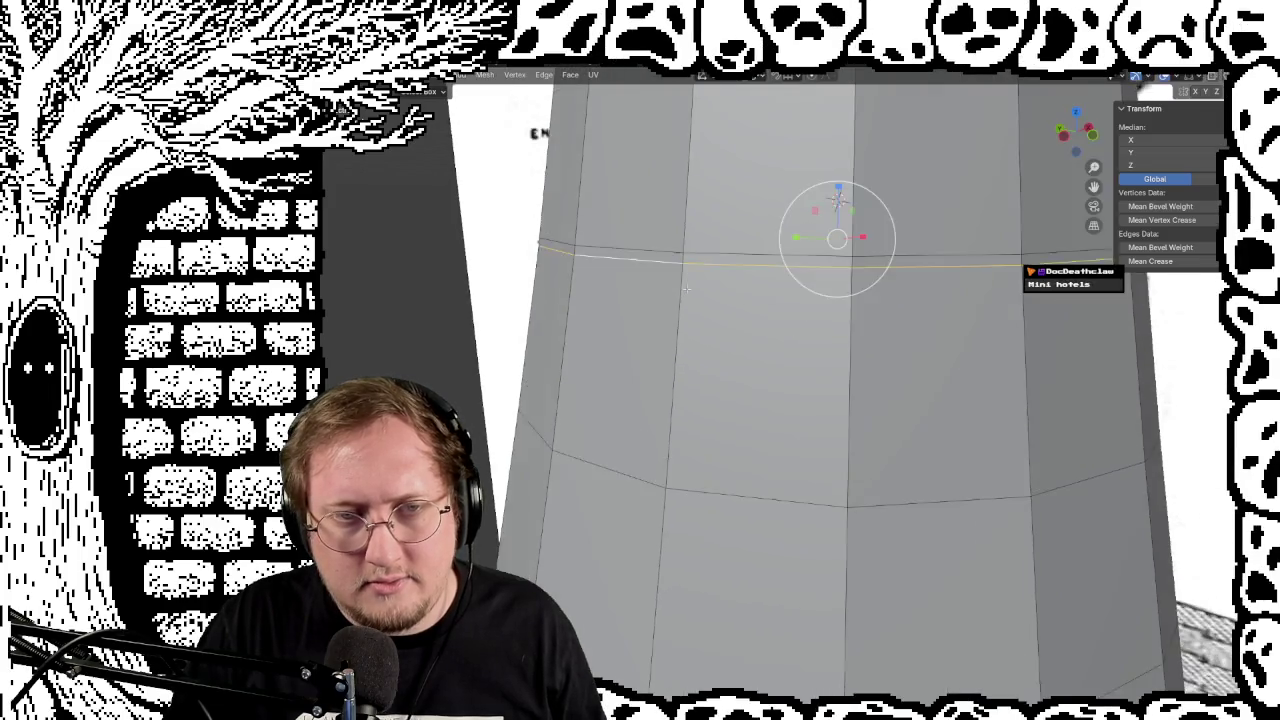
# Step: Rescale the selected edge ring using typed scale factors
pyautogui.scroll(2, 686, 289)
pyautogui.scroll(1, 665, 295)
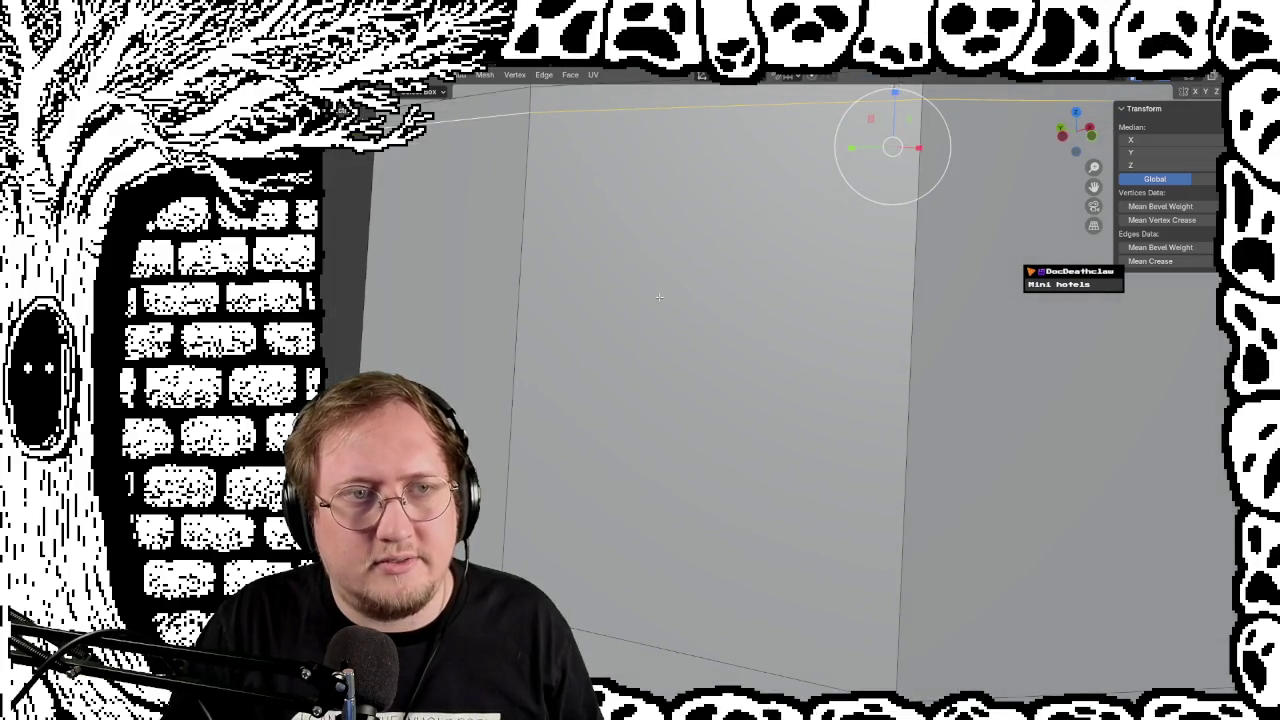
pyautogui.moveTo(866, 160); pyautogui.dragTo(849, 177, button='middle')
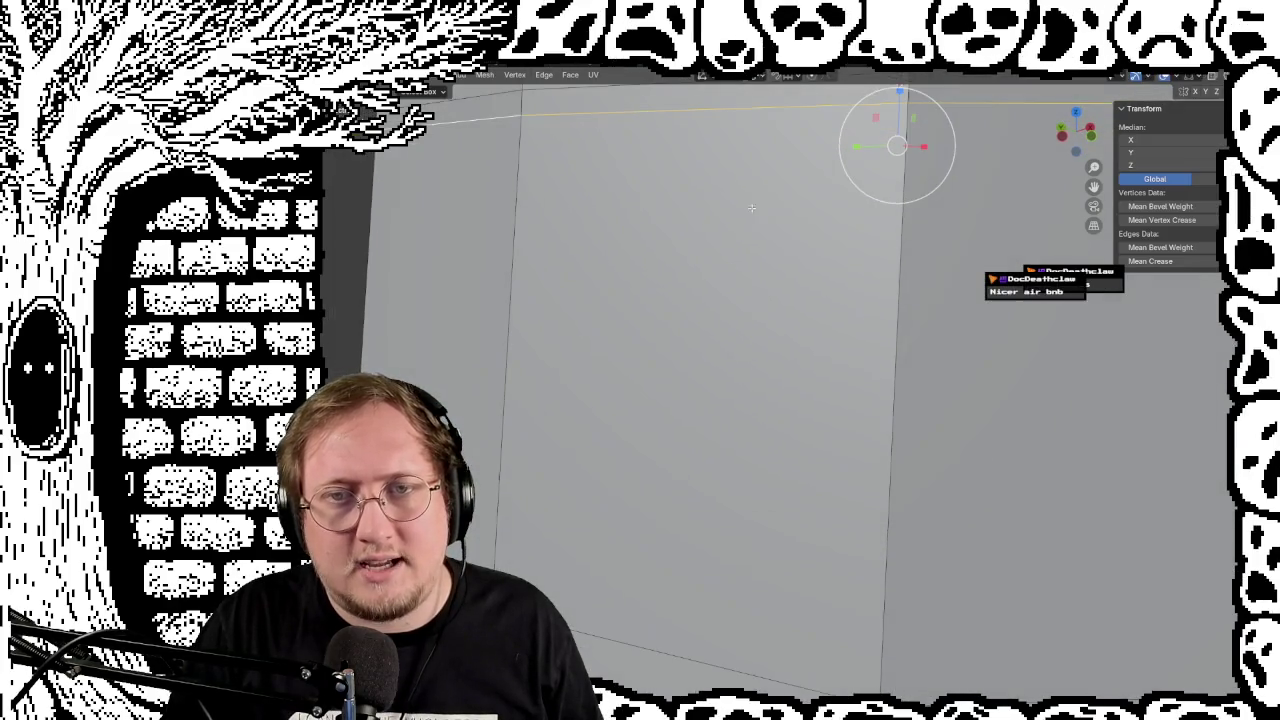
pyautogui.press('s')
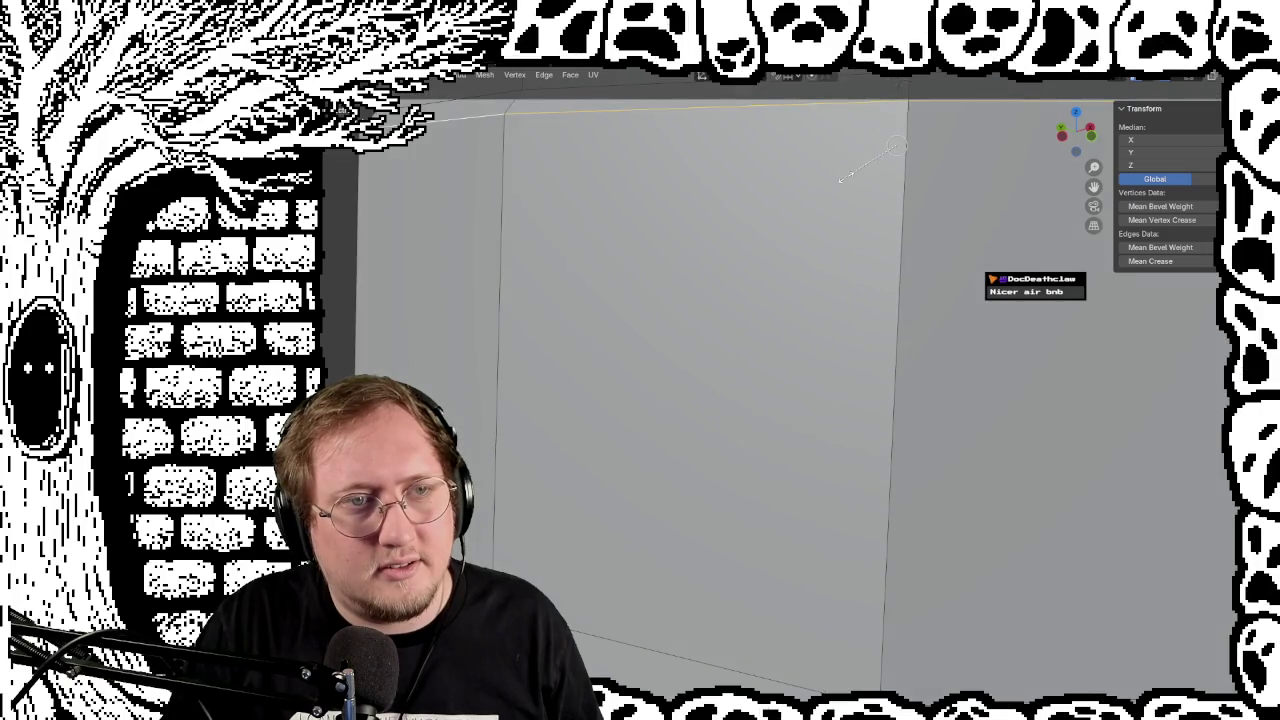
pyautogui.write('1')
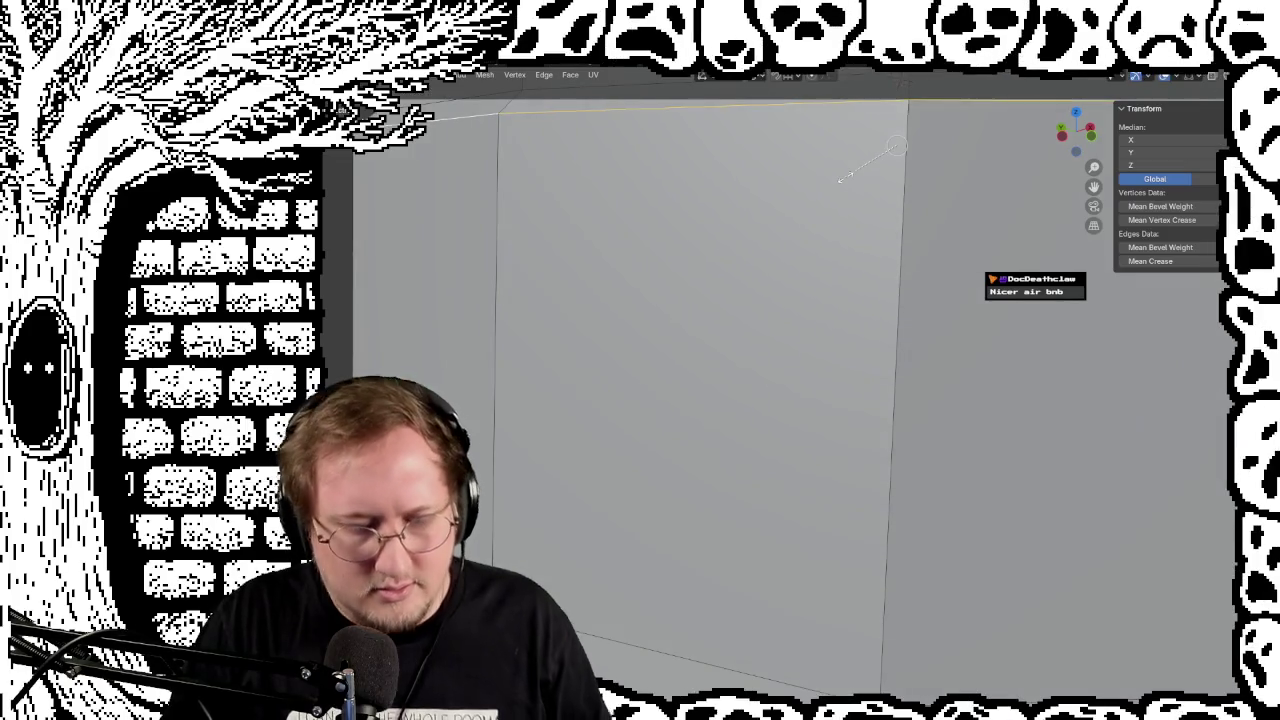
pyautogui.write('0.01')
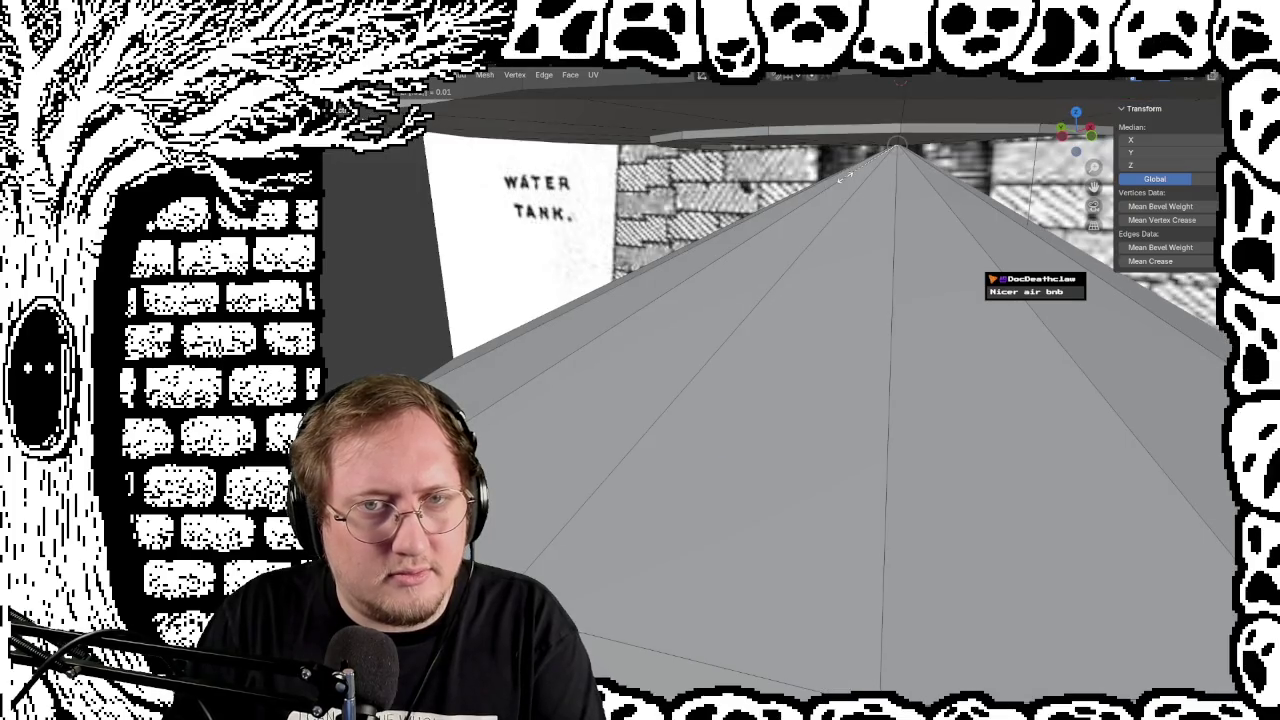
pyautogui.press('Return')
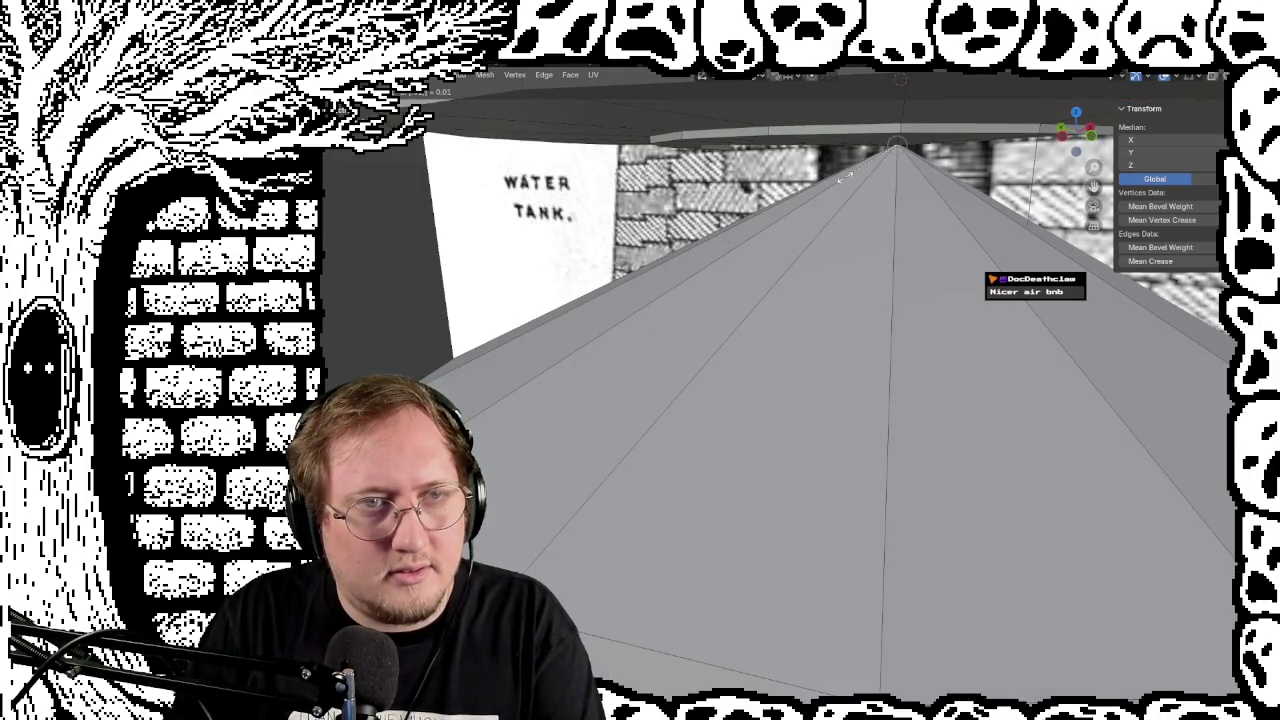
pyautogui.write('s')
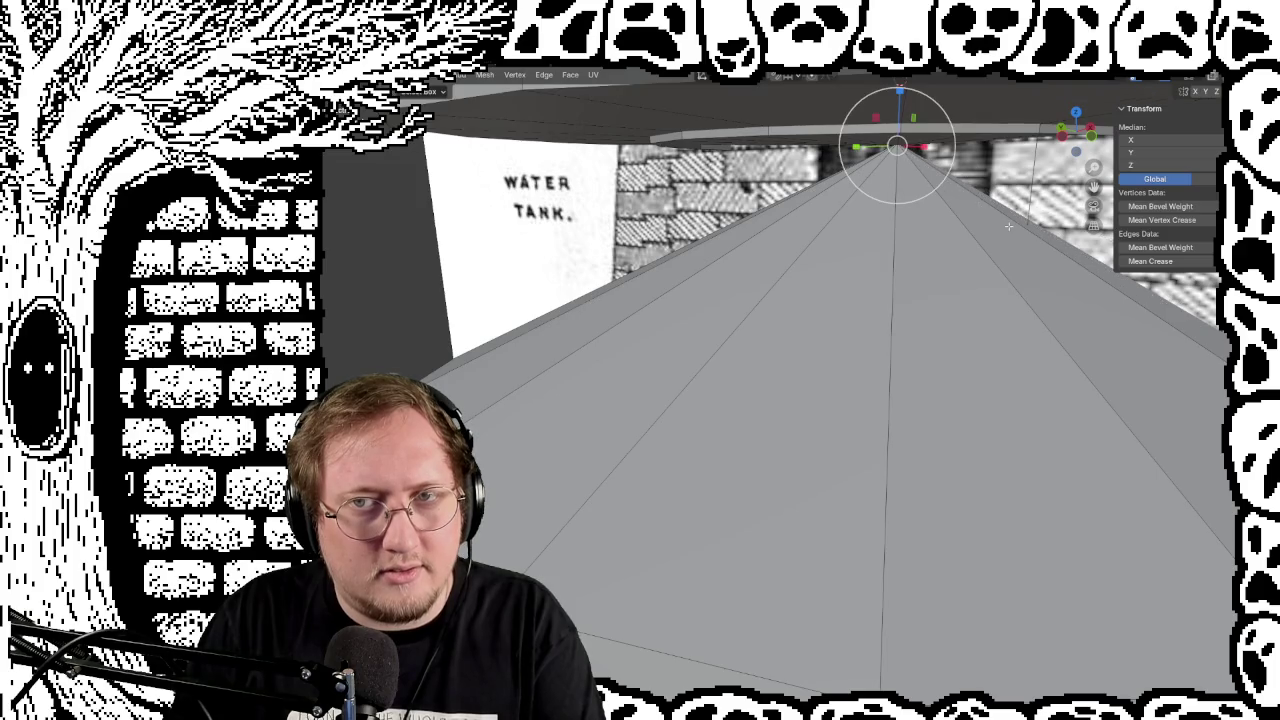
pyautogui.write('1')
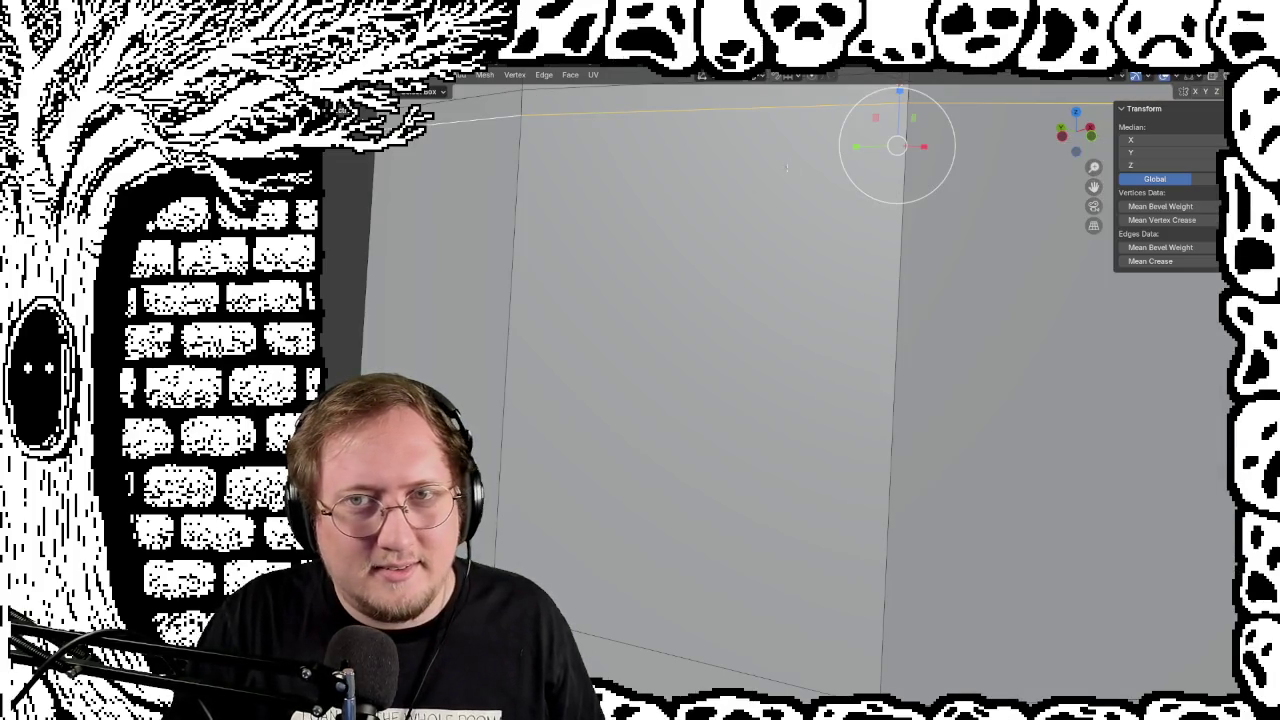
pyautogui.press('BackSpace')
pyautogui.write('1')
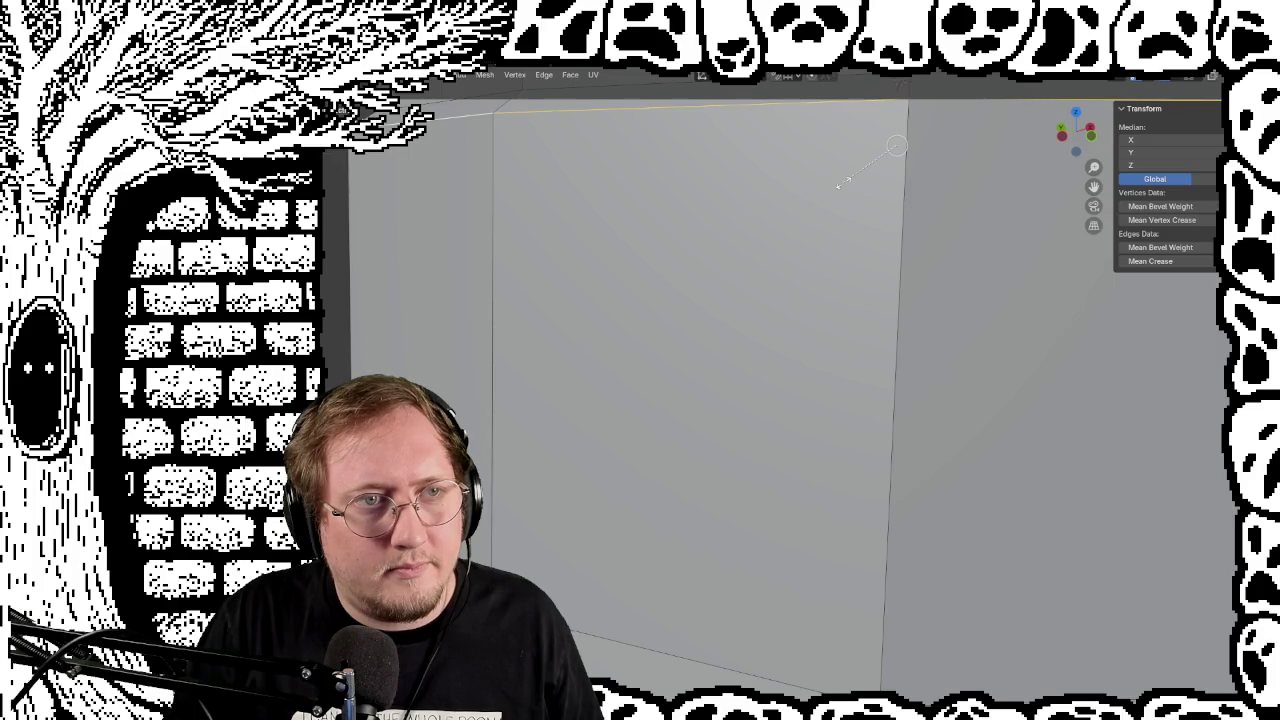
pyautogui.press('BackSpace')
pyautogui.press('BackSpace')
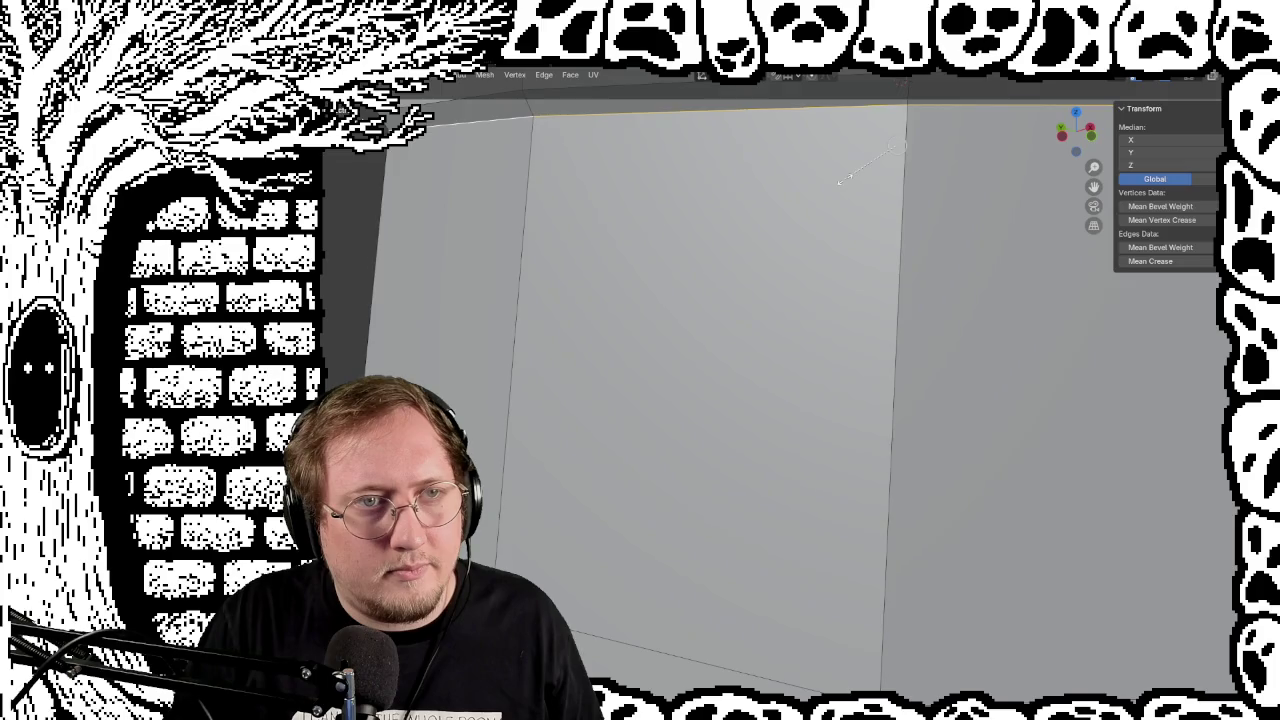
pyautogui.write('1')
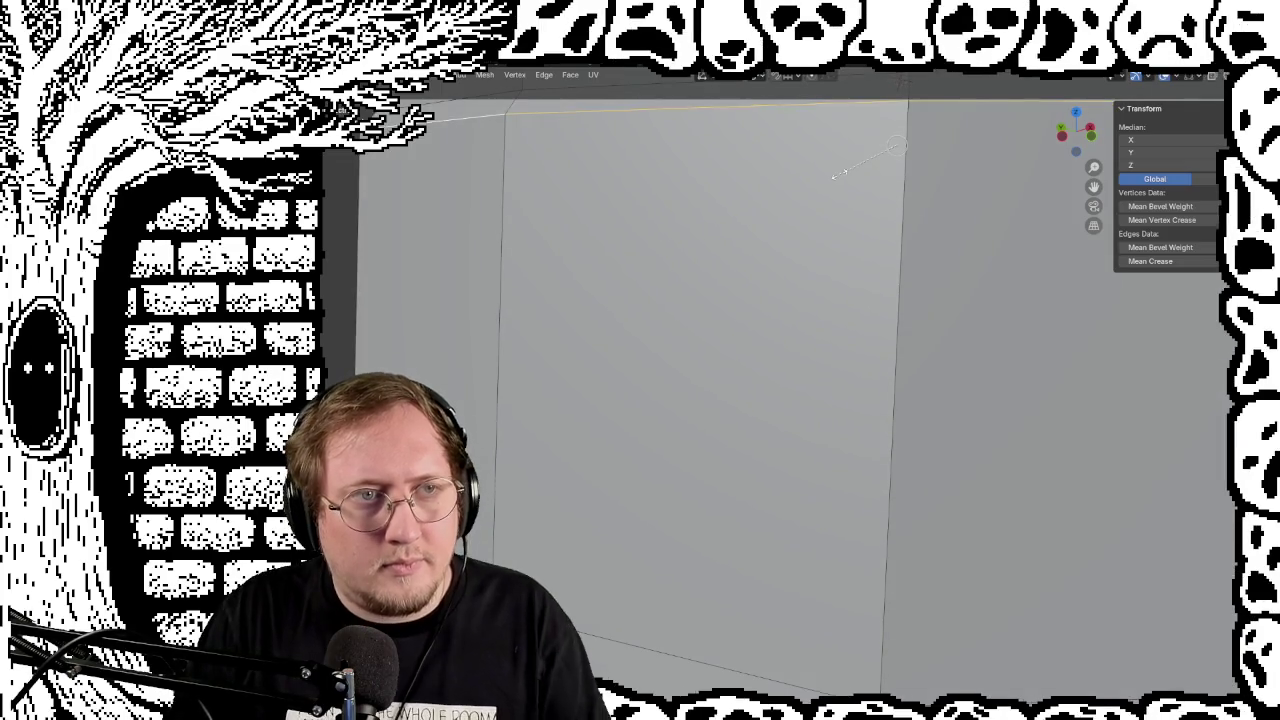
pyautogui.write('5')
pyautogui.press('BackSpace')
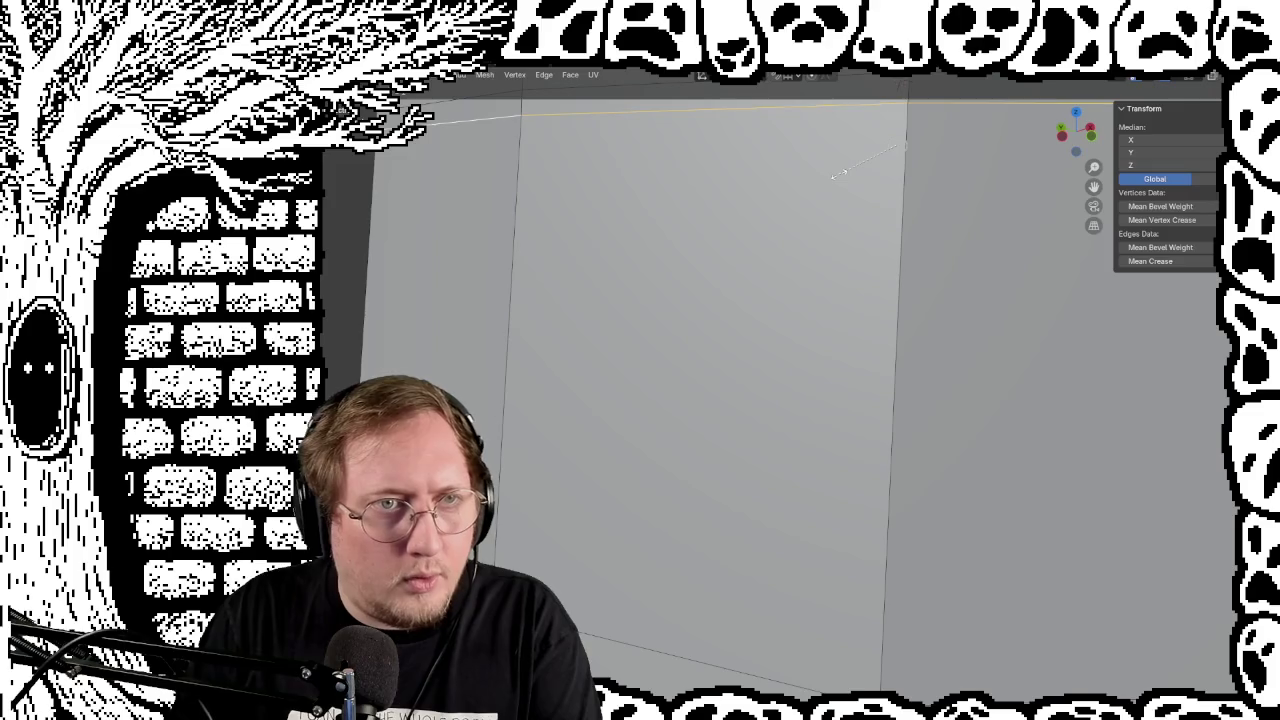
pyautogui.press('BackSpace')
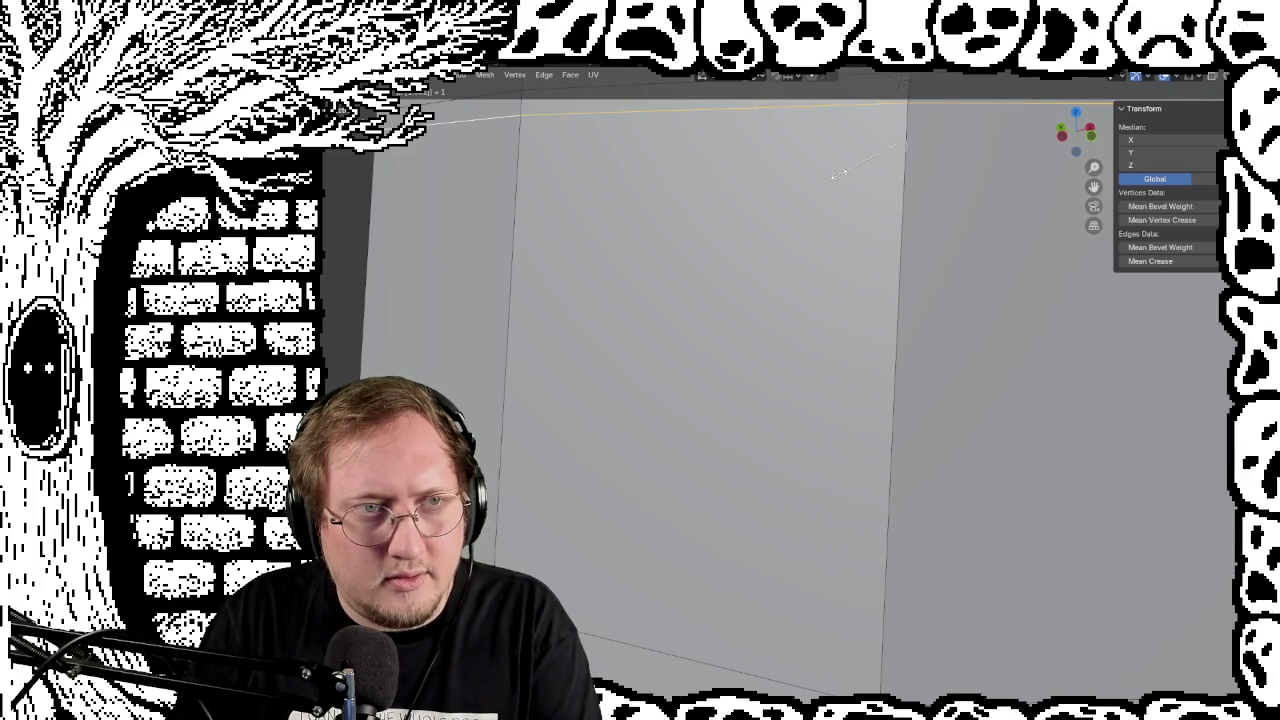
pyautogui.click(839, 175)
# Step: Deselect the edges and check the tower against the blueprint in Object Mode
pyautogui.scroll(-4, 630, 222)
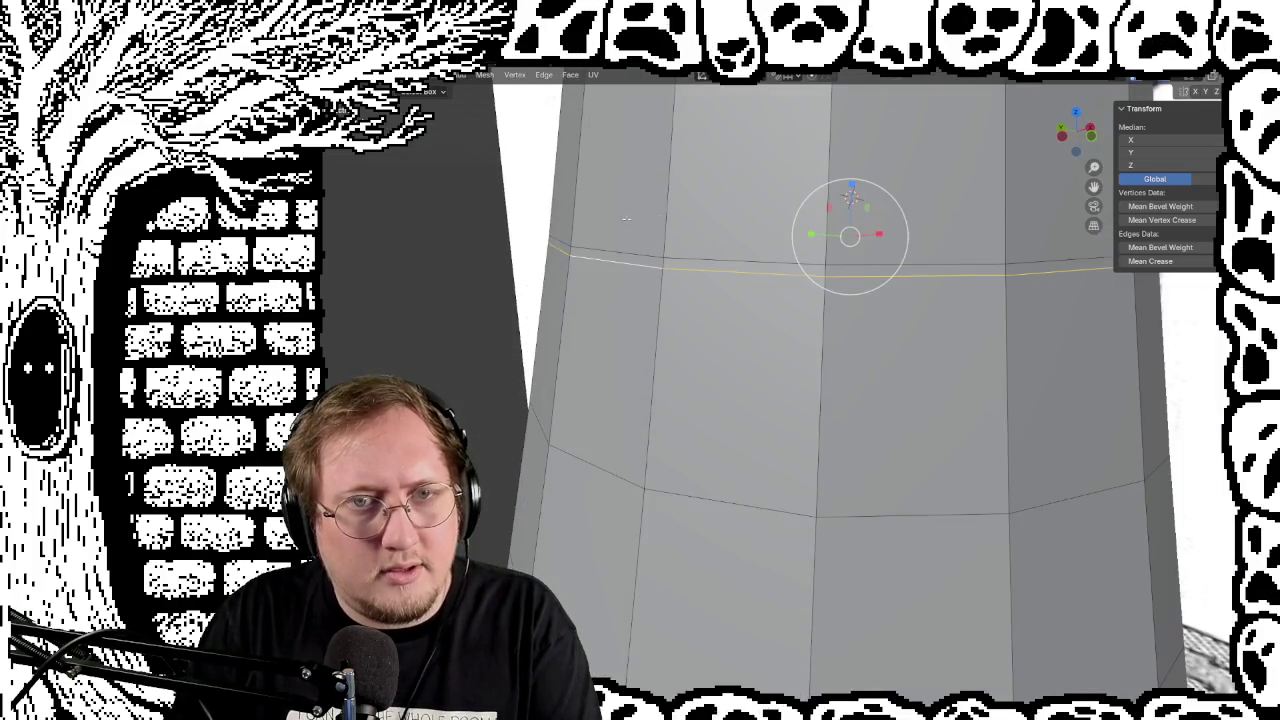
pyautogui.click(461, 330)
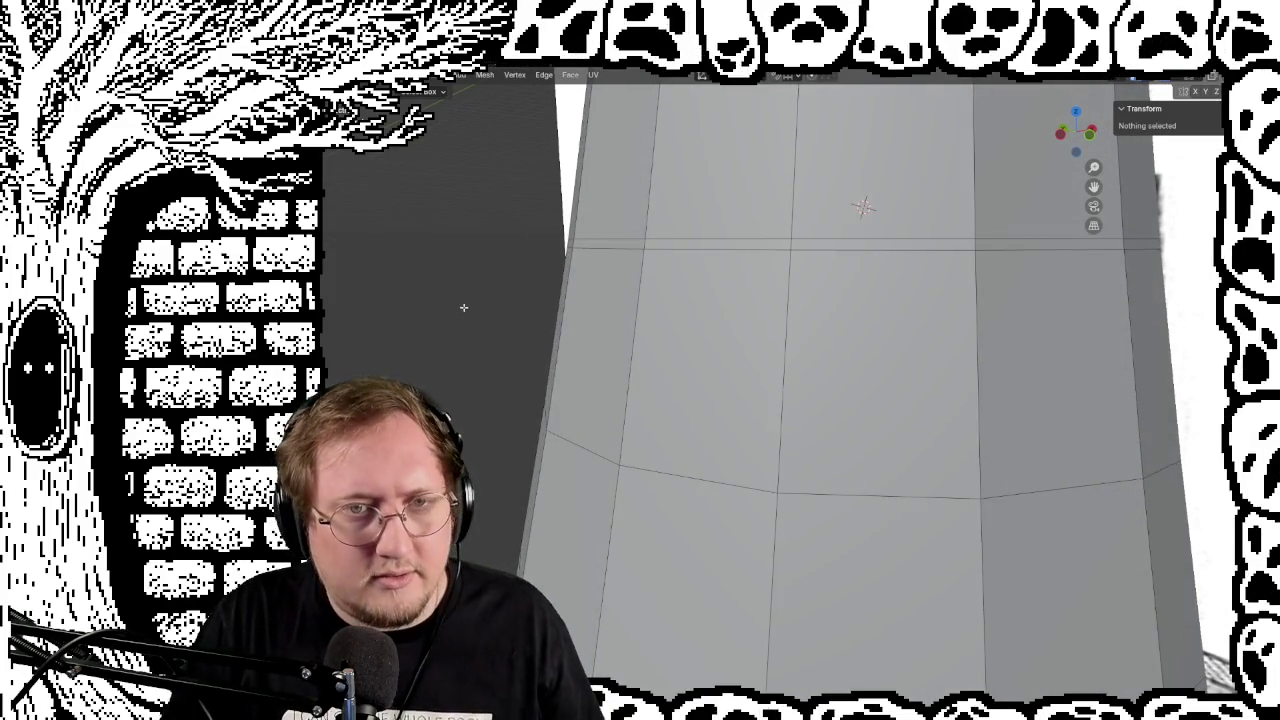
pyautogui.press('Tab')
pyautogui.moveTo(465, 331)
pyautogui.mouseDown(button='middle')
pyautogui.moveTo(563, 330)
pyautogui.moveTo(565, 296)
pyautogui.moveTo(490, 308)
pyautogui.mouseUp(button='middle')
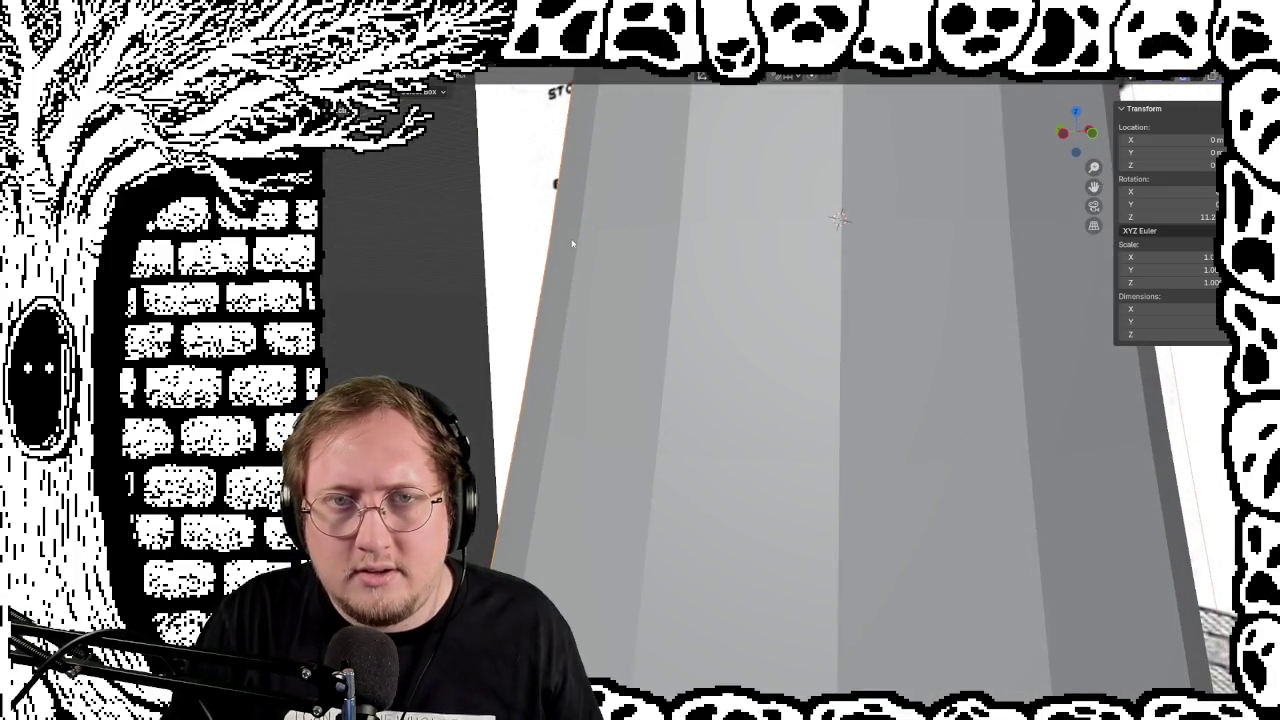
pyautogui.moveTo(572, 243); pyautogui.dragTo(581, 407, button='middle')
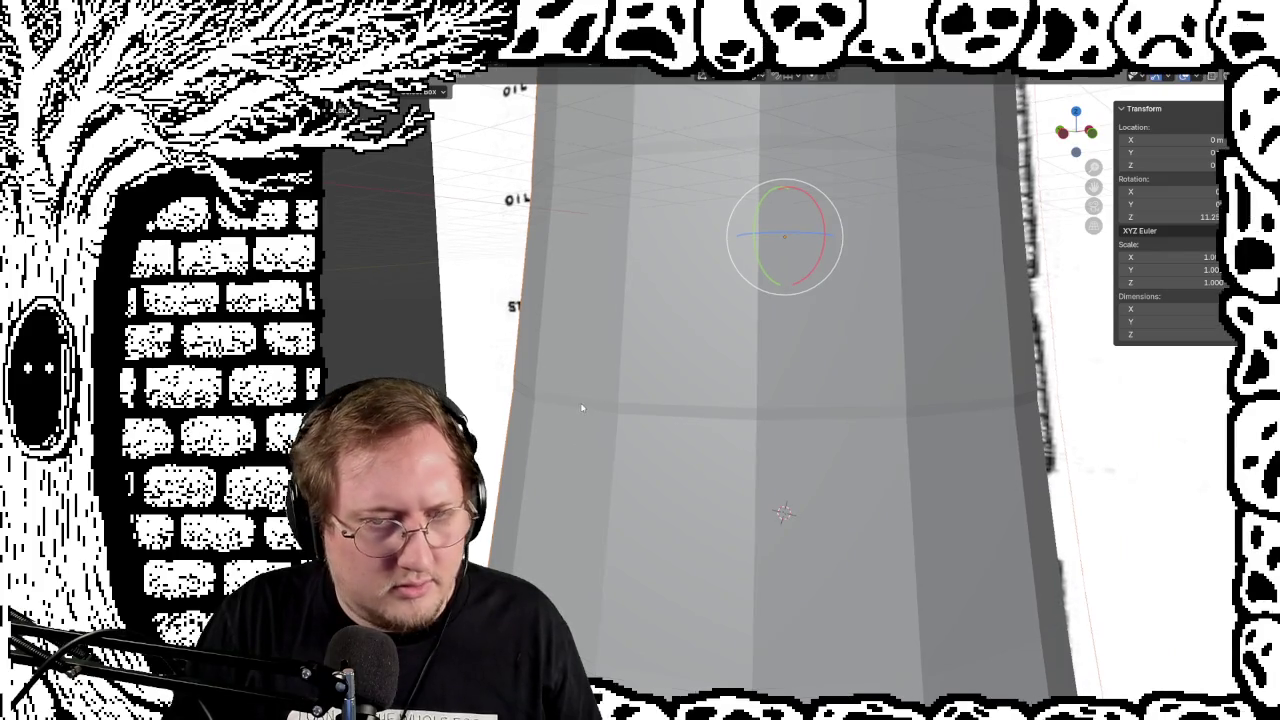
pyautogui.press('Tab')
# Step: Scale the edge ring midway up the tower, then select the ring higher up
pyautogui.keyDown('alt'); pyautogui.click(581, 407); pyautogui.keyUp('alt')
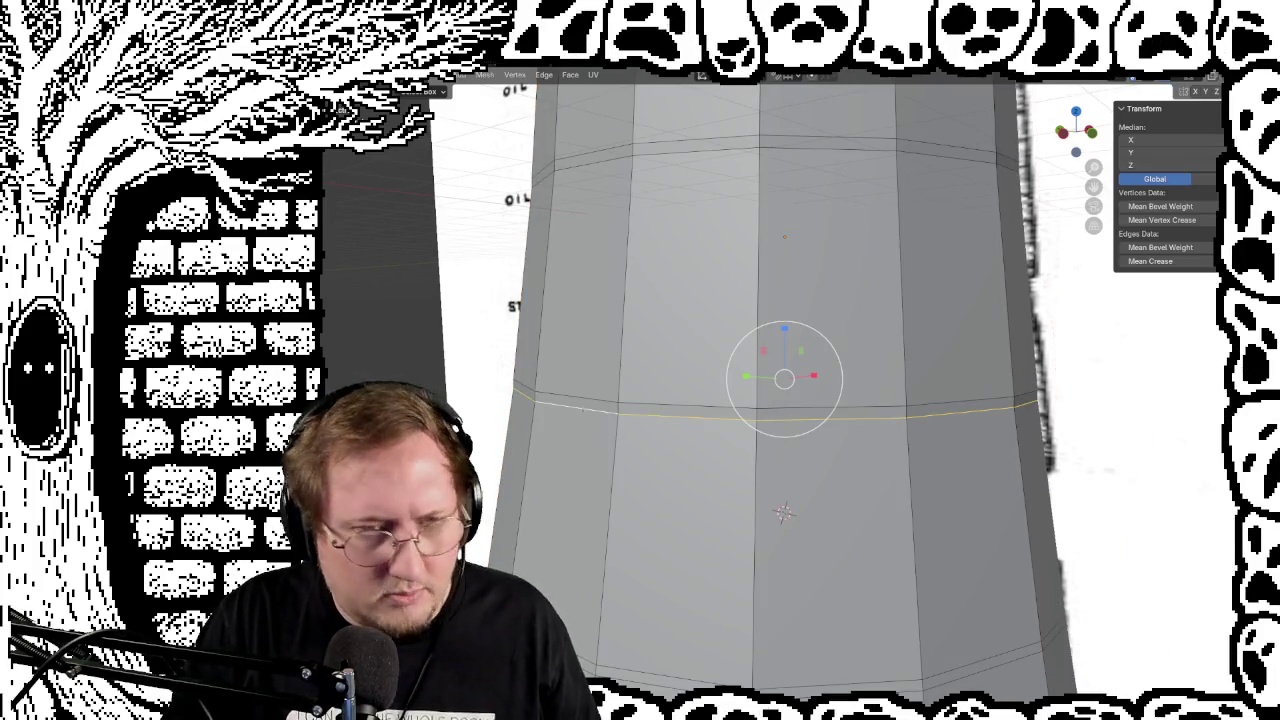
pyautogui.moveTo(540, 330); pyautogui.dragTo(466, 298, button='middle')
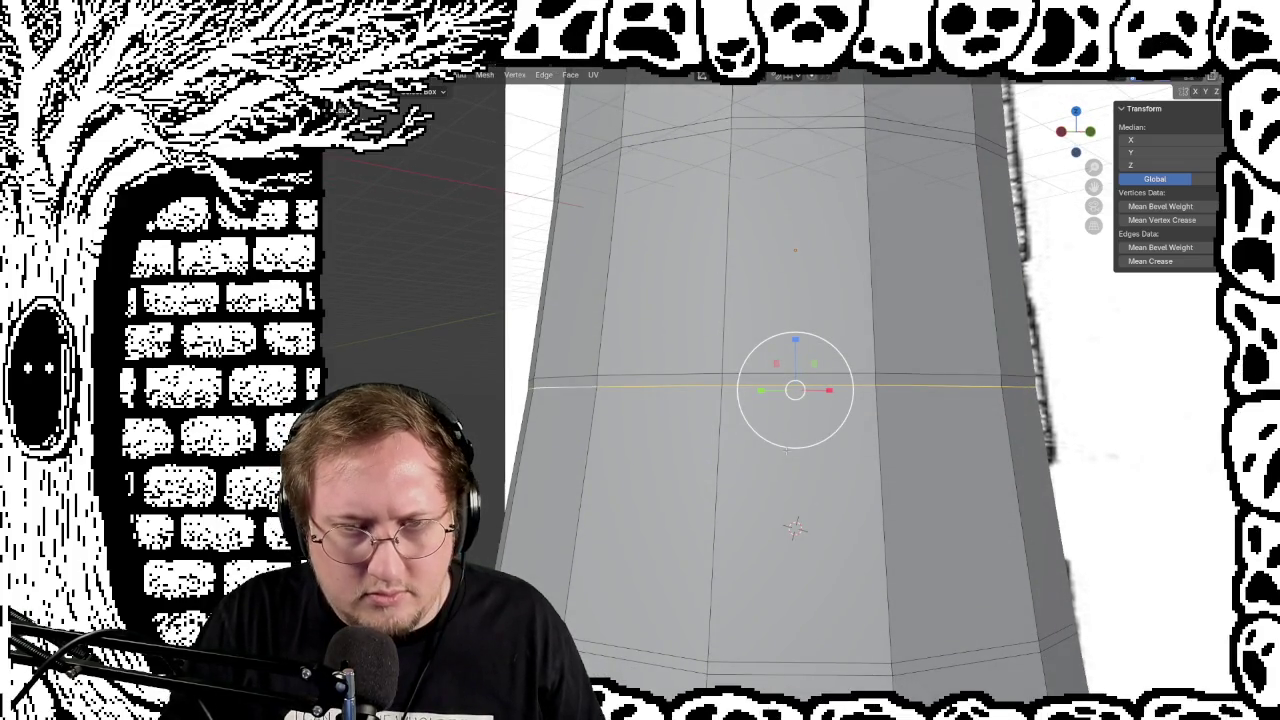
pyautogui.press('s')
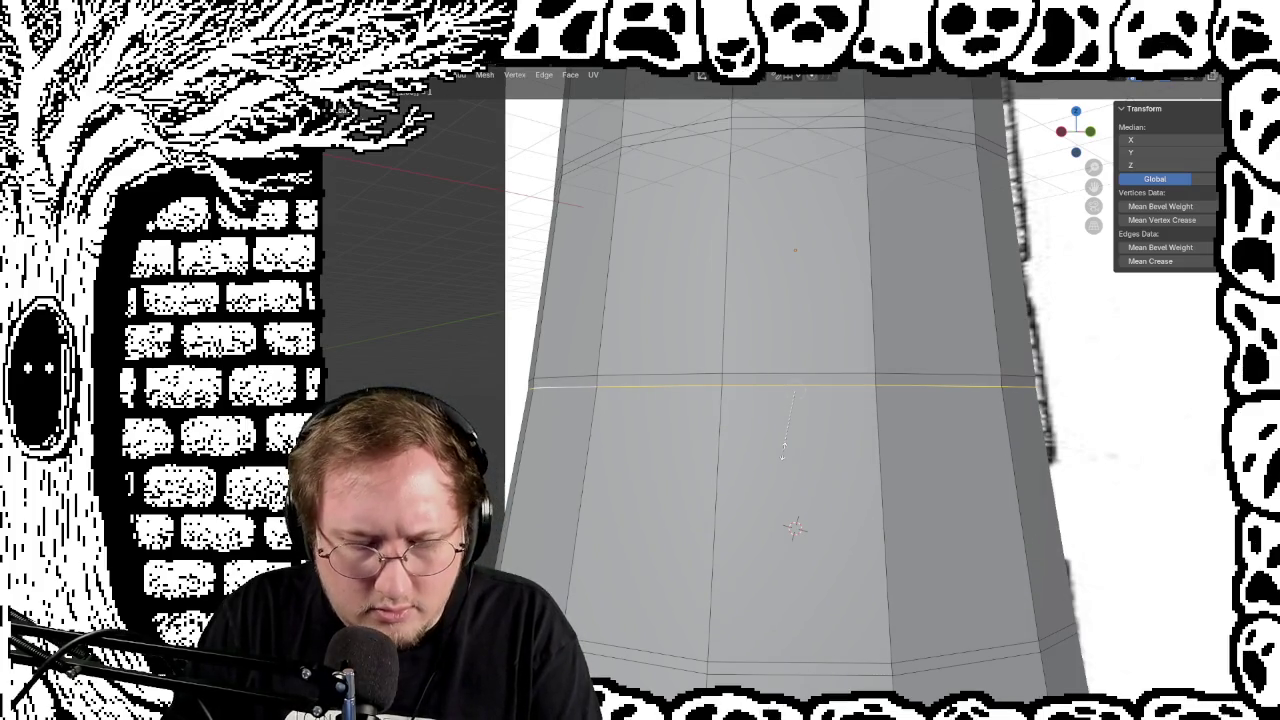
pyautogui.click(783, 455)
pyautogui.moveTo(783, 455)
pyautogui.mouseDown(button='middle')
pyautogui.moveTo(765, 446)
pyautogui.moveTo(740, 470)
pyautogui.moveTo(603, 184)
pyautogui.mouseUp(button='middle')
pyautogui.keyDown('alt'); pyautogui.click(603, 184); pyautogui.keyUp('alt')
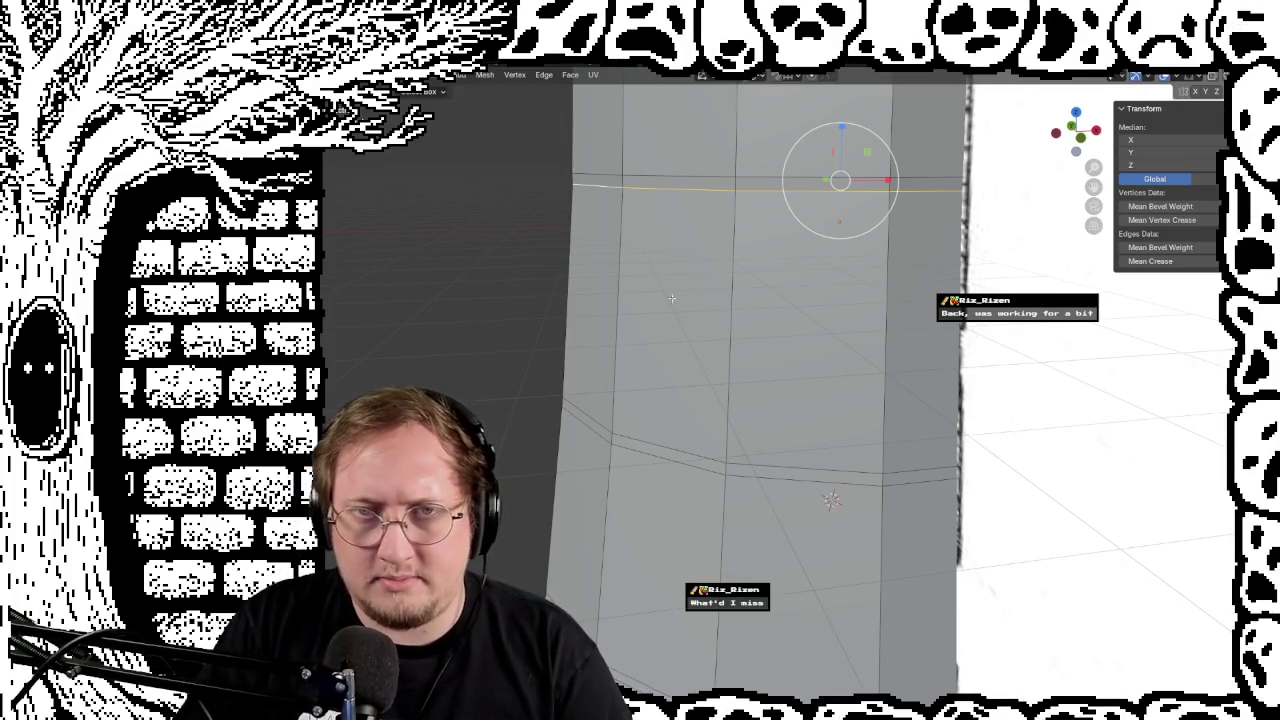
# Step: Scale the upper edge ring to follow the blueprint profile
pyautogui.press('s')
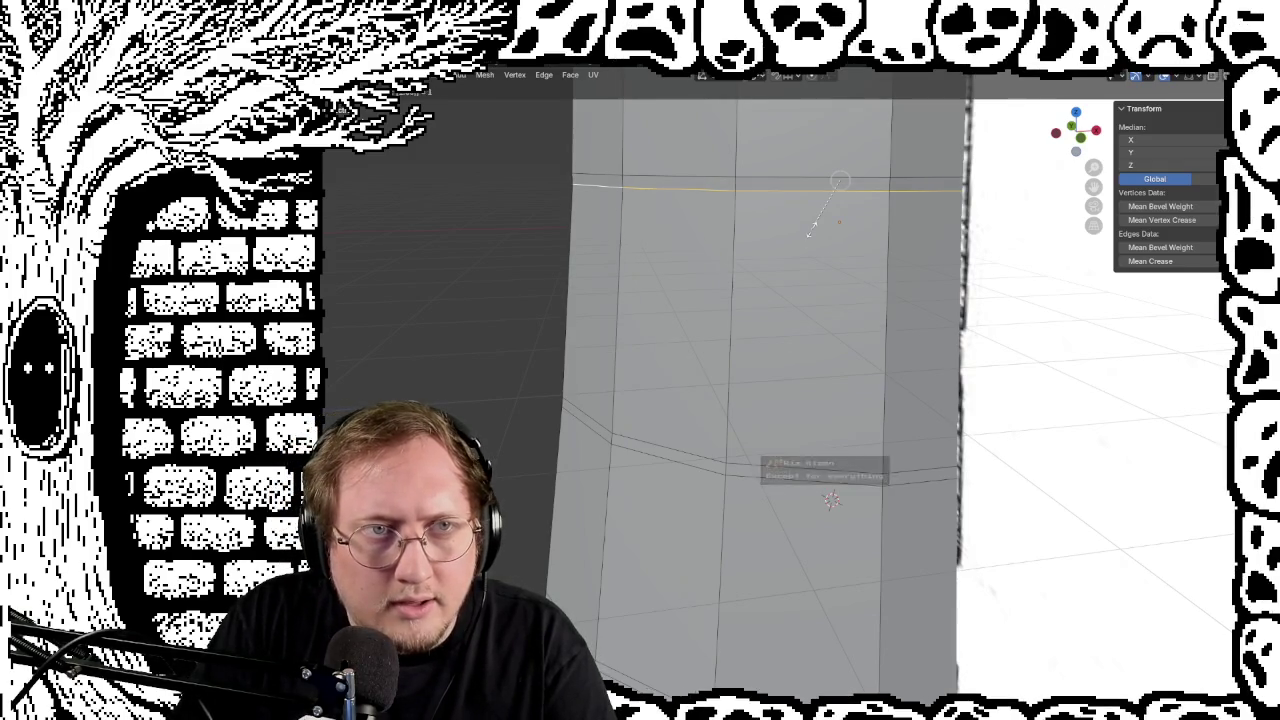
pyautogui.click(811, 231)
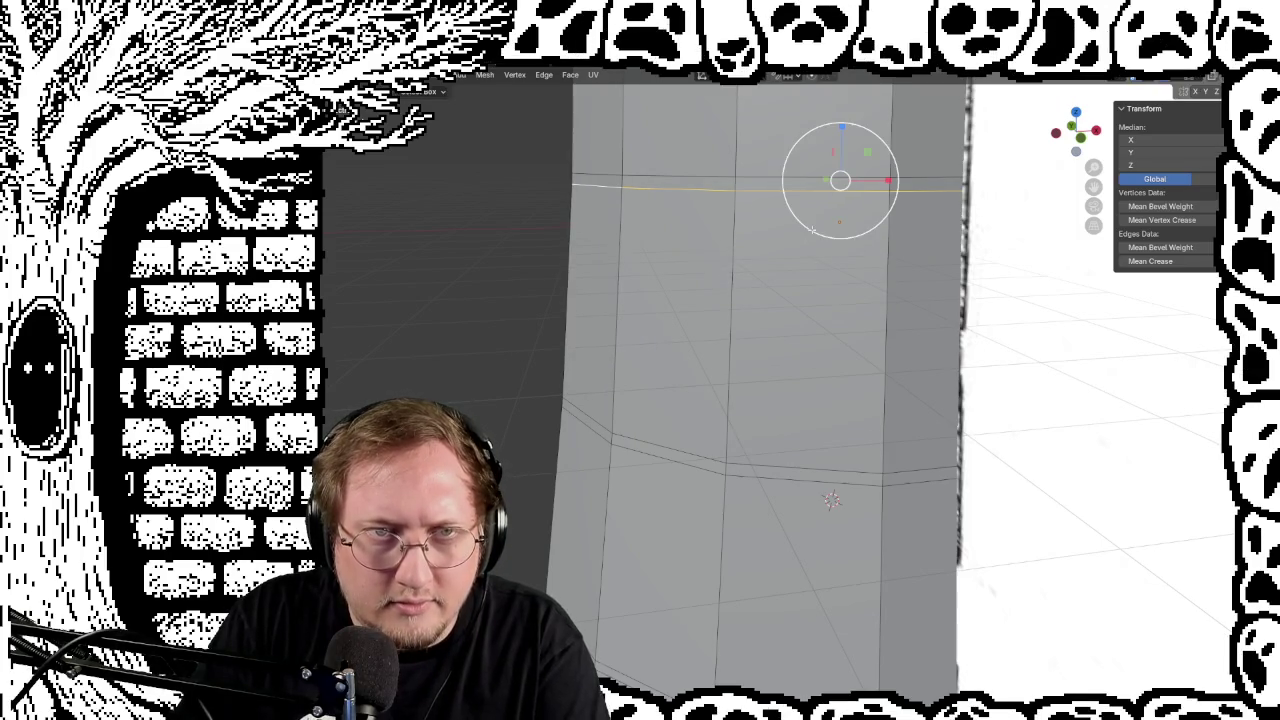
pyautogui.moveTo(520, 222); pyautogui.dragTo(570, 398, button='middle')
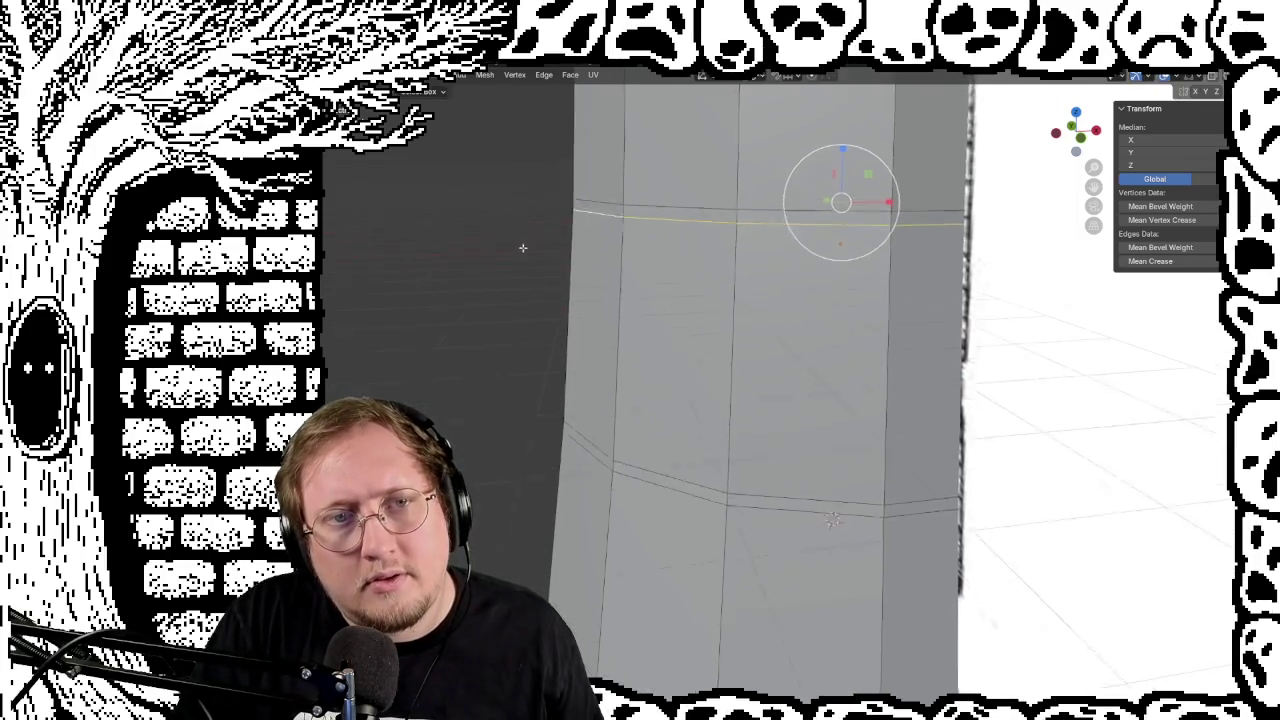
pyautogui.keyDown('alt'); pyautogui.click(591, 310); pyautogui.keyUp('alt')
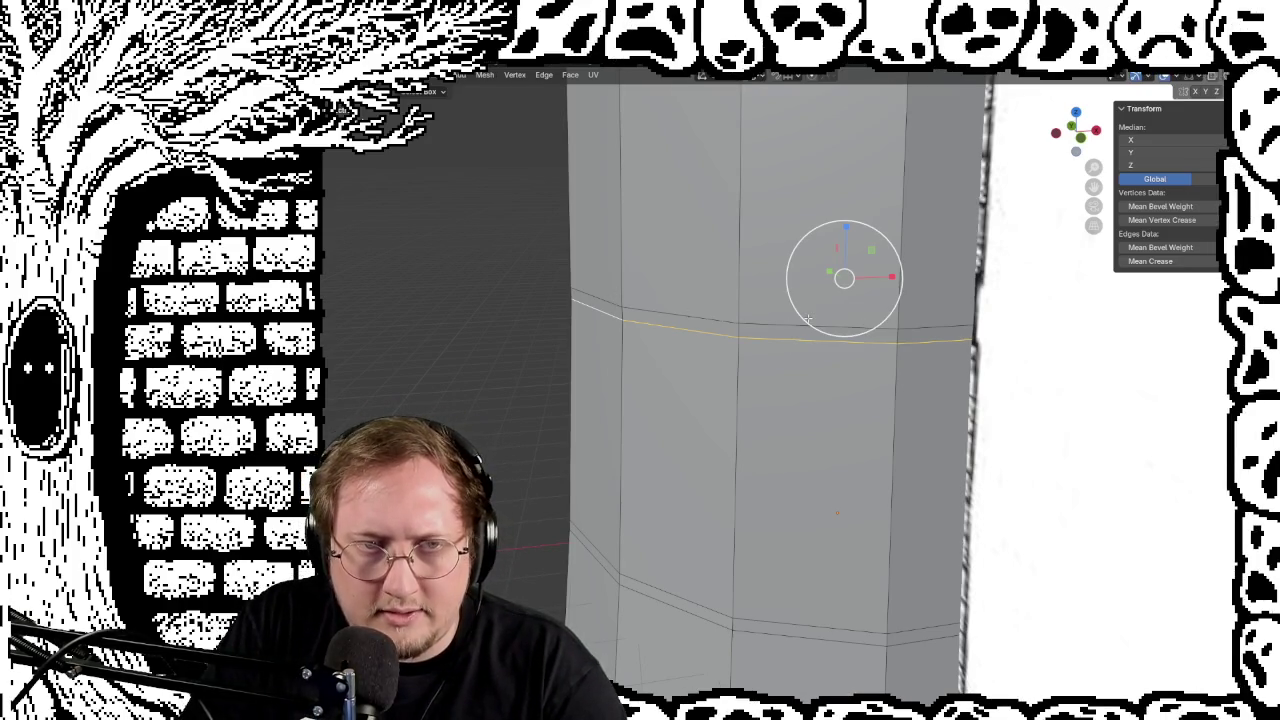
# Step: Bevel the upper edge ring into a narrow strip
pyautogui.hotkey('ctrl', 'b')
pyautogui.press('m')
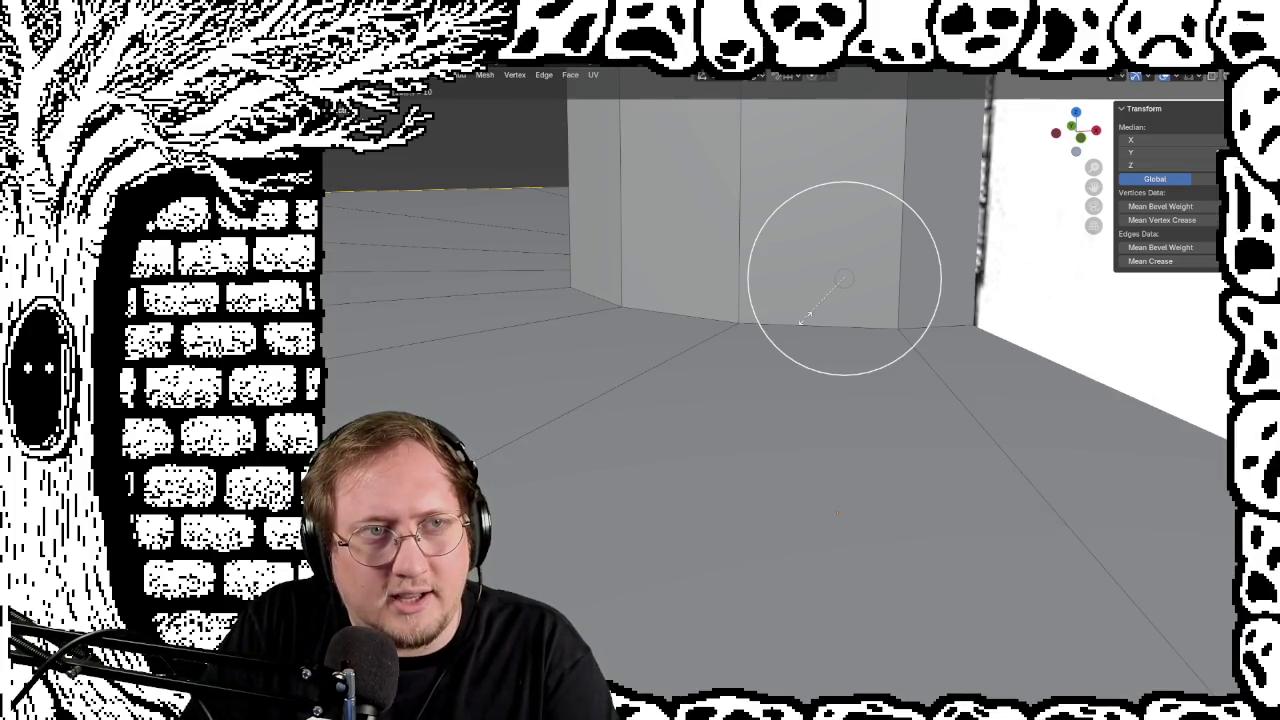
pyautogui.press('m')
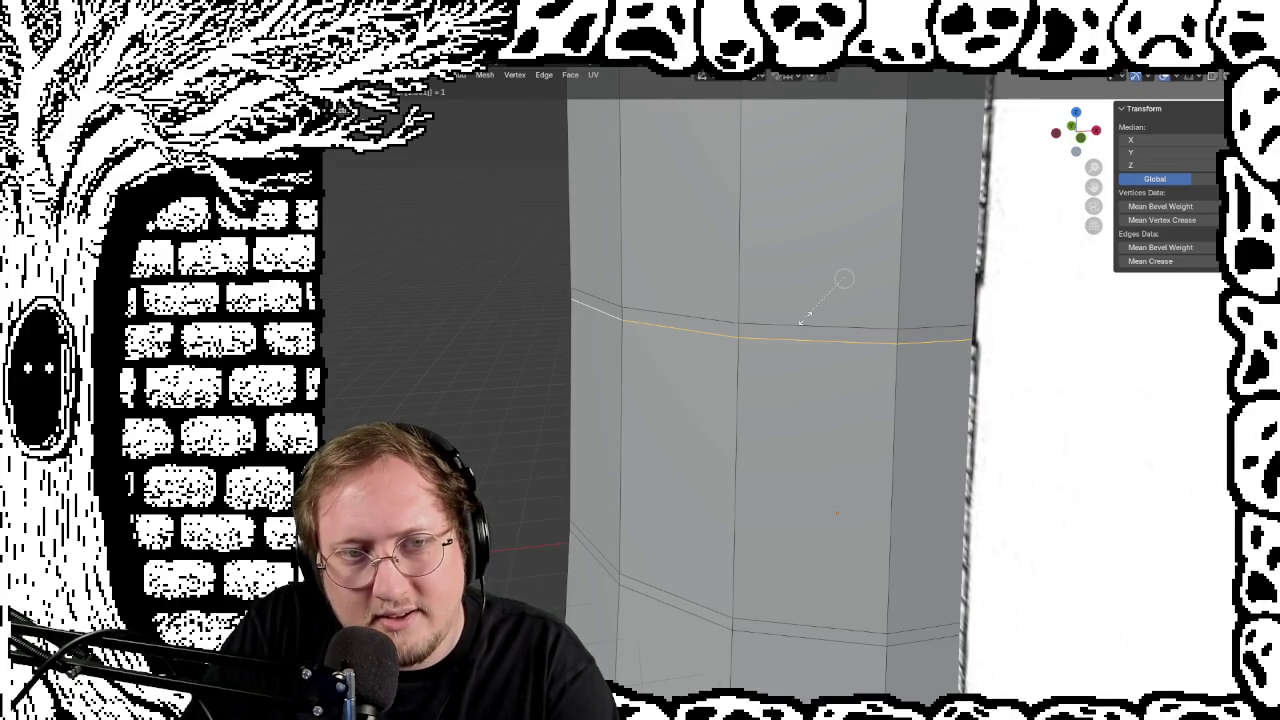
pyautogui.click(805, 318)
pyautogui.moveTo(760, 300)
pyautogui.mouseDown(button='middle')
pyautogui.moveTo(694, 286)
pyautogui.moveTo(672, 427)
pyautogui.mouseUp(button='middle')
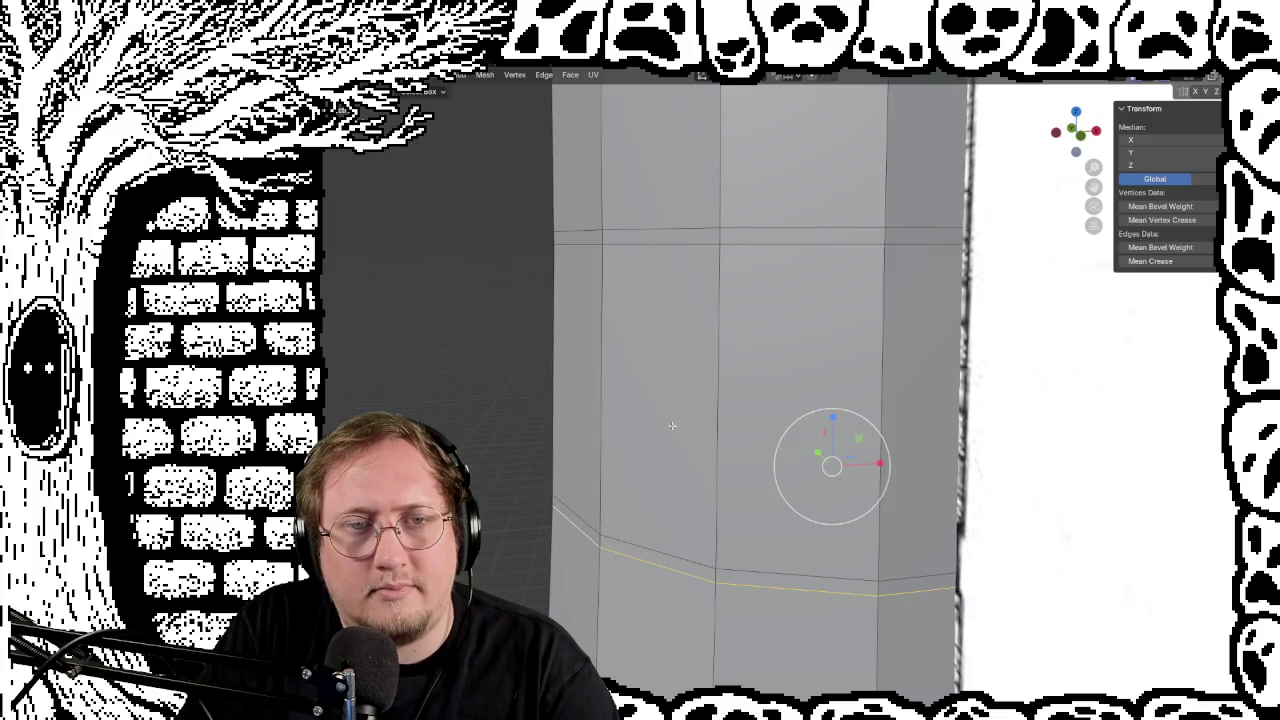
# Step: Resize the upper edge loop, check it from several sides, and clear the selection
pyautogui.keyDown('alt'); pyautogui.click(676, 244); pyautogui.keyUp('alt')
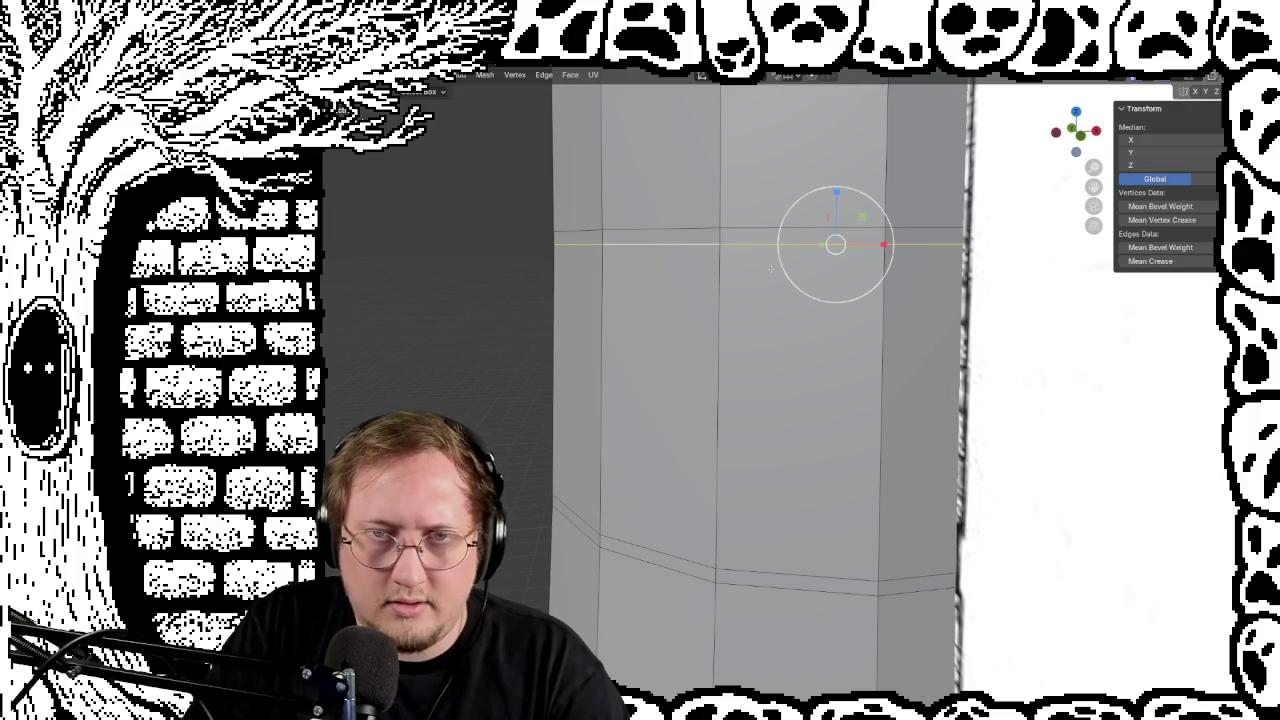
pyautogui.press('s')
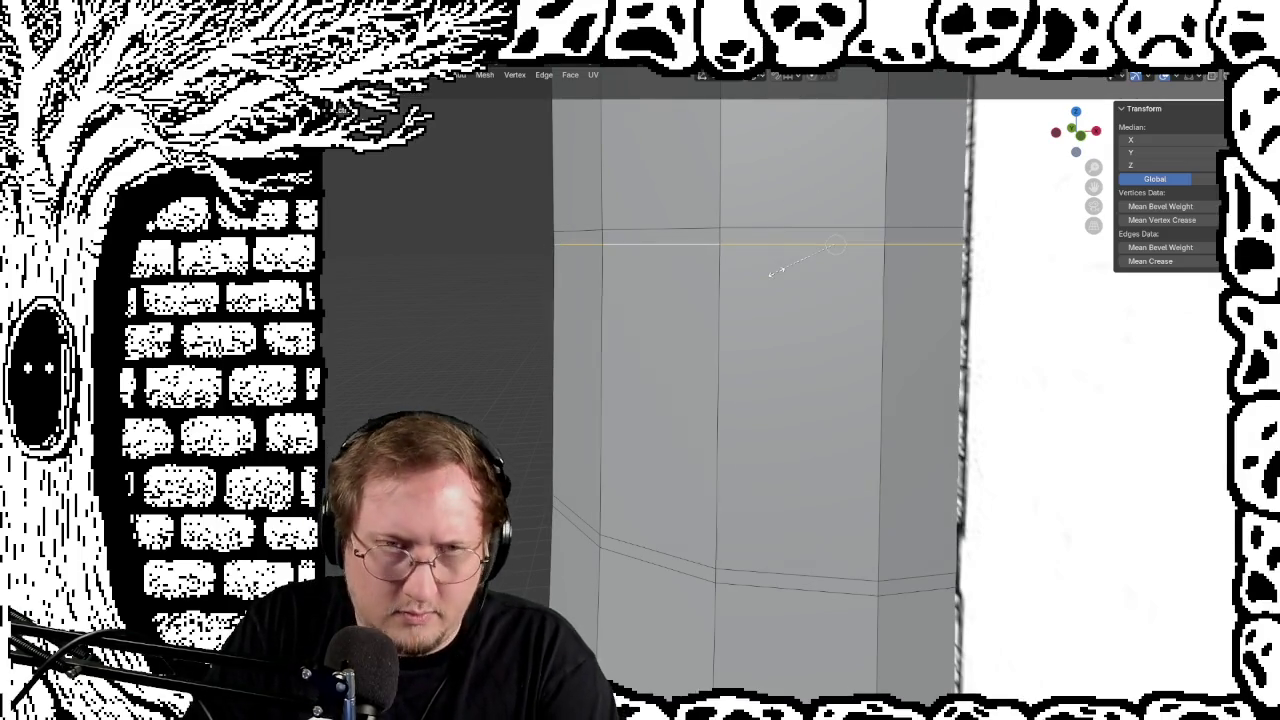
pyautogui.click(773, 272)
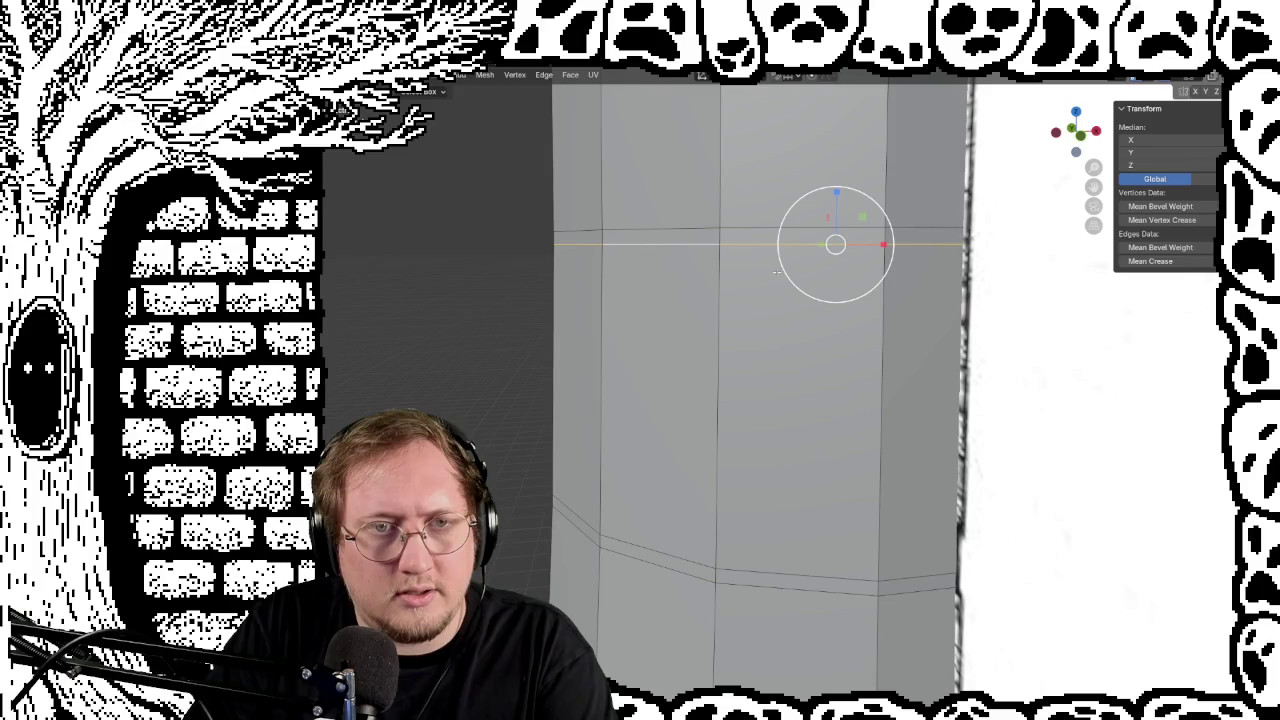
pyautogui.moveTo(703, 298); pyautogui.dragTo(682, 452, button='middle')
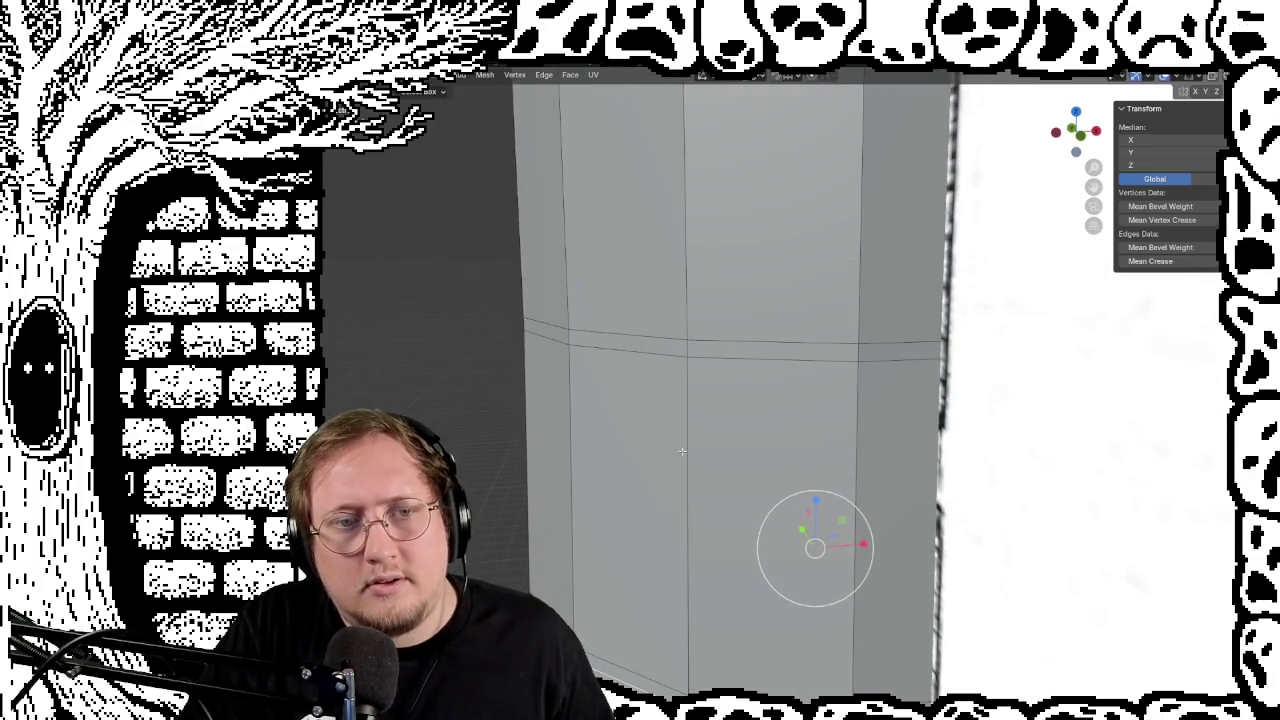
pyautogui.click(649, 357)
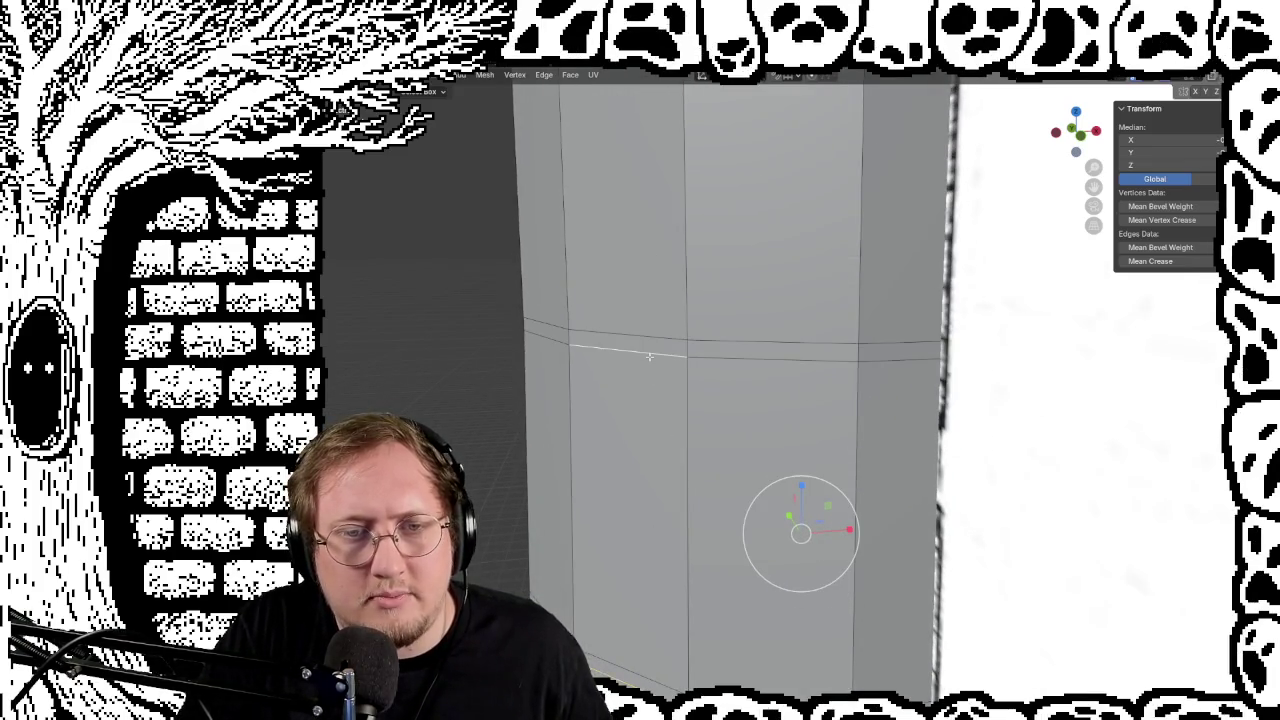
pyautogui.moveTo(661, 356); pyautogui.dragTo(717, 374, button='middle')
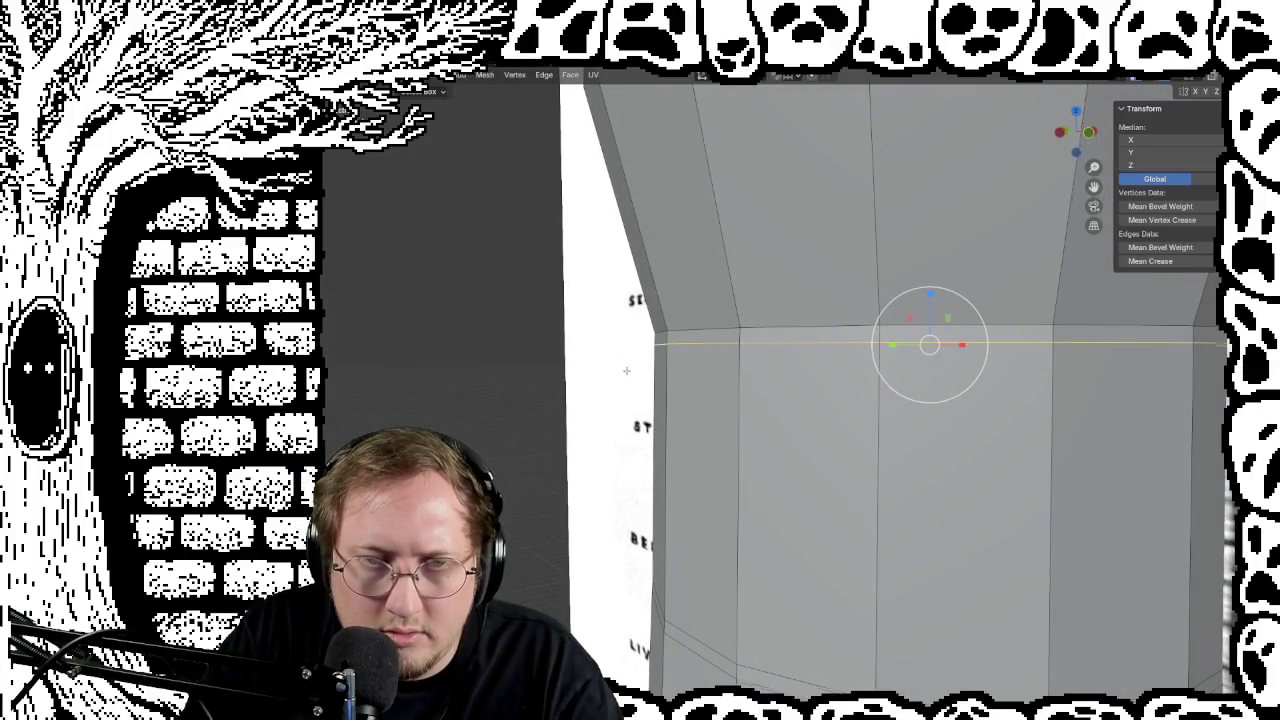
pyautogui.moveTo(626, 370); pyautogui.dragTo(698, 364, button='middle')
pyautogui.keyDown('alt'); pyautogui.click(824, 318); pyautogui.keyUp('alt')
pyautogui.hotkey('alt', 'a')
pyautogui.scroll(-6, 680, 420)
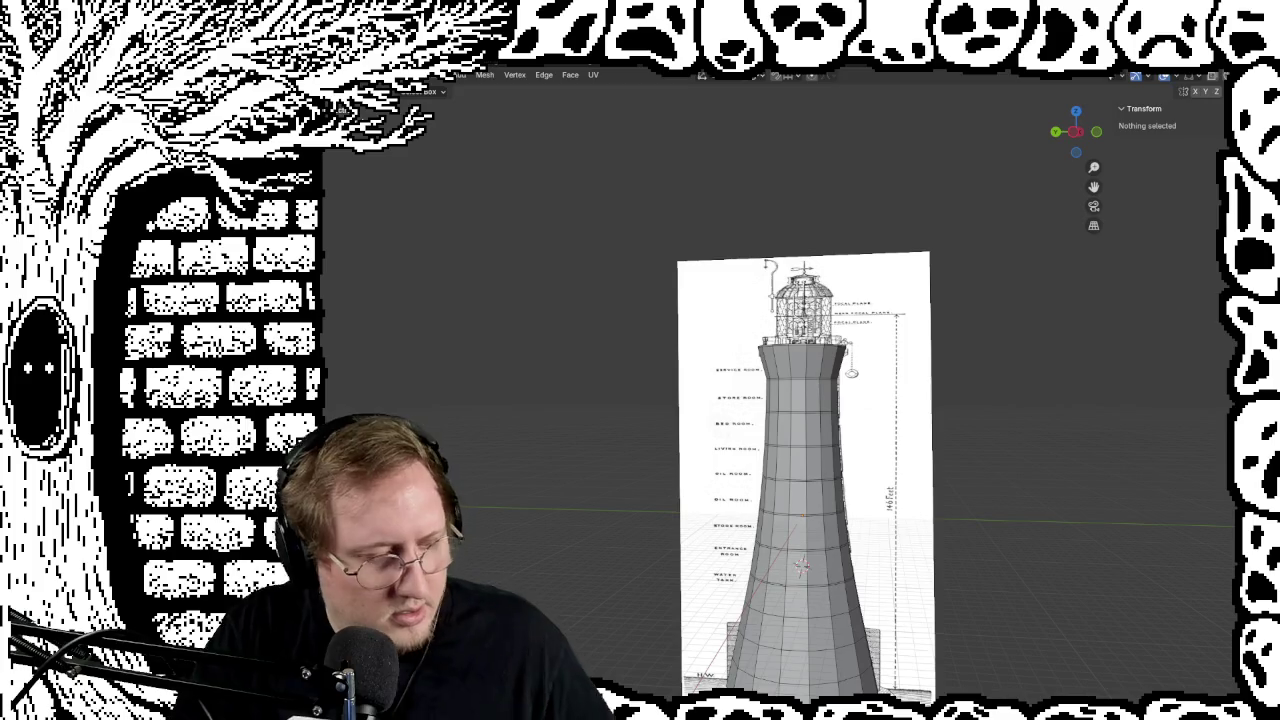
# Step: Tilt the view over the tower, then start and cancel a loop cut
pyautogui.press('Tab')
pyautogui.scroll(6, 946, 617)
pyautogui.scroll(3, 946, 617)
pyautogui.moveTo(669, 580)
pyautogui.mouseDown(button='middle')
pyautogui.moveTo(640, 493)
pyautogui.moveTo(688, 342)
pyautogui.moveTo(786, 400)
pyautogui.moveTo(746, 531)
pyautogui.moveTo(763, 580)
pyautogui.moveTo(797, 457)
pyautogui.moveTo(789, 606)
pyautogui.moveTo(826, 509)
pyautogui.mouseUp(button='middle')
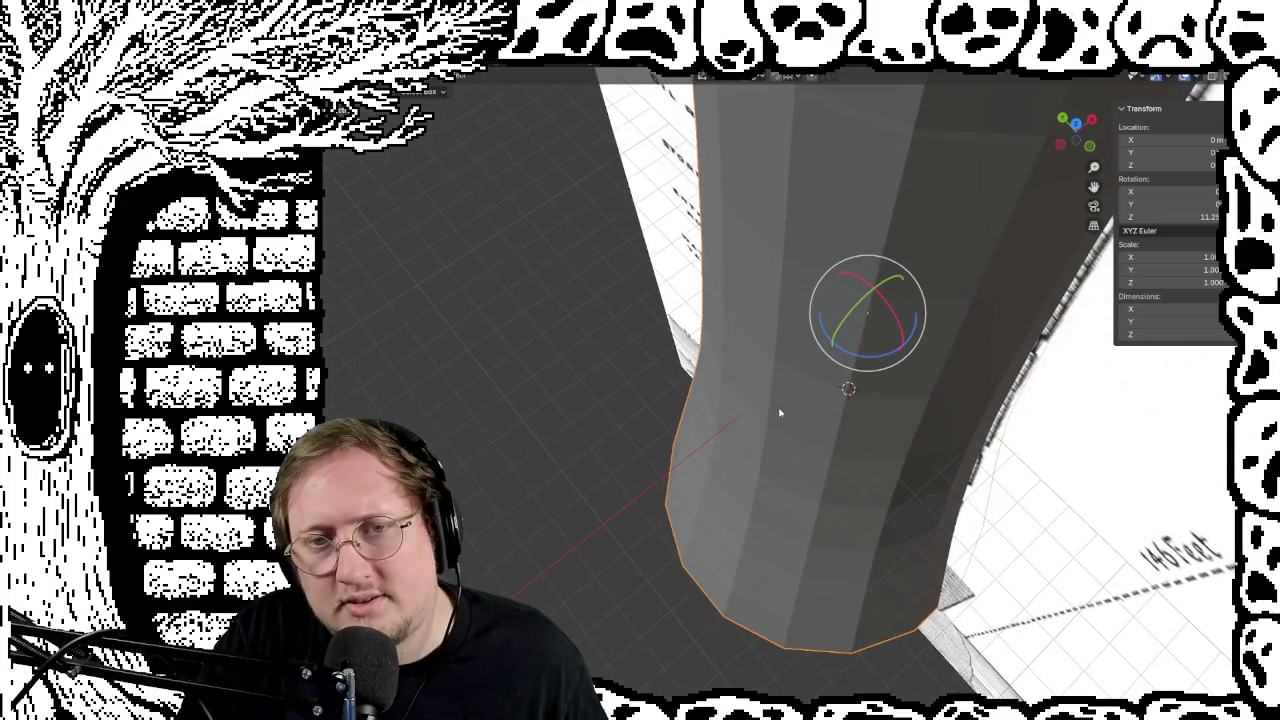
pyautogui.press('Tab')
pyautogui.hotkey('ctrl', 'r')
pyautogui.press('Escape')
pyautogui.press('Tab')
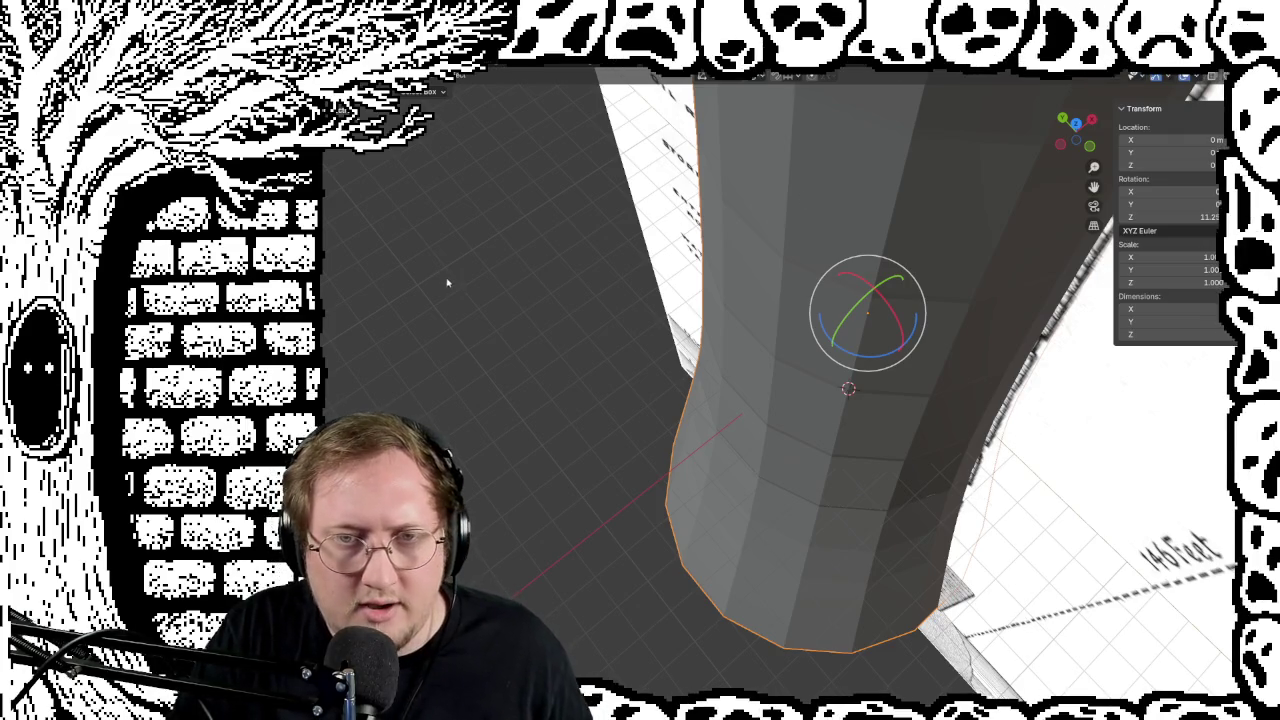
# Step: In Edit Mode, zoom and orbit around the tower's lower part
pyautogui.press('Tab')
pyautogui.press('Tab')
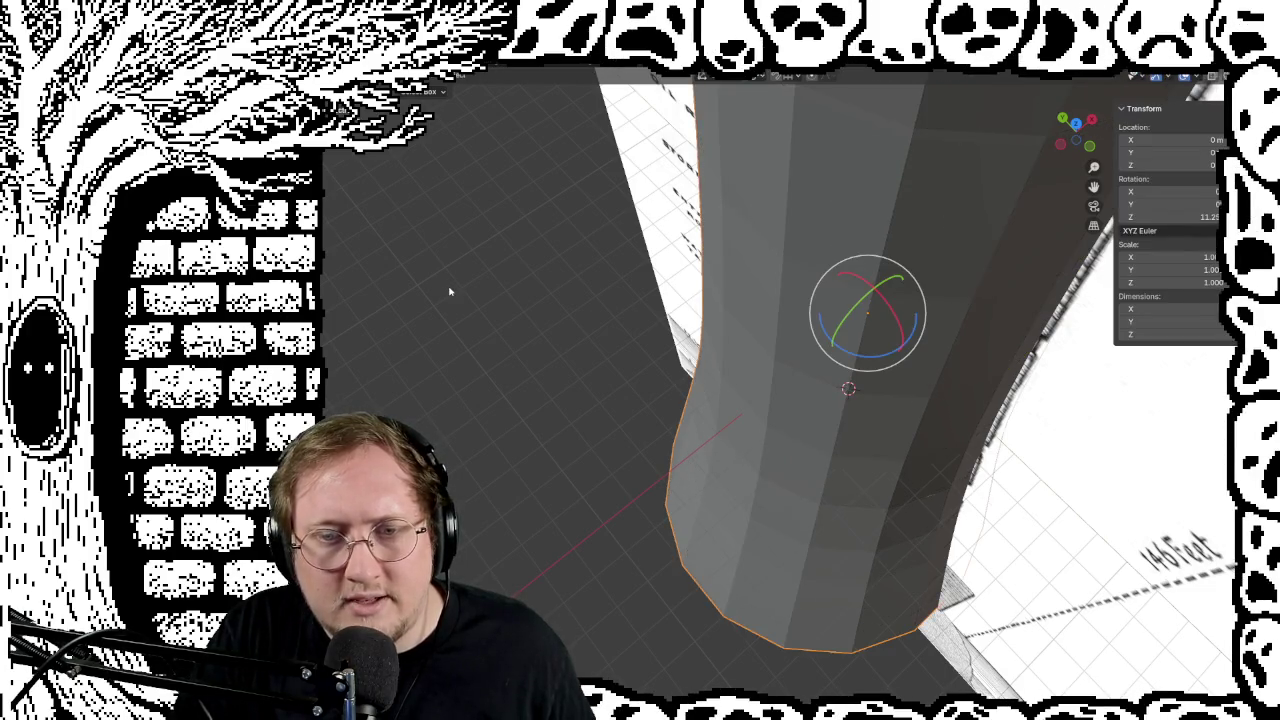
pyautogui.scroll(1, 815, 385)
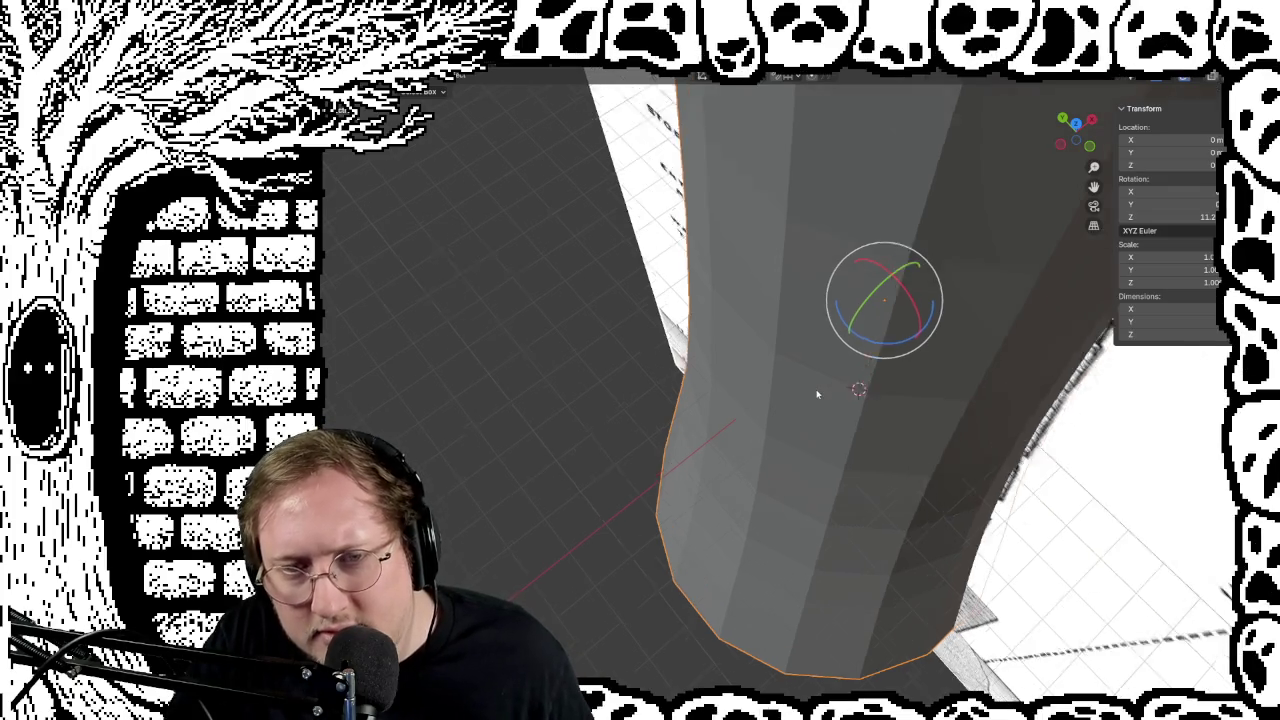
pyautogui.scroll(2, 815, 385)
pyautogui.scroll(2, 815, 385)
pyautogui.moveTo(815, 385)
pyautogui.mouseDown(button='middle')
pyautogui.moveTo(834, 311)
pyautogui.moveTo(771, 340)
pyautogui.moveTo(777, 307)
pyautogui.moveTo(771, 374)
pyautogui.moveTo(766, 349)
pyautogui.moveTo(697, 360)
pyautogui.moveTo(886, 340)
pyautogui.moveTo(830, 366)
pyautogui.mouseUp(button='middle')
pyautogui.scroll(-2, 732, 360)
pyautogui.scroll(-3, 732, 360)
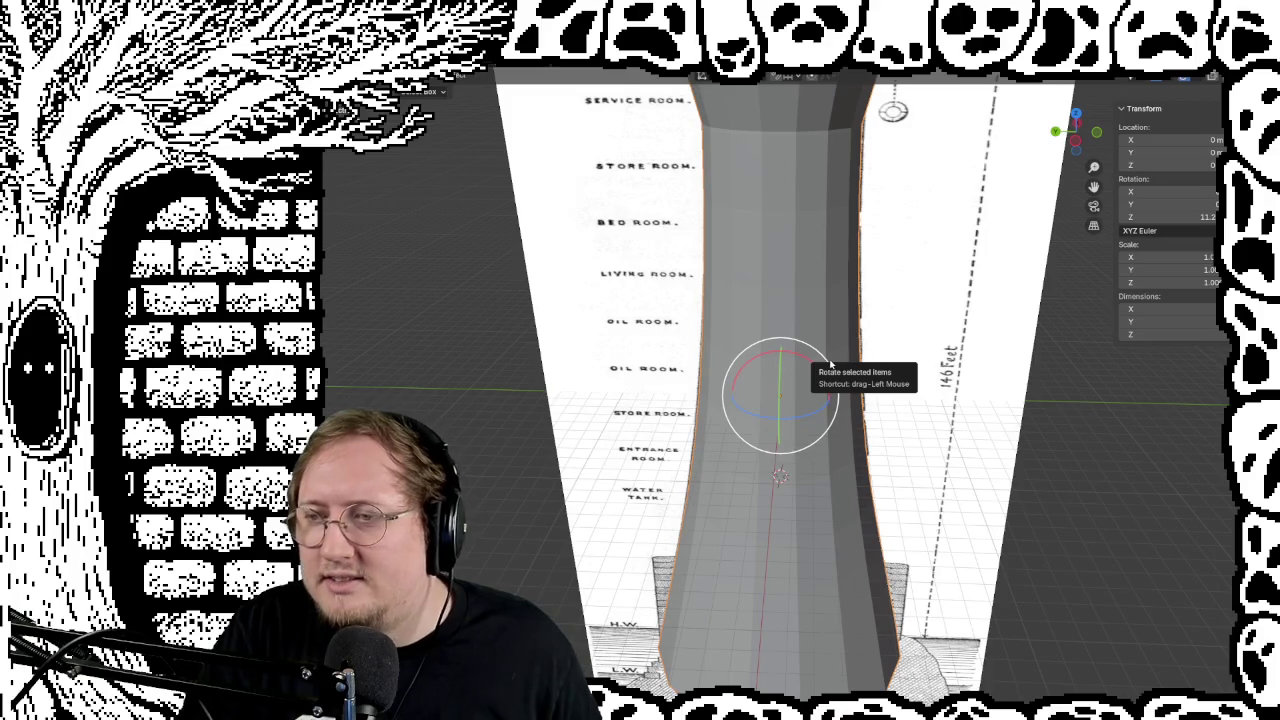
pyautogui.scroll(-2, 878, 362)
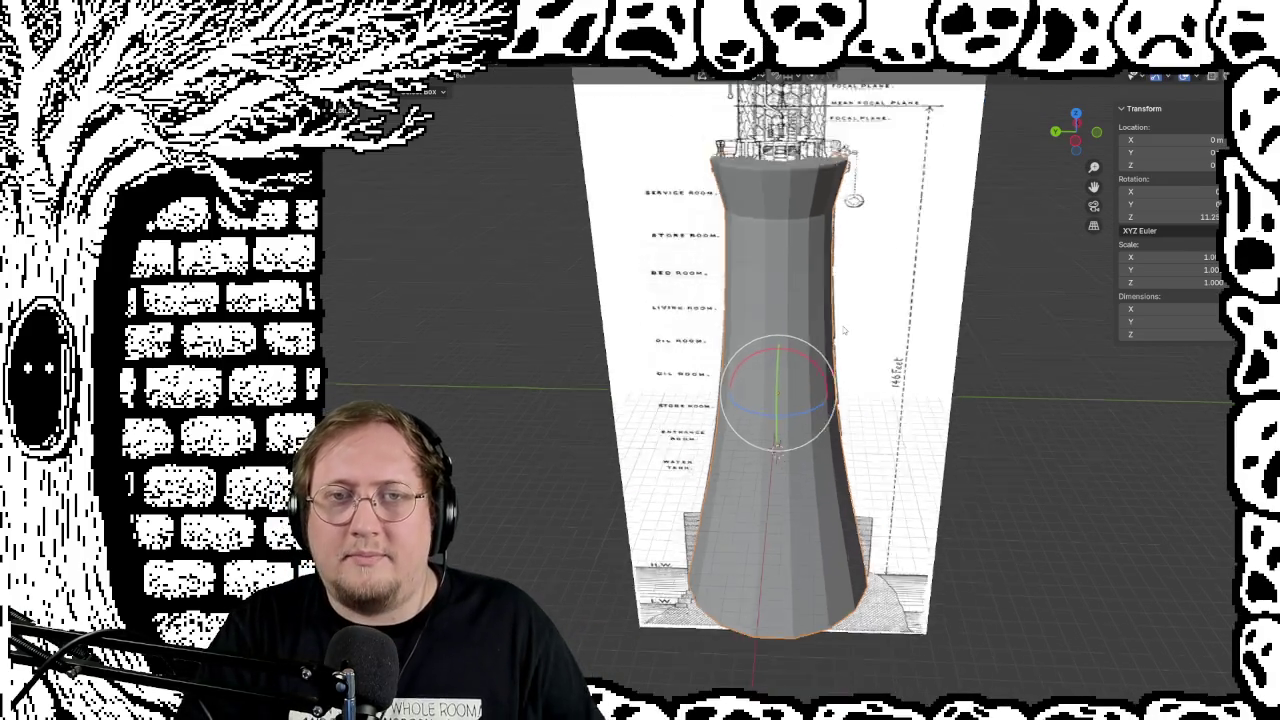
pyautogui.scroll(-2, 865, 340)
pyautogui.scroll(-2, 852, 318)
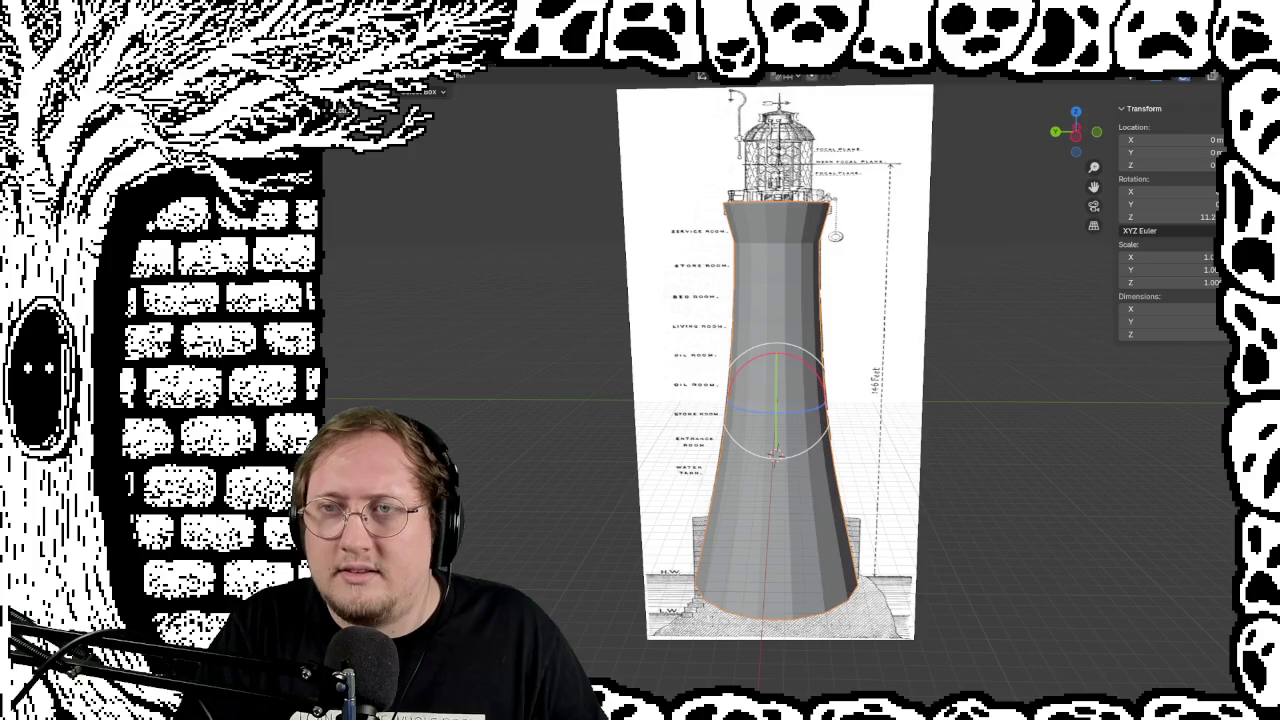
# Step: Turn on X-ray and wireframe display, then zoom and orbit the tower in Edit Mode
pyautogui.hotkey('alt', 'z')
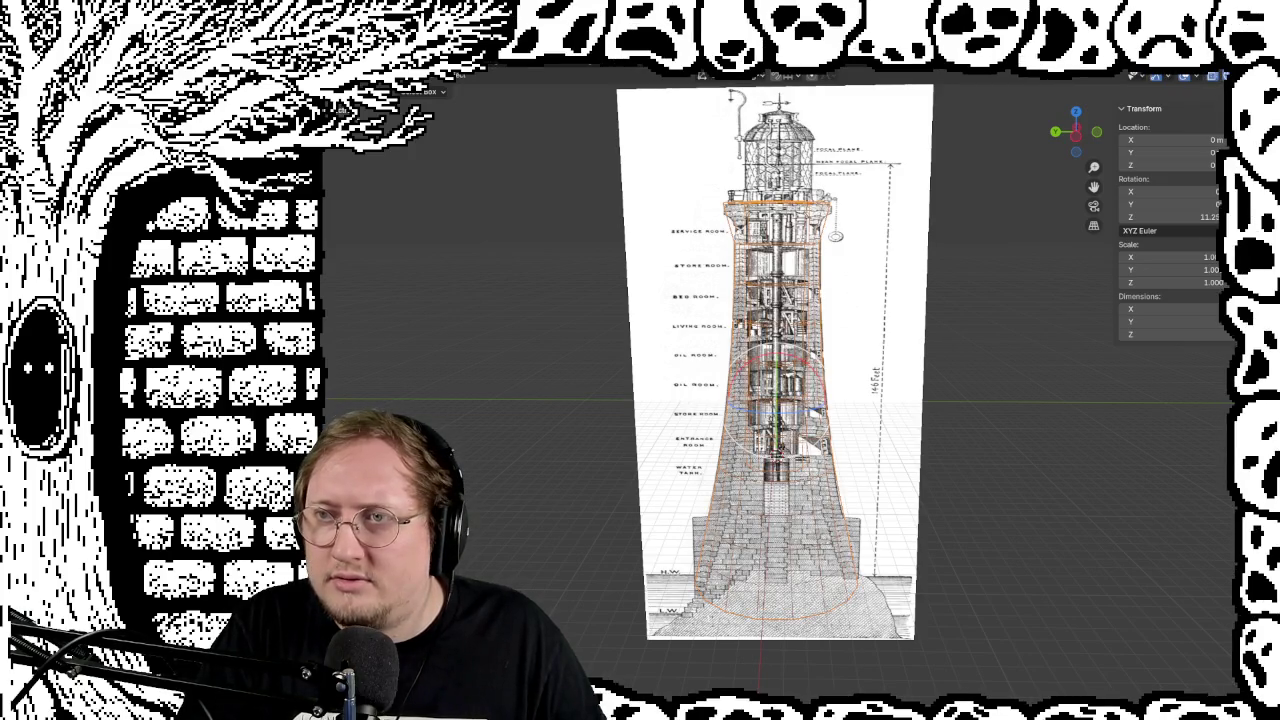
pyautogui.hotkey('shift', 'z')
pyautogui.scroll(3, 868, 523)
pyautogui.scroll(1, 903, 502)
pyautogui.scroll(1, 903, 502)
pyautogui.press('Tab')
pyautogui.moveTo(900, 591)
pyautogui.mouseDown(button='middle')
pyautogui.moveTo(906, 605)
pyautogui.moveTo(888, 598)
pyautogui.mouseUp(button='middle')
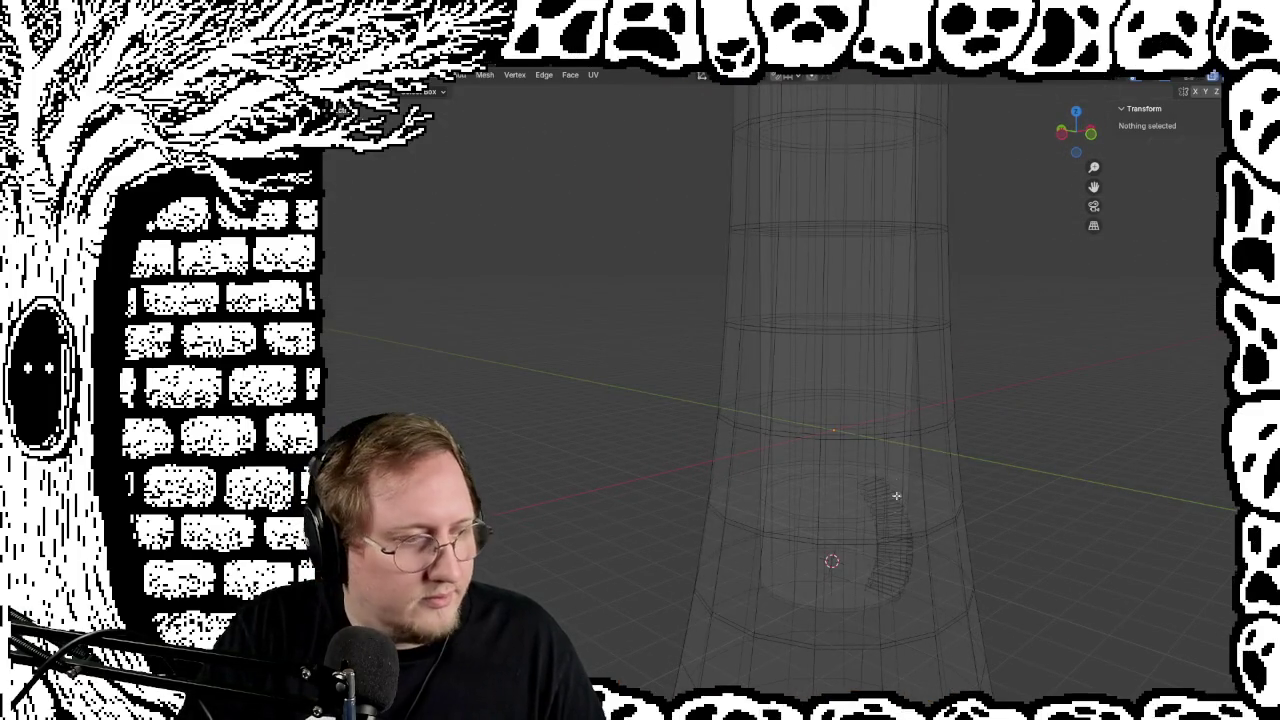
# Step: Select the small spiral staircase object inside the tower in Object Mode
pyautogui.click(892, 563)
pyautogui.press('Tab')
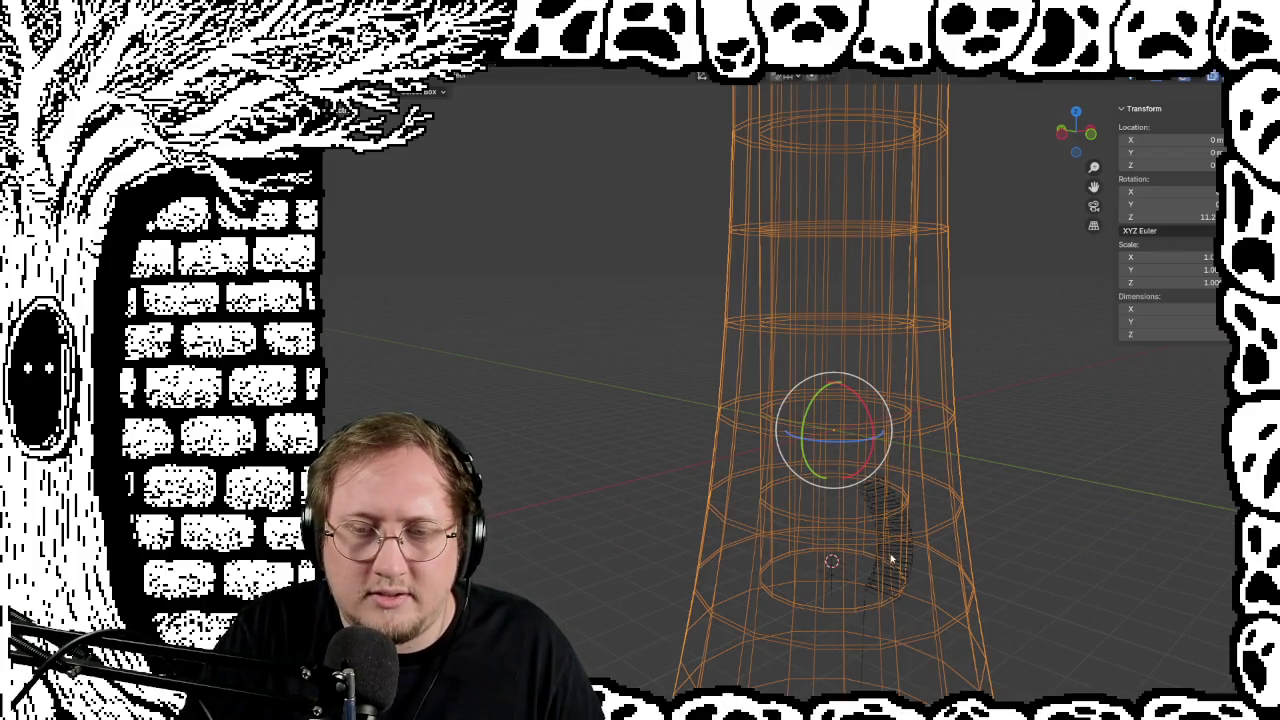
pyautogui.click(891, 561)
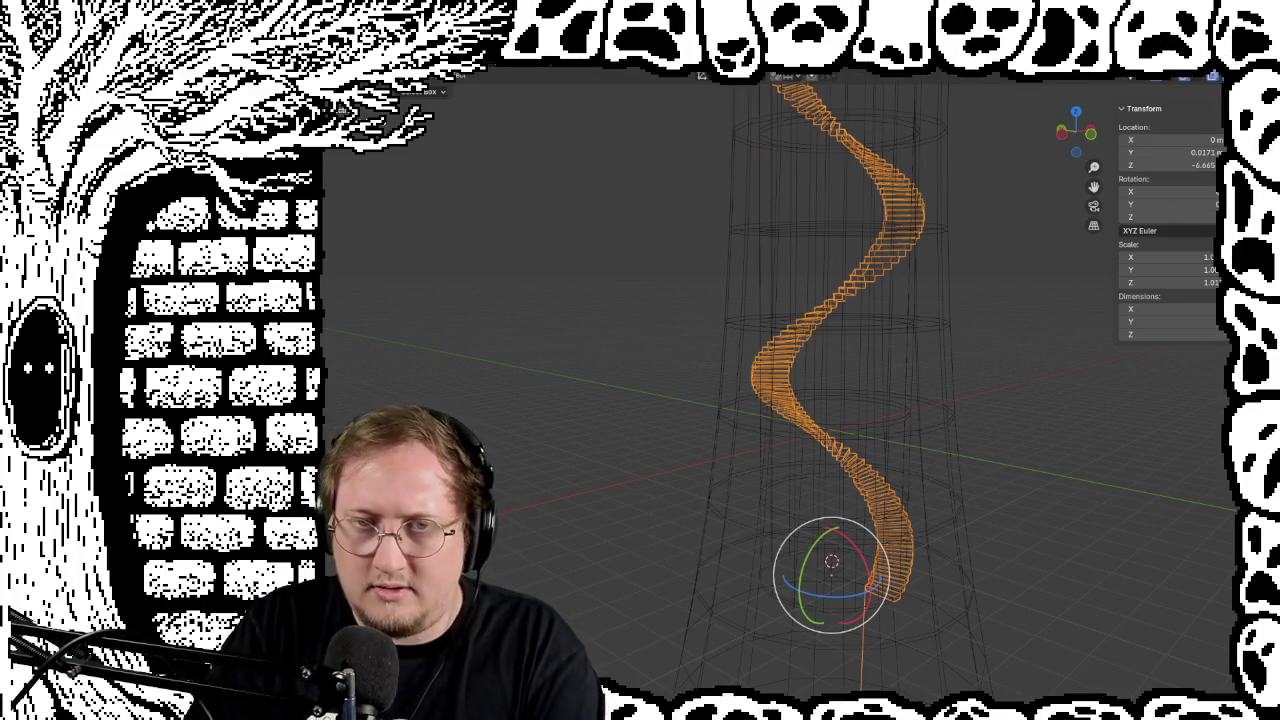
pyautogui.moveTo(1000, 352); pyautogui.dragTo(994, 343, button='middle')
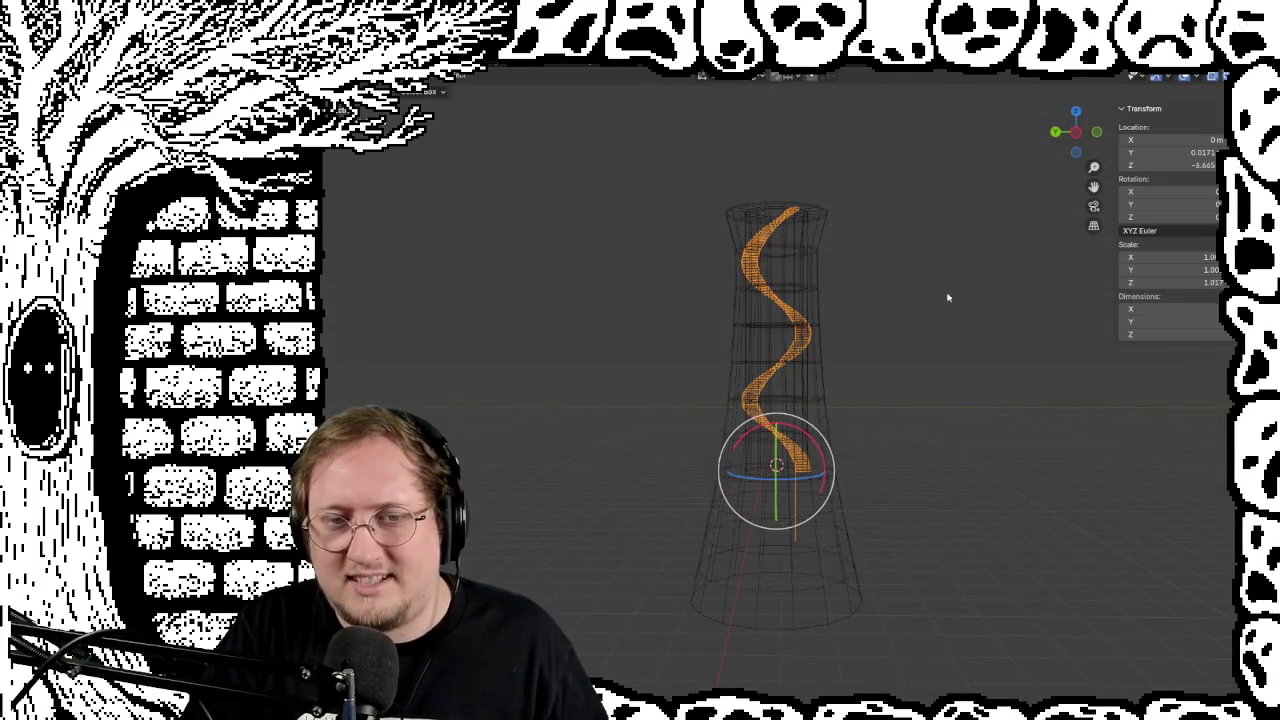
pyautogui.scroll(3, 929, 313)
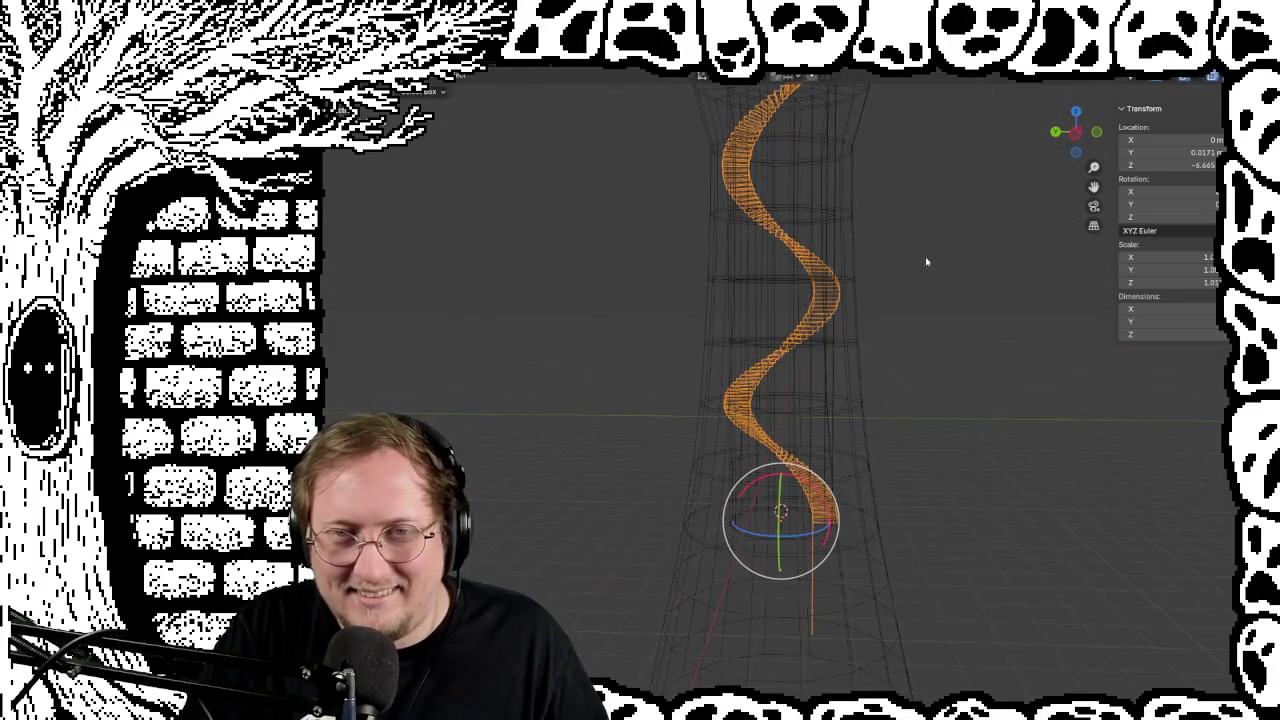
# Step: Orbit and zoom around the tower to inspect the staircase, then return to solid shading
pyautogui.click(911, 354)
pyautogui.moveTo(942, 412)
pyautogui.mouseDown(button='middle')
pyautogui.moveTo(920, 529)
pyautogui.moveTo(921, 421)
pyautogui.moveTo(1031, 391)
pyautogui.moveTo(1006, 400)
pyautogui.mouseUp(button='middle')
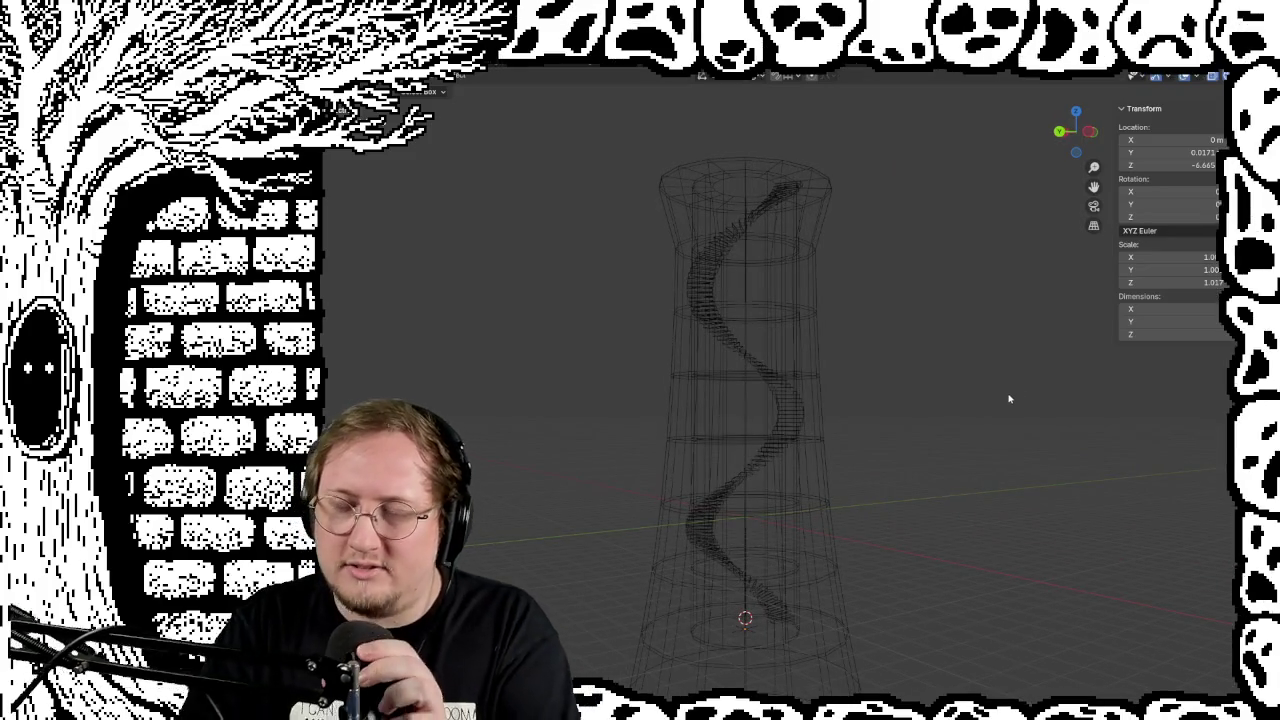
pyautogui.moveTo(926, 349)
pyautogui.mouseDown(button='middle')
pyautogui.moveTo(895, 381)
pyautogui.moveTo(509, 391)
pyautogui.moveTo(986, 400)
pyautogui.moveTo(1180, 434)
pyautogui.moveTo(651, 371)
pyautogui.moveTo(1023, 397)
pyautogui.moveTo(829, 363)
pyautogui.moveTo(368, 358)
pyautogui.mouseUp(button='middle')
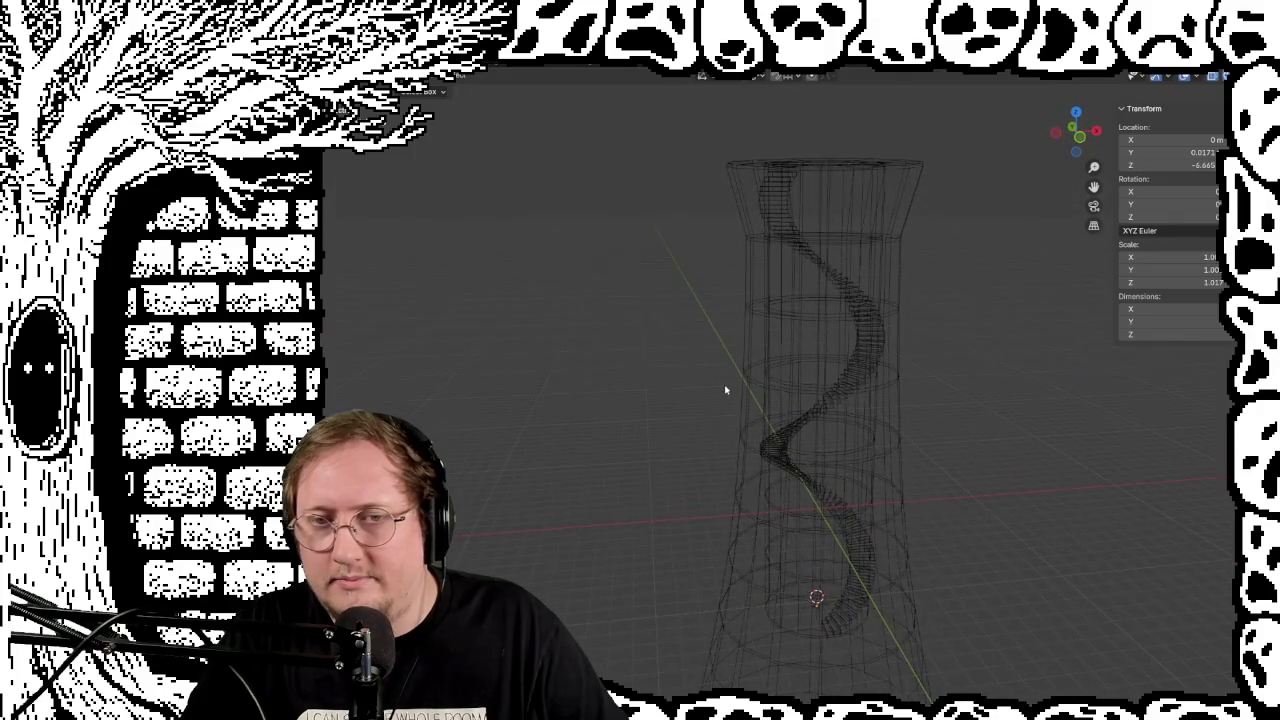
pyautogui.scroll(-3, 724, 388)
pyautogui.moveTo(902, 410)
pyautogui.mouseDown(button='middle')
pyautogui.moveTo(903, 389)
pyautogui.moveTo(920, 394)
pyautogui.moveTo(926, 505)
pyautogui.moveTo(842, 425)
pyautogui.mouseUp(button='middle')
pyautogui.scroll(3, 790, 395)
pyautogui.scroll(2, 770, 386)
pyautogui.moveTo(774, 383)
pyautogui.mouseDown(button='middle')
pyautogui.moveTo(940, 407)
pyautogui.moveTo(880, 372)
pyautogui.mouseUp(button='middle')
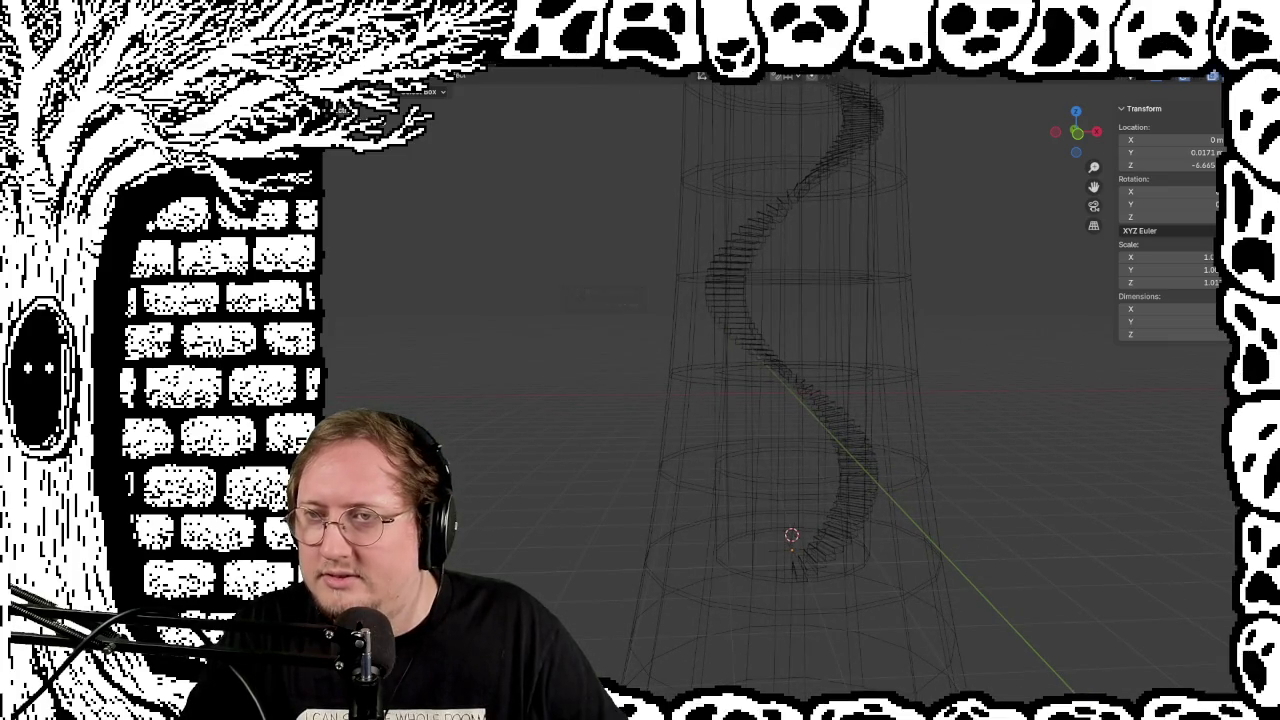
pyautogui.hotkey('shift', 'z')
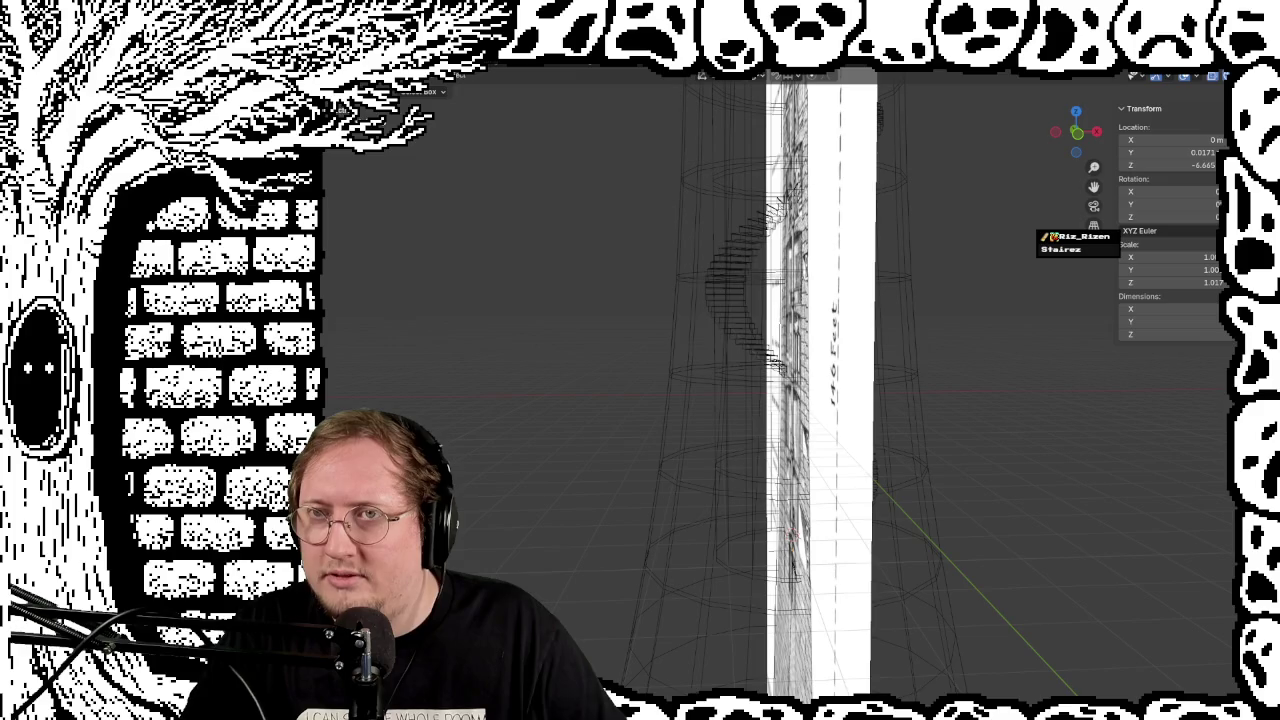
# Step: Enter Edit Mode on the tower, viewed from the front and above the blueprint
pyautogui.press('KP_1')
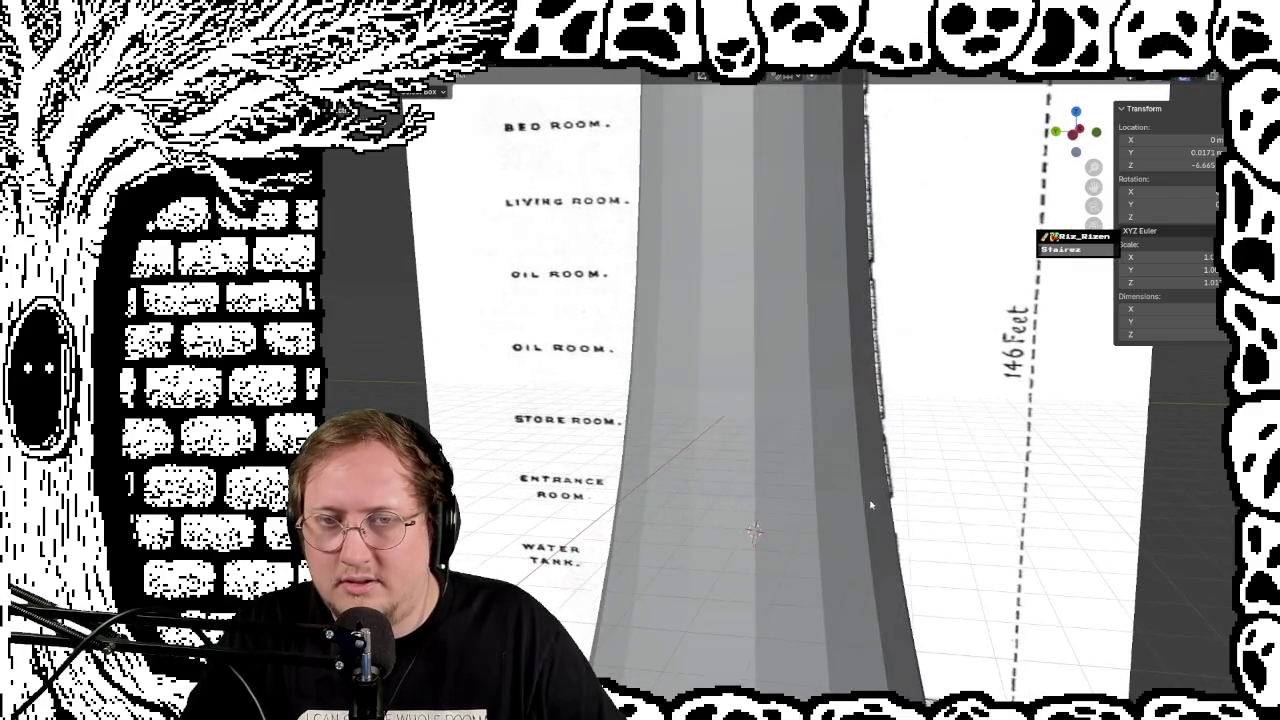
pyautogui.scroll(2, 948, 352)
pyautogui.moveTo(948, 352)
pyautogui.mouseDown(button='middle')
pyautogui.moveTo(858, 401)
pyautogui.moveTo(880, 464)
pyautogui.moveTo(869, 457)
pyautogui.moveTo(928, 423)
pyautogui.moveTo(877, 423)
pyautogui.moveTo(902, 388)
pyautogui.moveTo(902, 400)
pyautogui.moveTo(905, 361)
pyautogui.moveTo(900, 395)
pyautogui.mouseUp(button='middle')
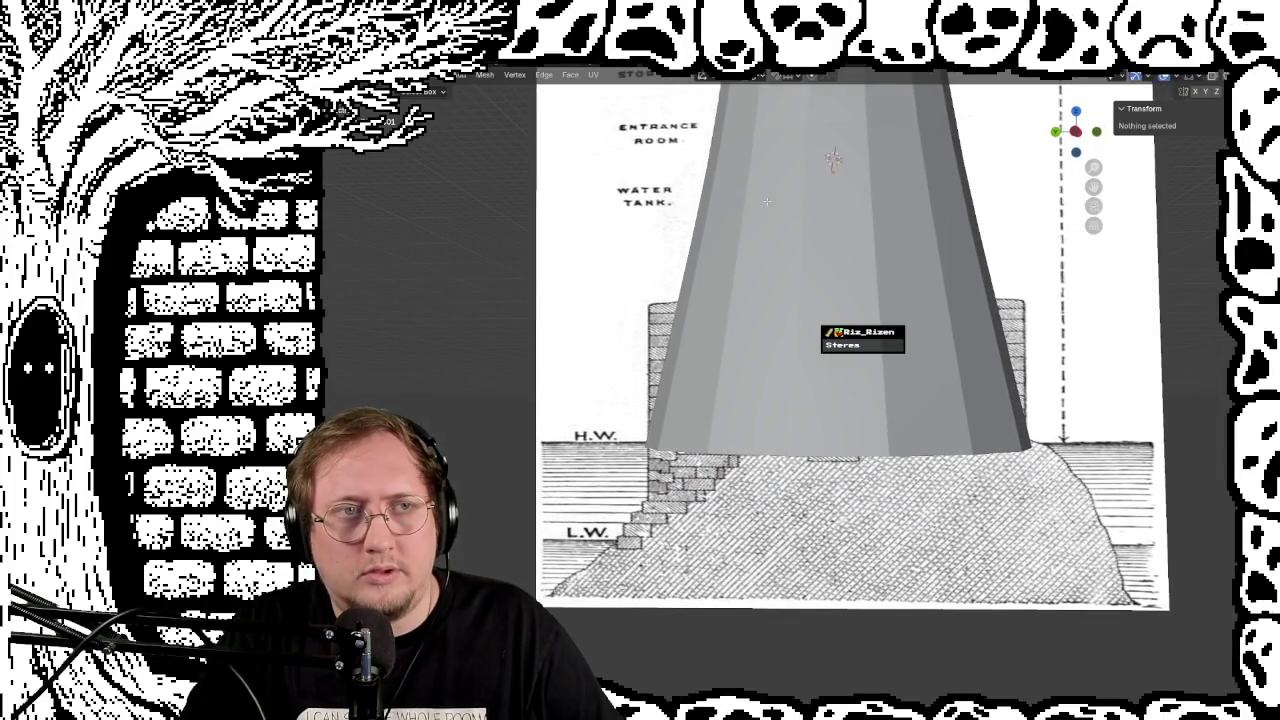
pyautogui.press('Tab')
pyautogui.moveTo(800, 390)
pyautogui.mouseDown(button='middle')
pyautogui.moveTo(807, 418)
pyautogui.moveTo(946, 384)
pyautogui.mouseUp(button='middle')
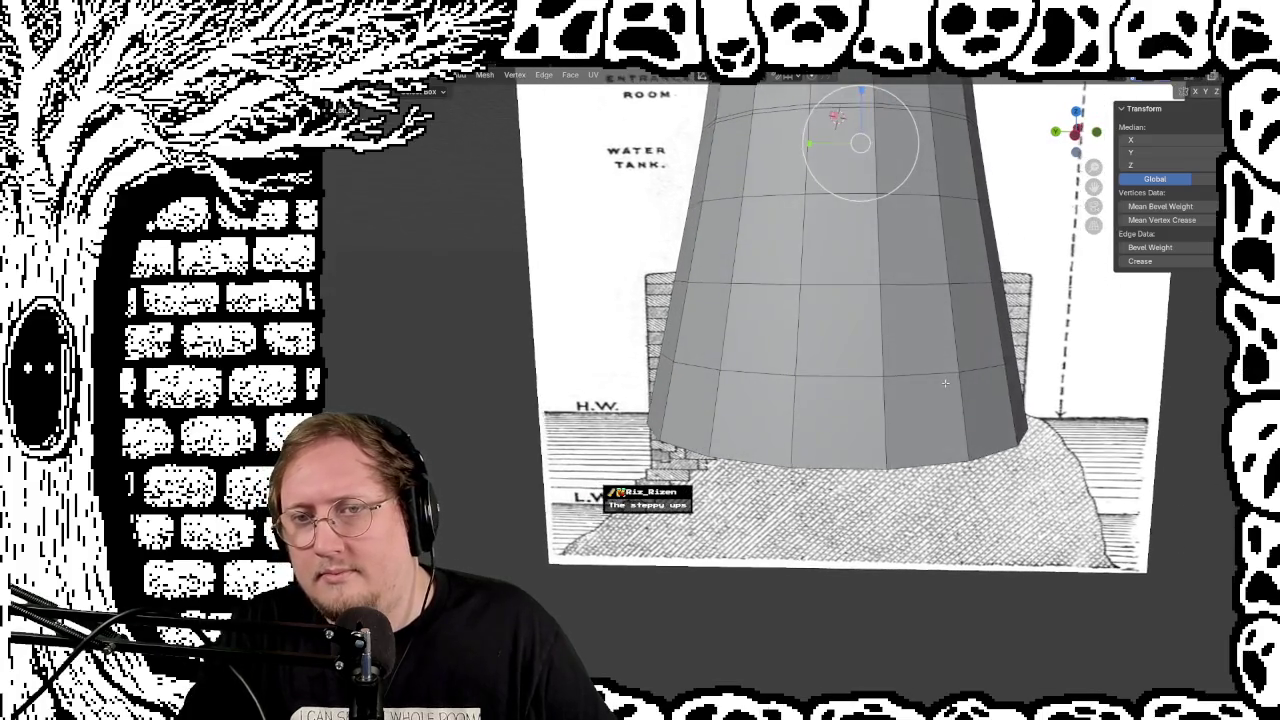
pyautogui.moveTo(946, 384)
pyautogui.mouseDown(button='middle')
pyautogui.moveTo(977, 386)
pyautogui.moveTo(954, 378)
pyautogui.mouseUp(button='middle')
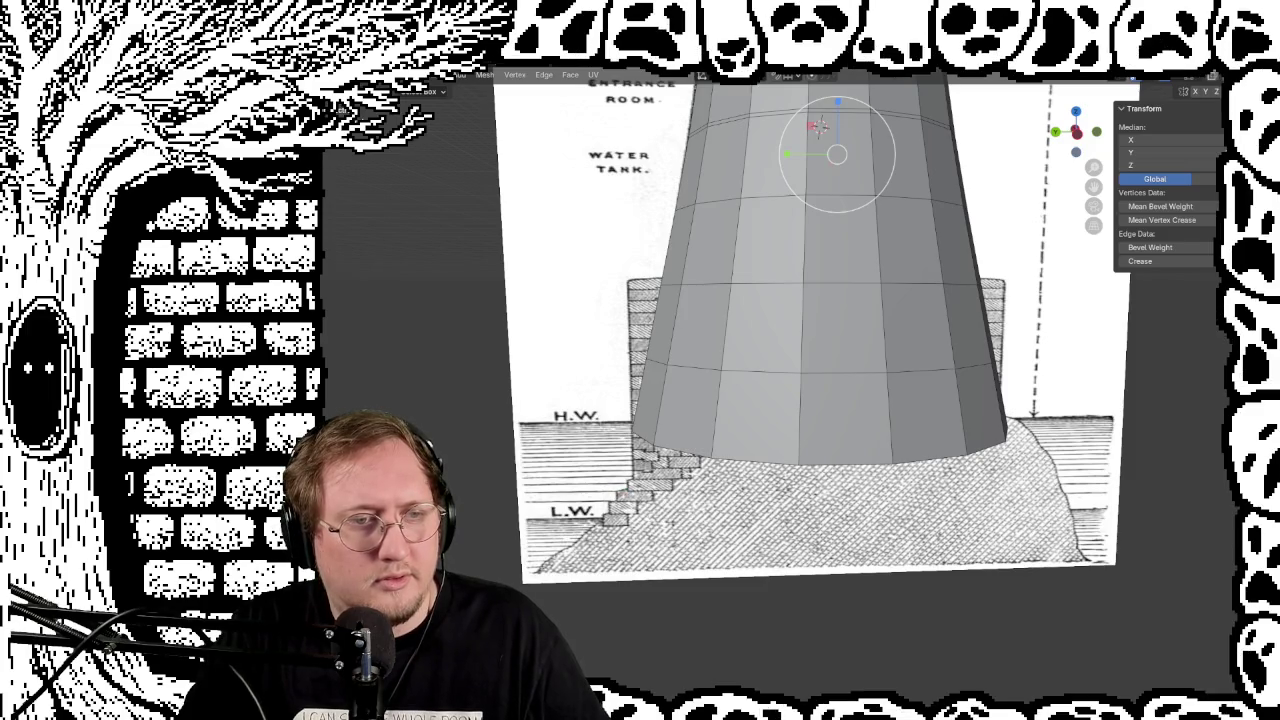
# Step: Cut a new edge loop around the tower base, level with the plinth top
pyautogui.press('w')
pyautogui.click(746, 270)
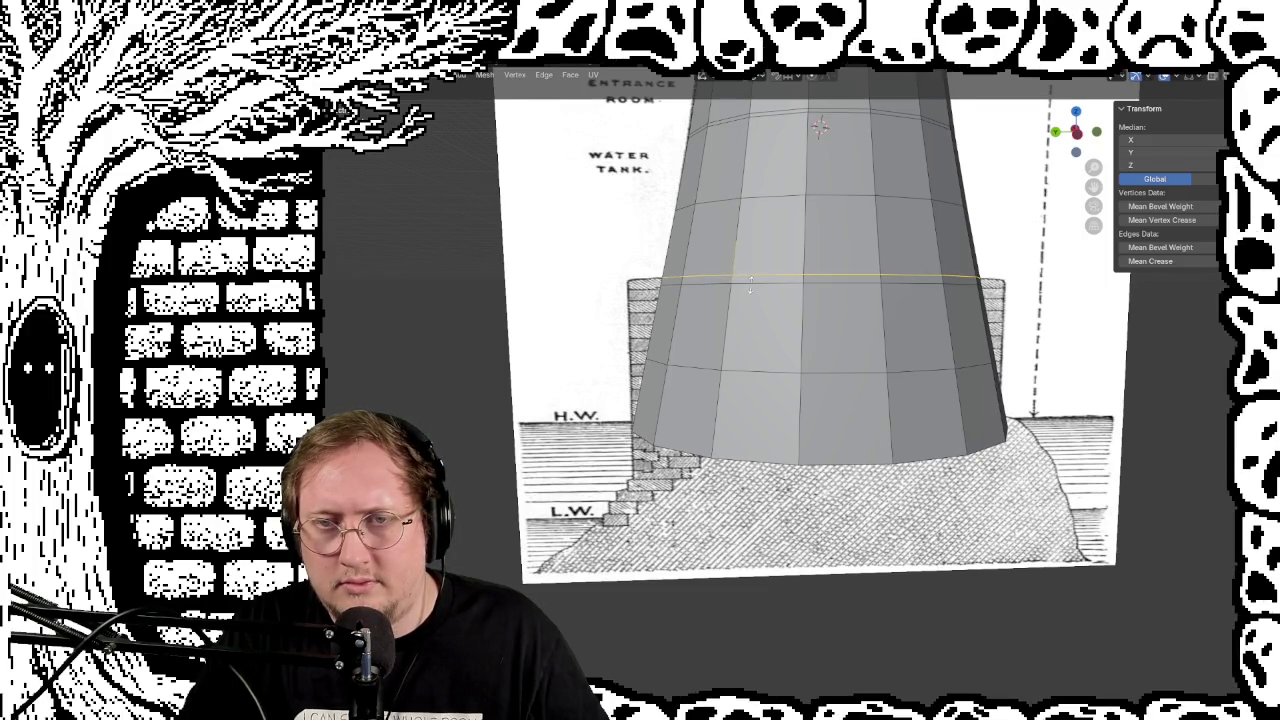
pyautogui.click(749, 287)
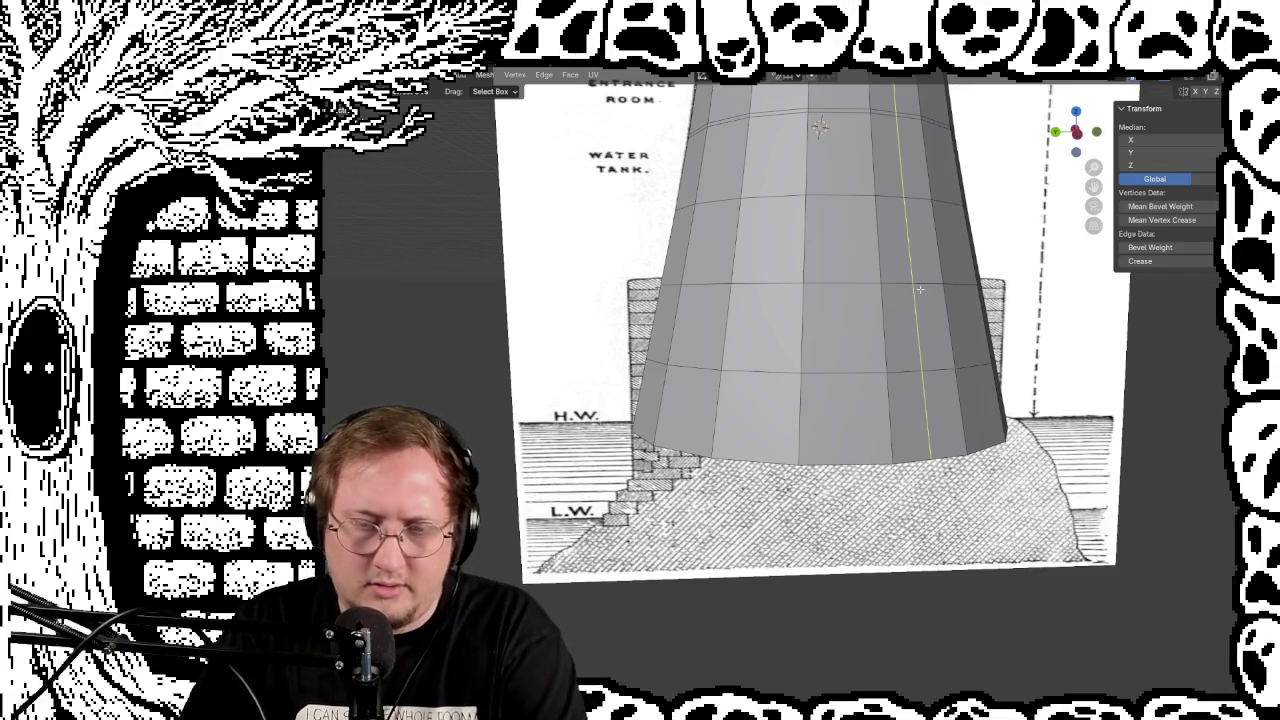
pyautogui.press('ctrl+KP_1')
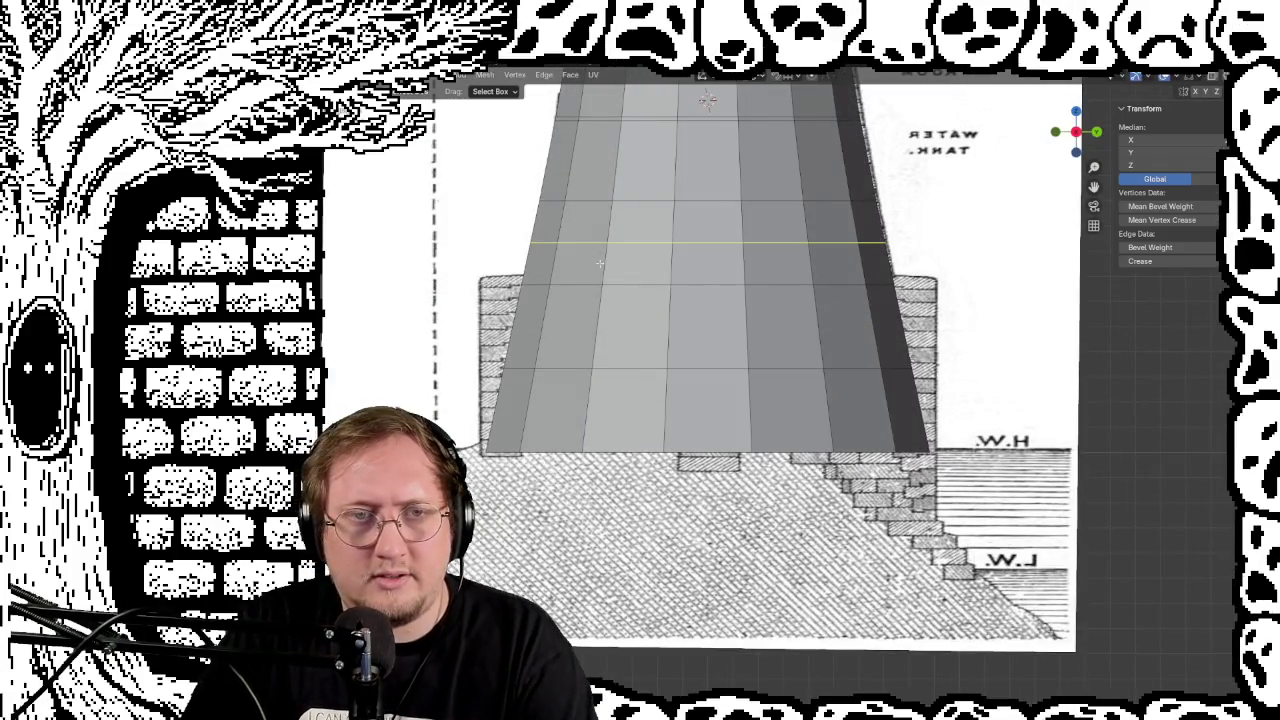
pyautogui.click(603, 266)
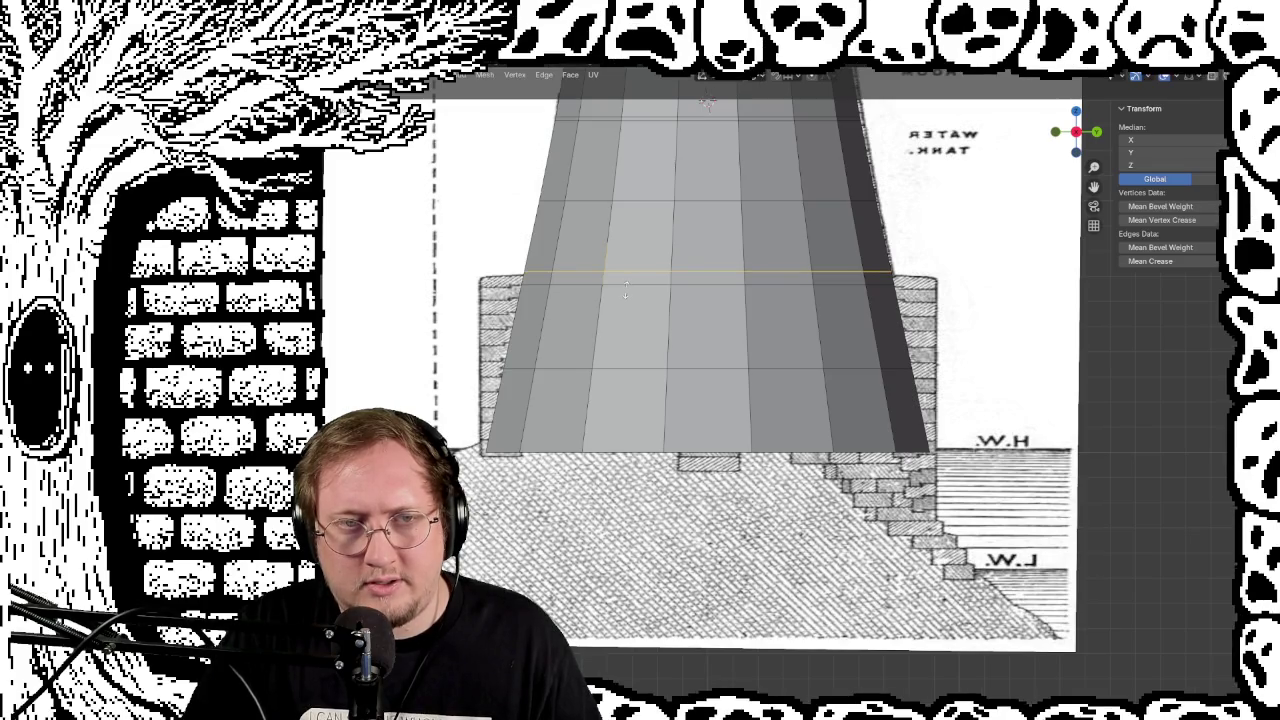
# Step: Add a second horizontal edge loop near the base and select it
pyautogui.hotkey('ctrl', 'r')
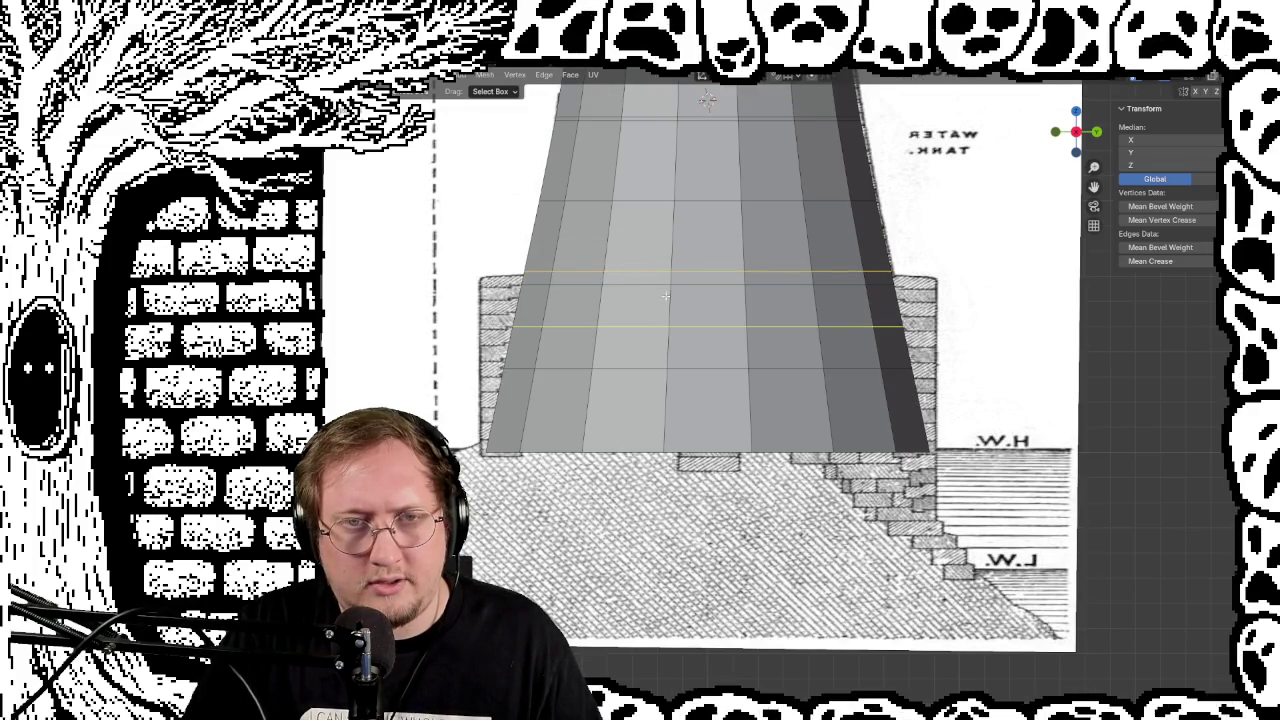
pyautogui.click(618, 276)
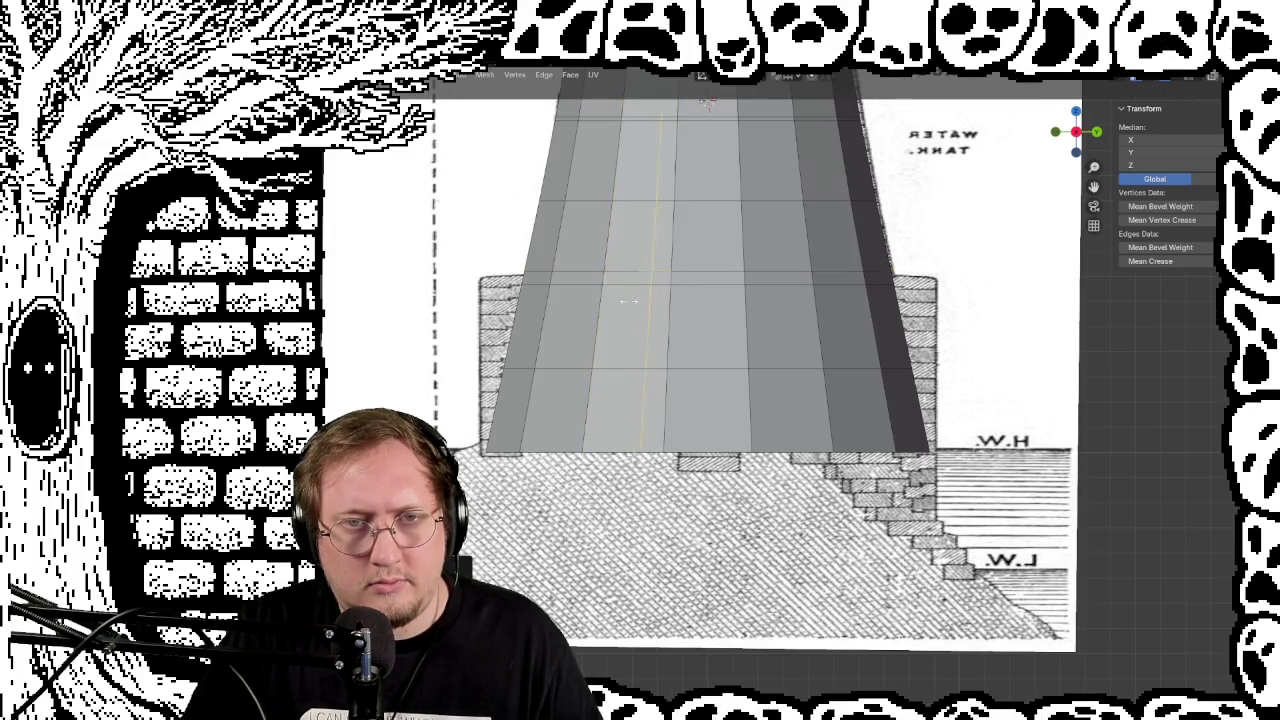
pyautogui.rightClick(618, 299)
pyautogui.keyDown('alt'); pyautogui.keyDown('shift'); pyautogui.click(543, 280); pyautogui.keyUp('shift'); pyautogui.keyUp('alt')
pyautogui.keyDown('alt'); pyautogui.keyDown('shift'); pyautogui.click(530, 278); pyautogui.keyUp('shift'); pyautogui.keyUp('alt')
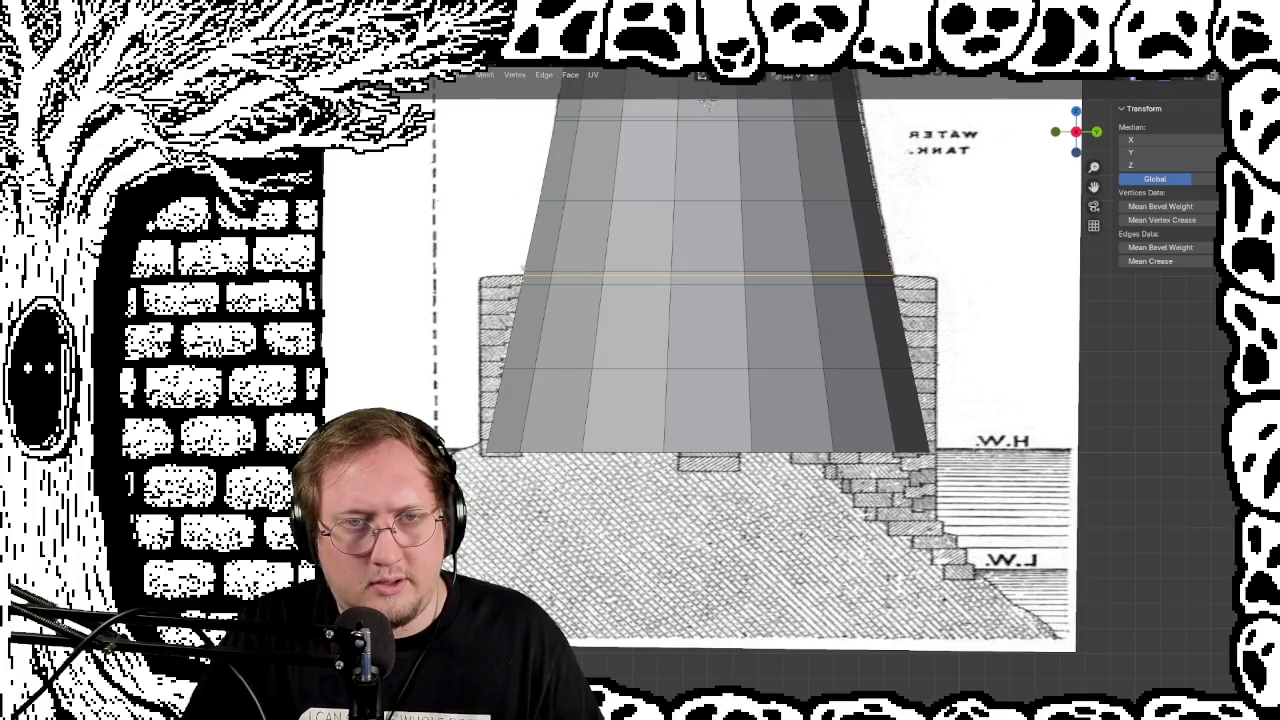
pyautogui.keyDown('alt'); pyautogui.click(526, 277); pyautogui.keyUp('alt')
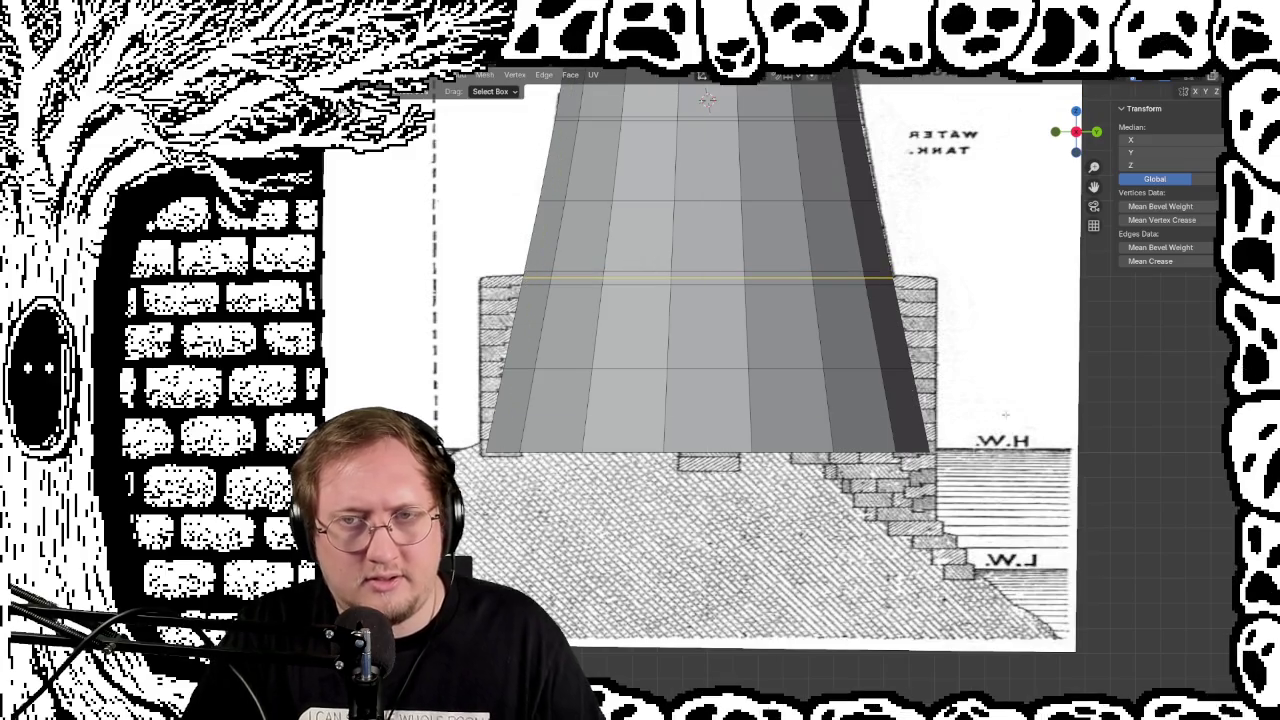
pyautogui.moveTo(528, 277)
pyautogui.mouseDown(button='middle')
pyautogui.moveTo(444, 292)
pyautogui.moveTo(553, 563)
pyautogui.moveTo(560, 680)
pyautogui.moveTo(540, 670)
pyautogui.mouseUp(button='middle')
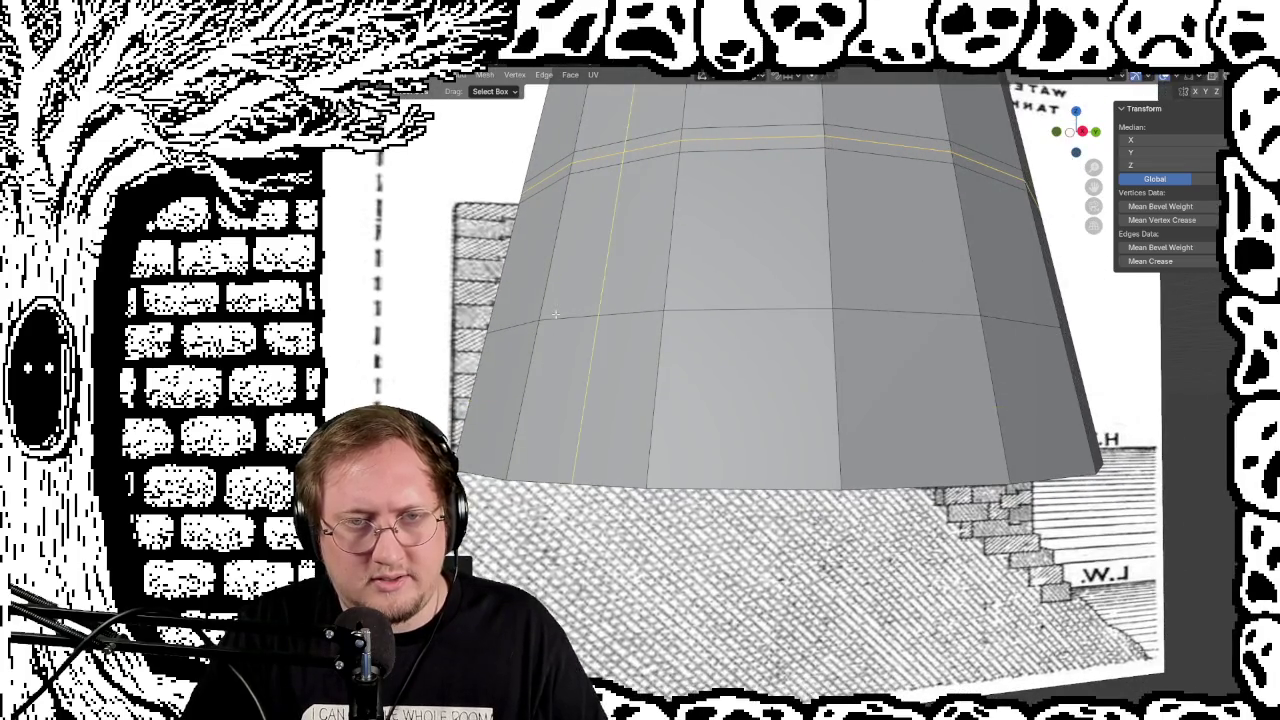
# Step: Scale the lower base edge loop outward to widen the plinth
pyautogui.hotkey('ctrl', 'r')
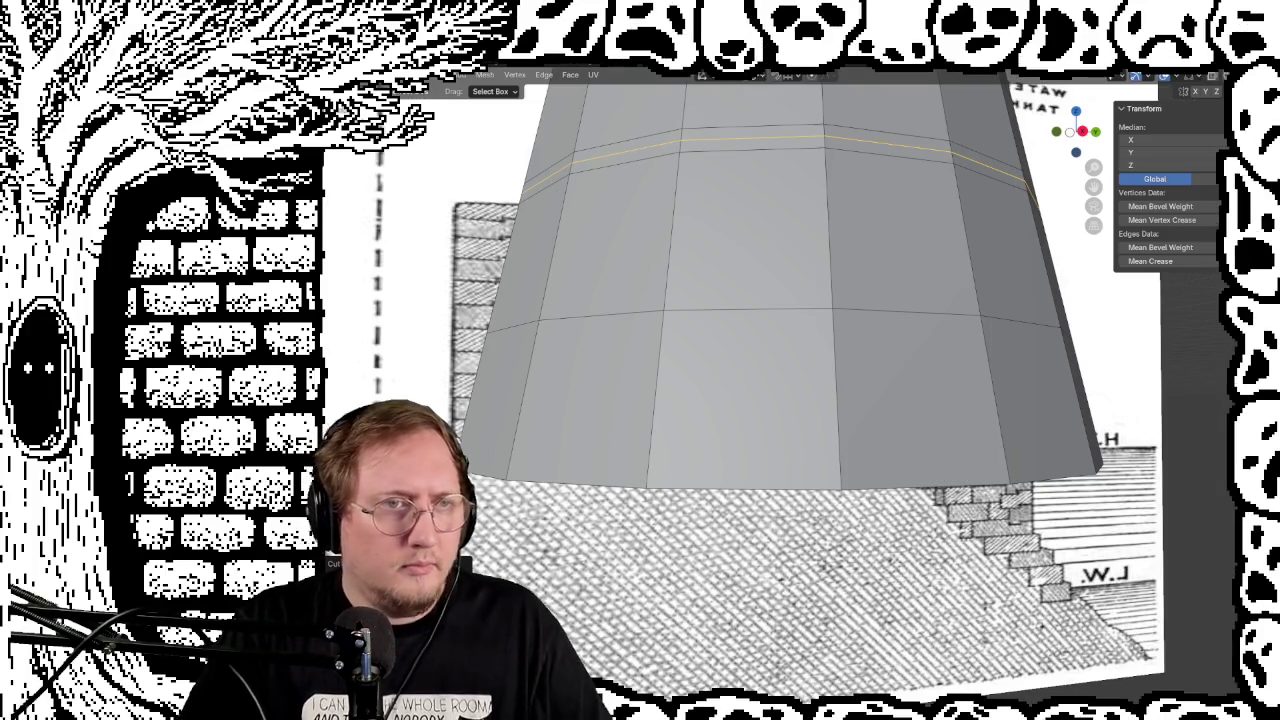
pyautogui.moveTo(390, 240); pyautogui.dragTo(383, 289, button='middle')
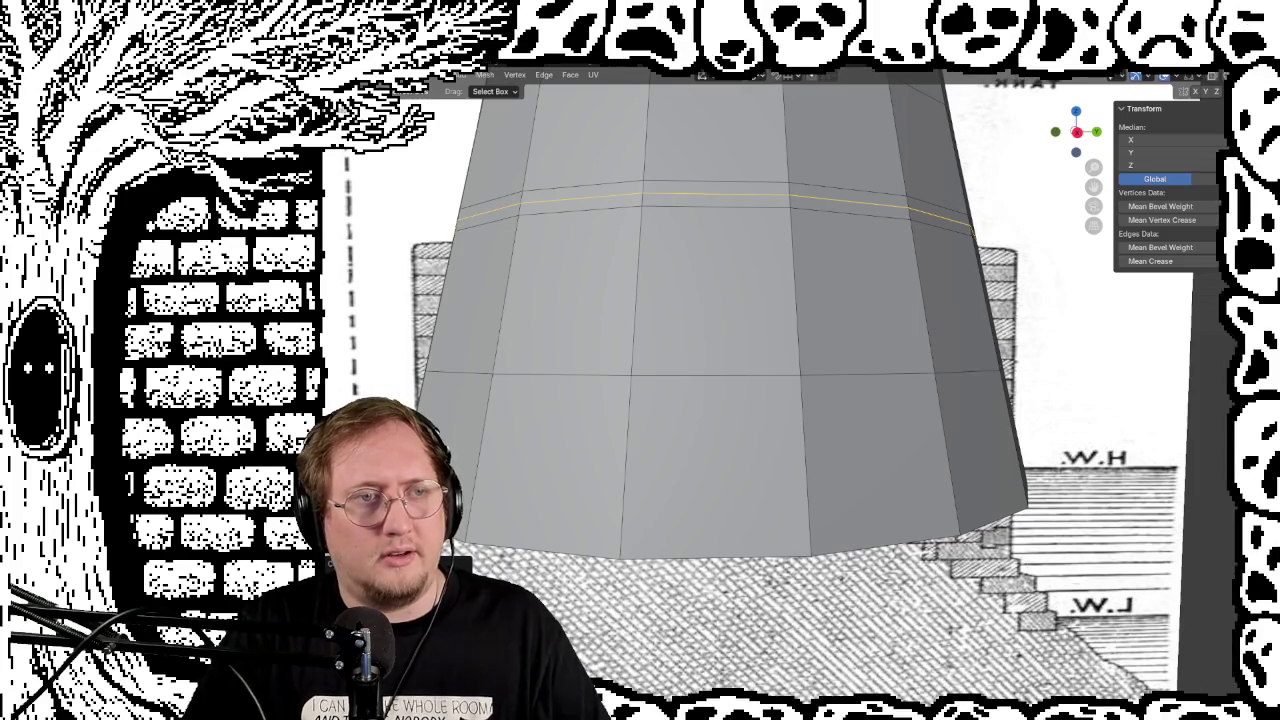
pyautogui.hotkey('shift', 'space')
pyautogui.press('g')
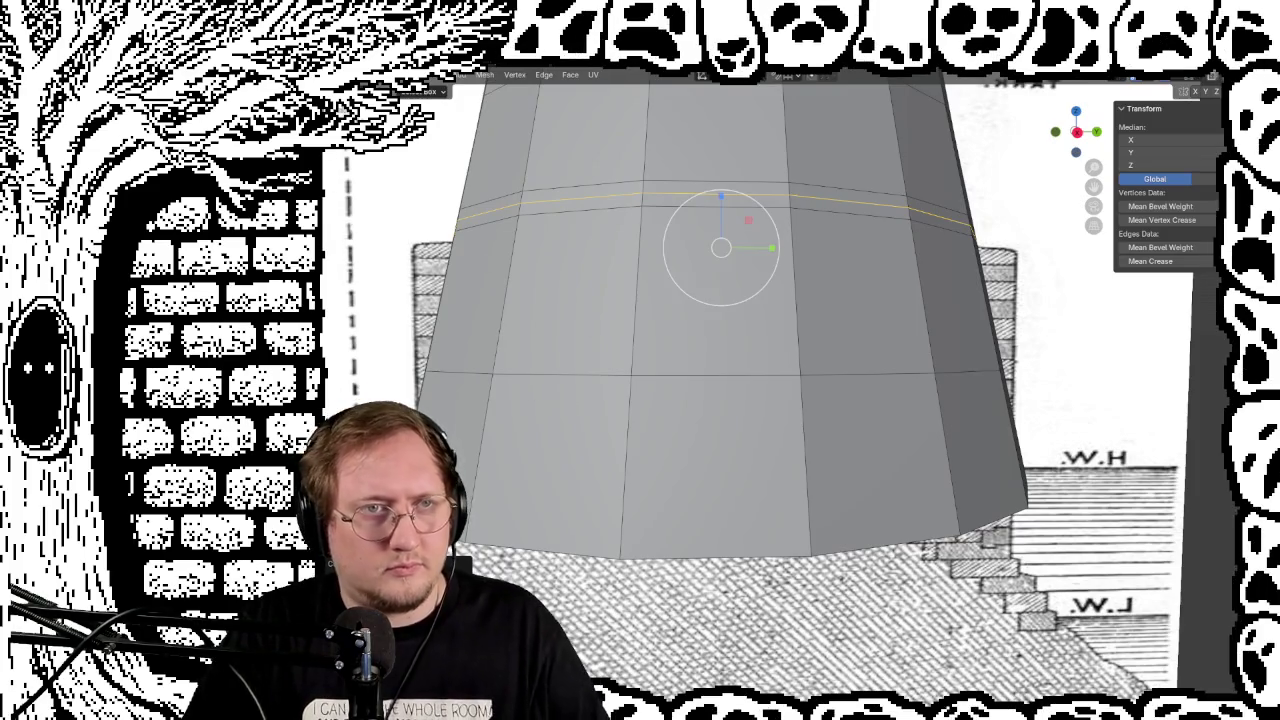
pyautogui.keyDown('alt'); pyautogui.click(560, 372); pyautogui.keyUp('alt')
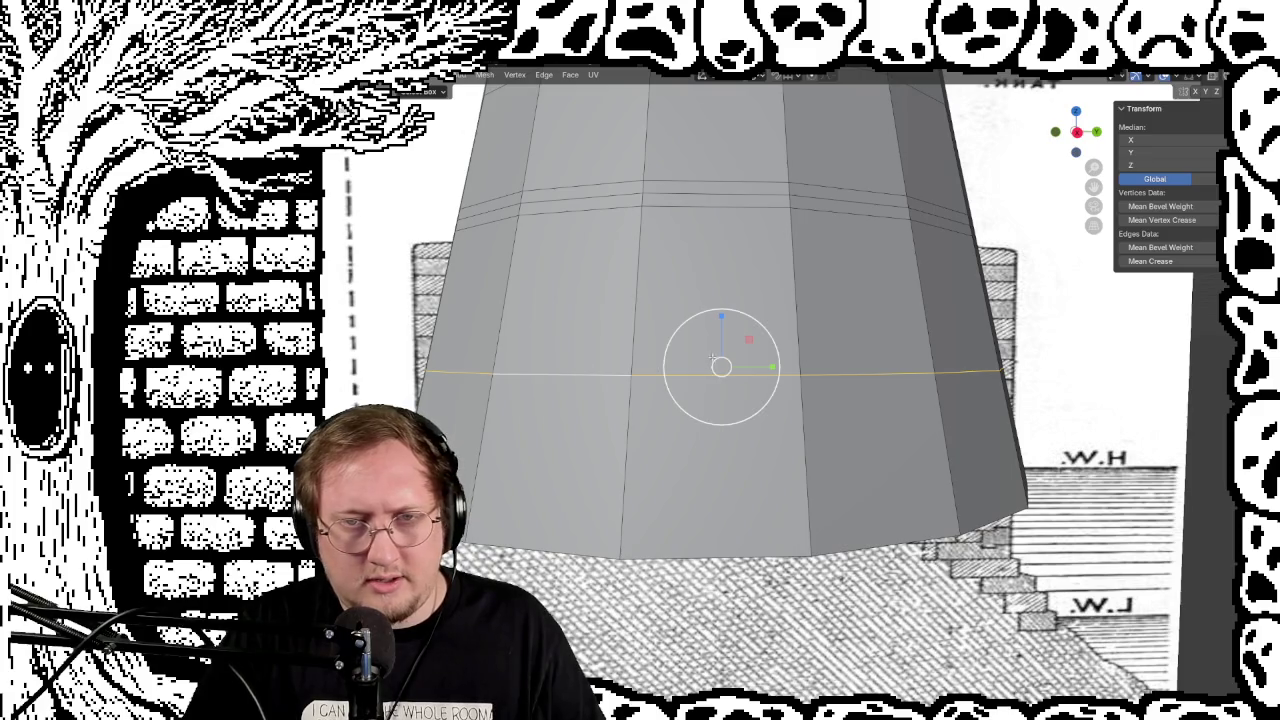
pyautogui.press('s')
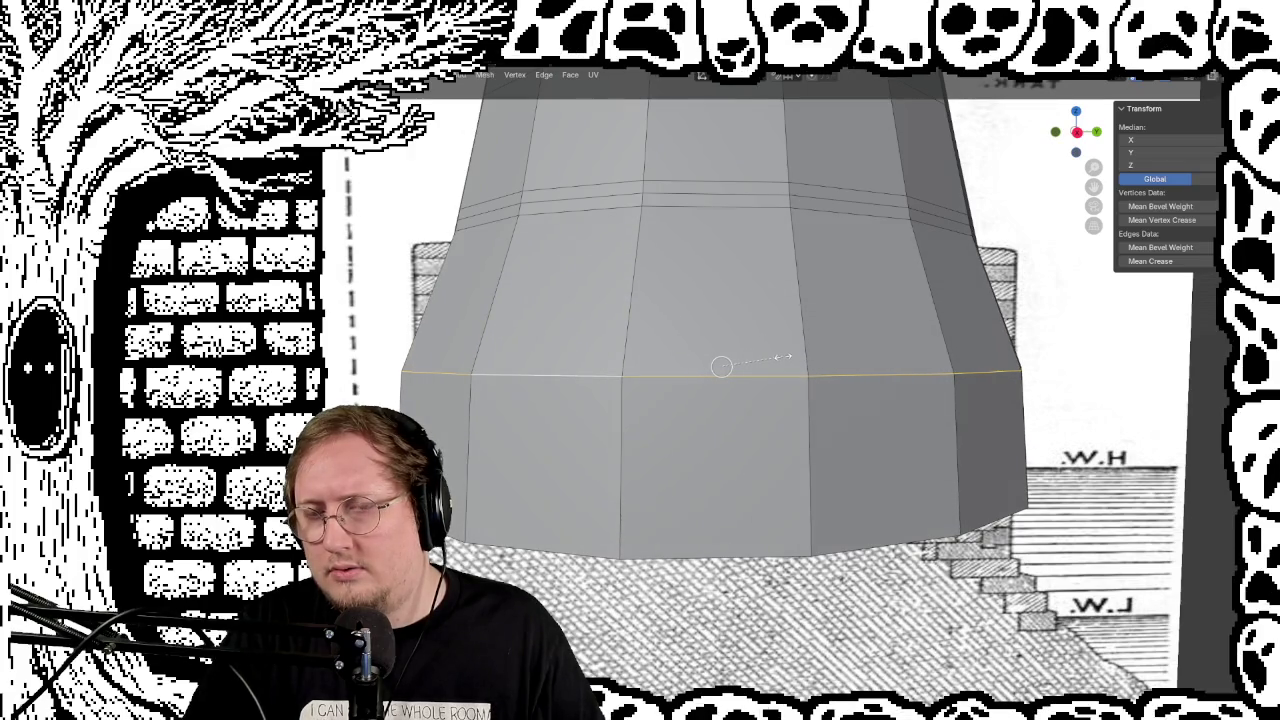
pyautogui.click(790, 357)
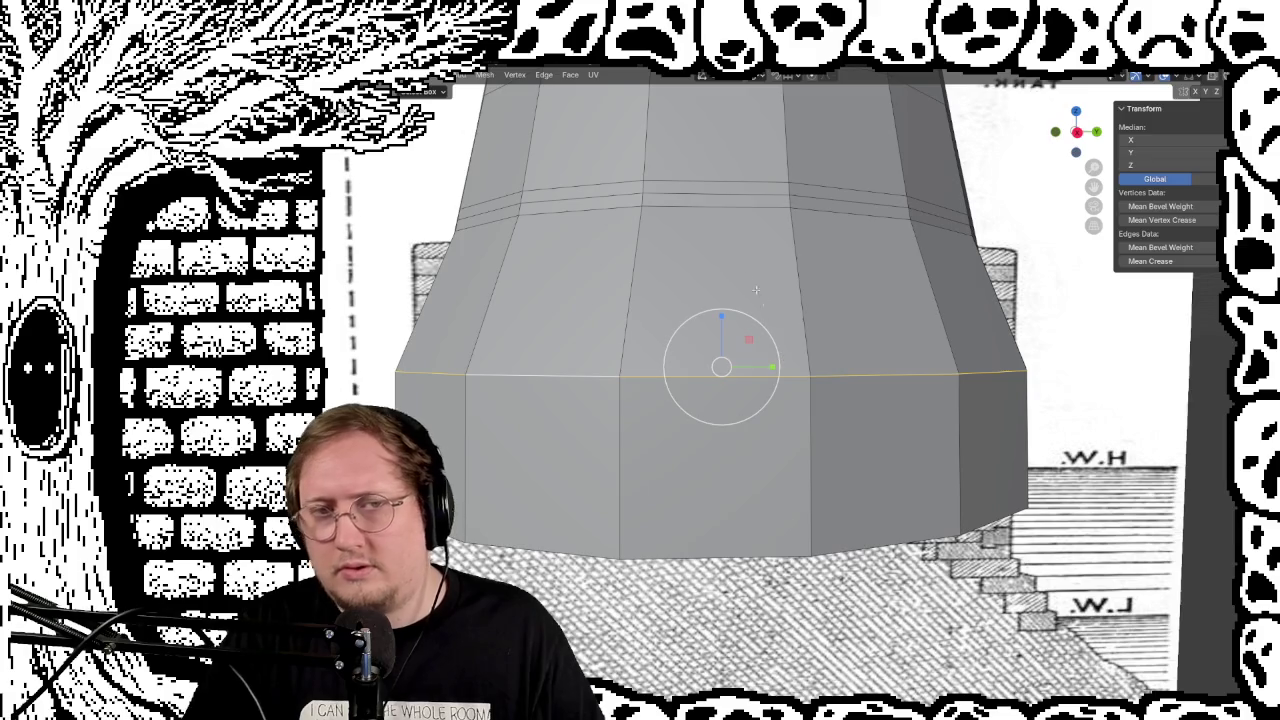
pyautogui.keyDown('alt'); pyautogui.click(524, 216); pyautogui.keyUp('alt')
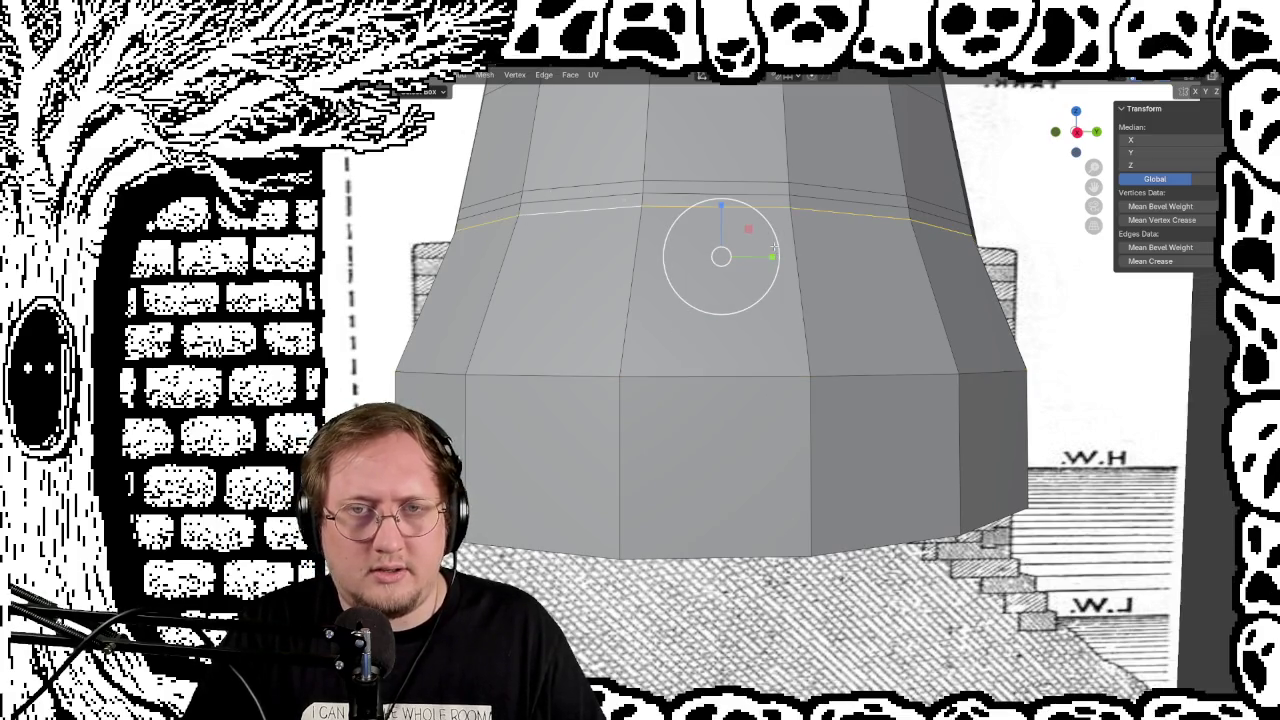
# Step: Widen the upper base loop and the plinth's middle ring outward
pyautogui.press('s')
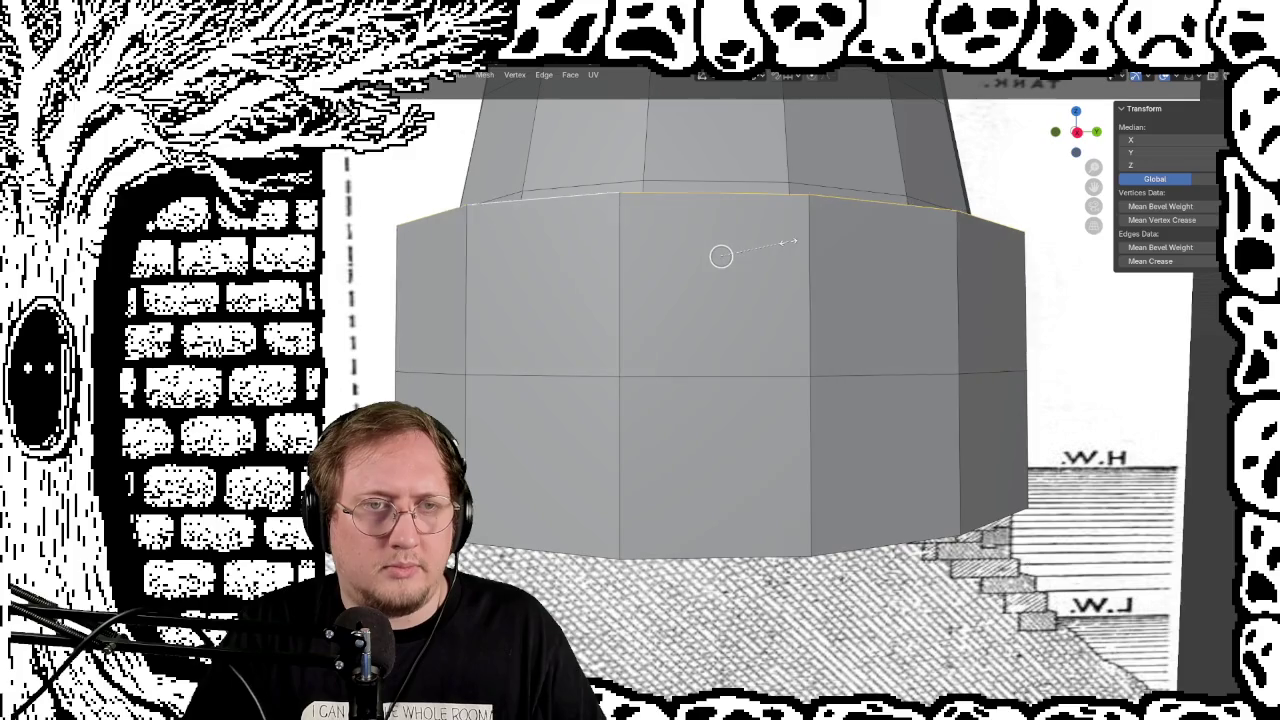
pyautogui.click(786, 242)
pyautogui.moveTo(786, 242); pyautogui.dragTo(667, 239, button='middle')
pyautogui.scroll(-3, 710, 235)
pyautogui.scroll(-2, 717, 228)
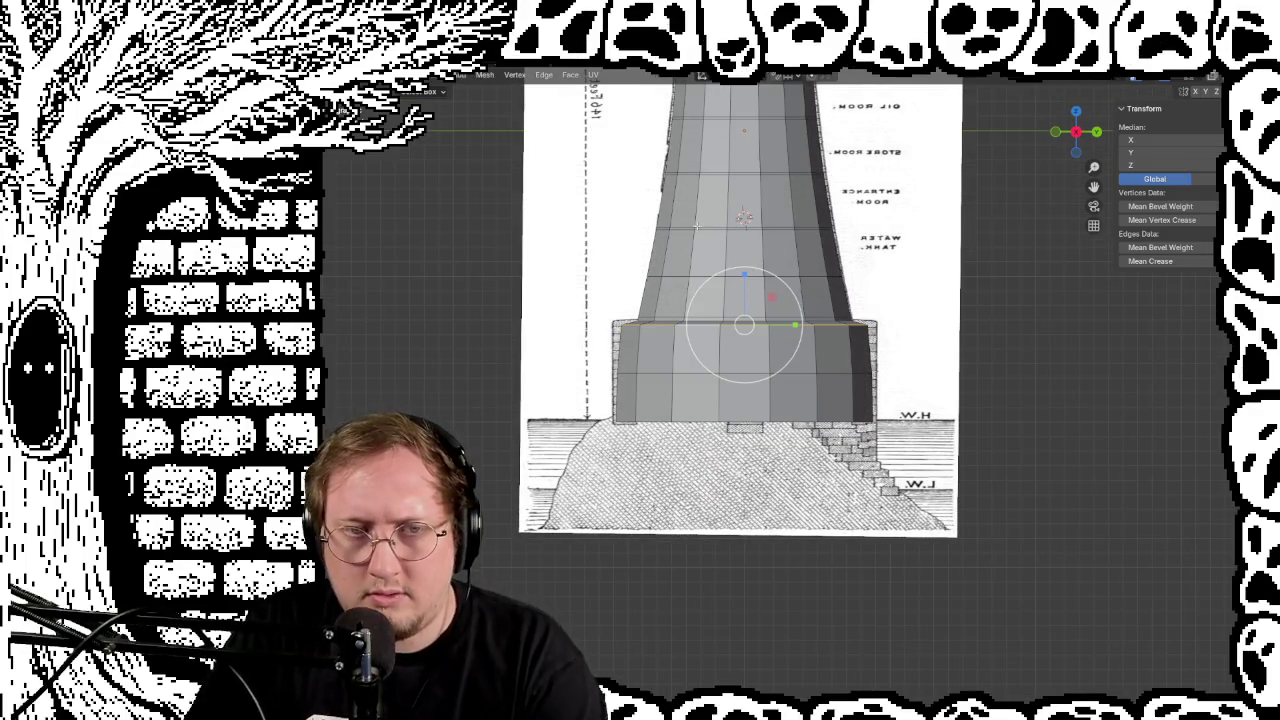
pyautogui.keyDown('alt'); pyautogui.click(654, 373); pyautogui.keyUp('alt')
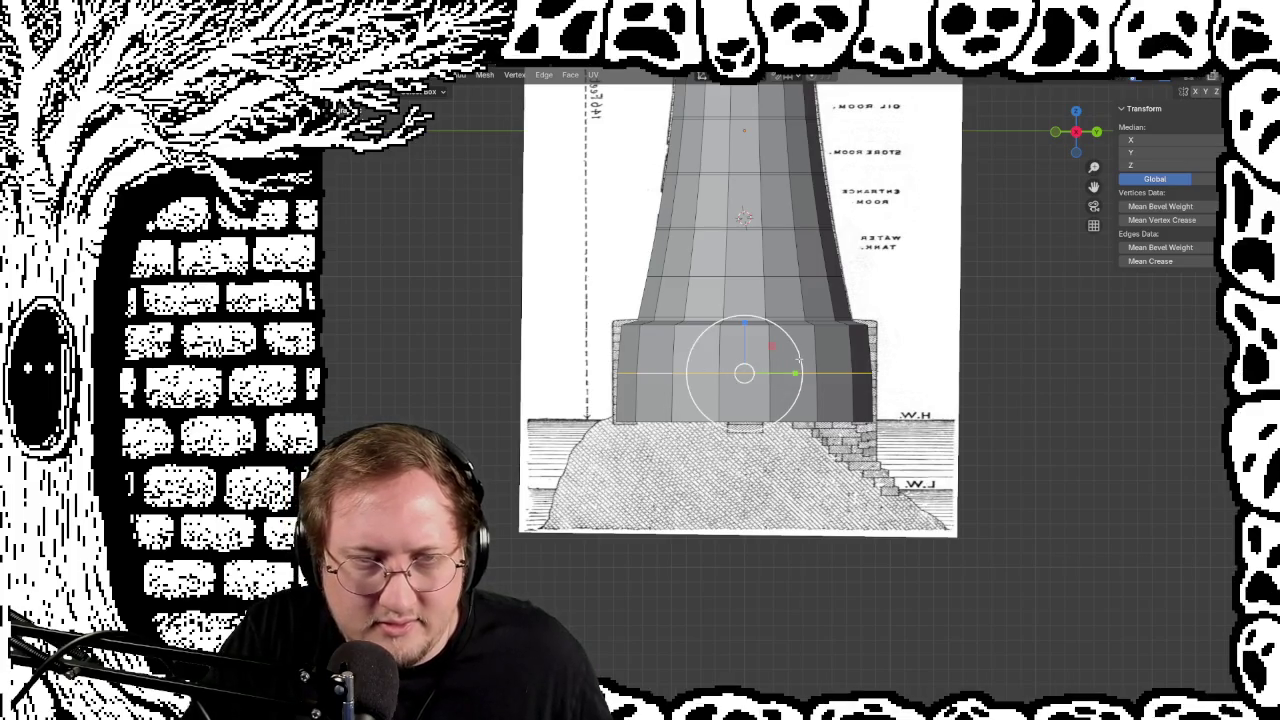
pyautogui.press('s')
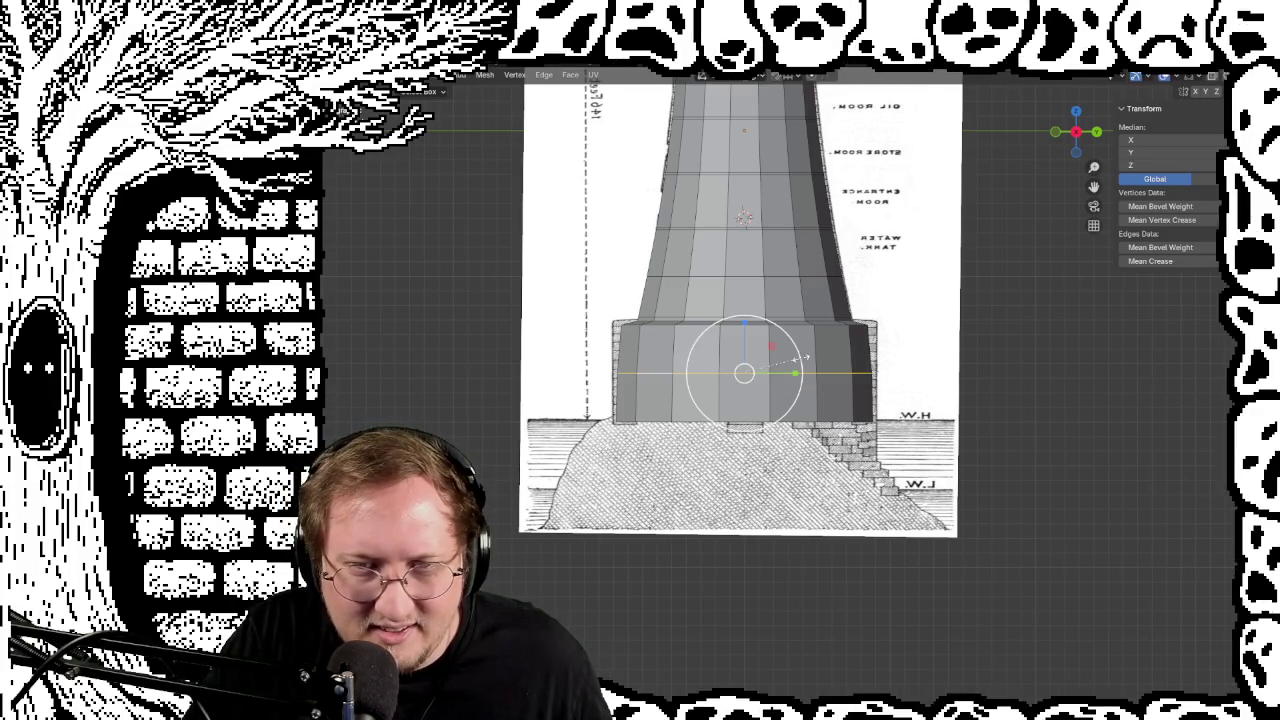
pyautogui.click(806, 357)
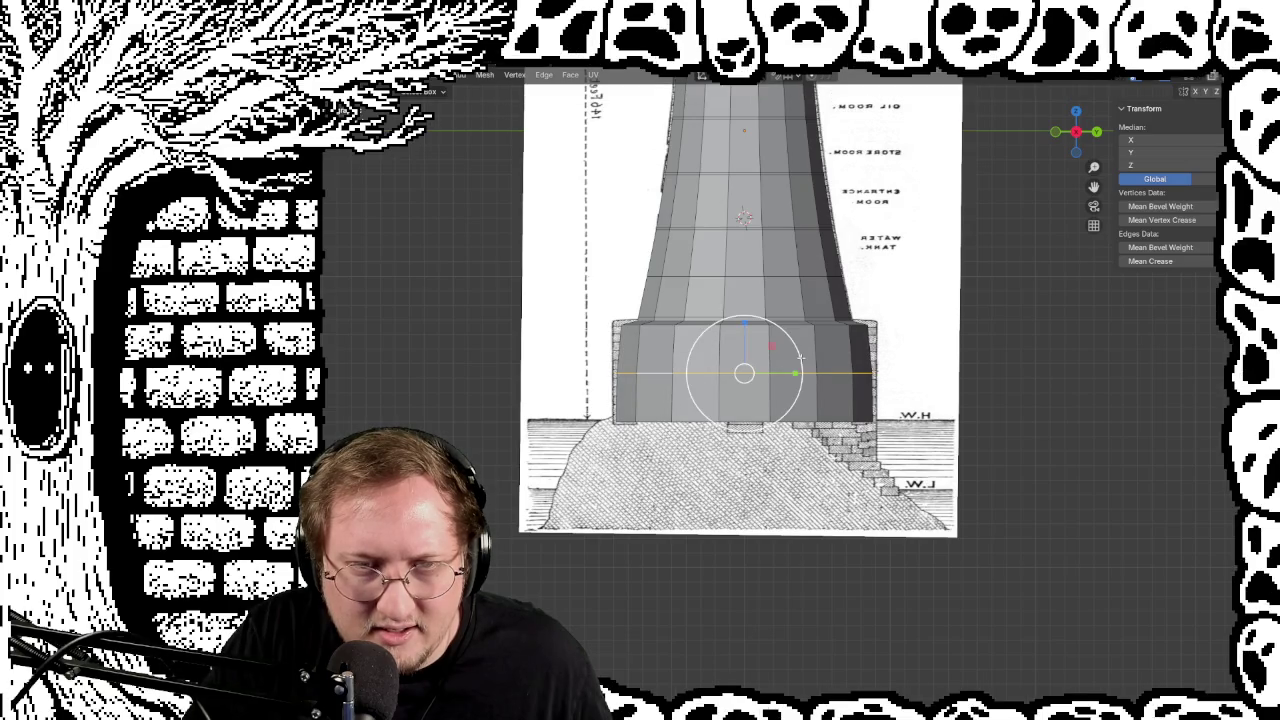
# Step: Select the plinth's whole top rim loop and scale it to match the blueprint
pyautogui.keyDown('alt'); pyautogui.click(800, 323); pyautogui.keyUp('alt')
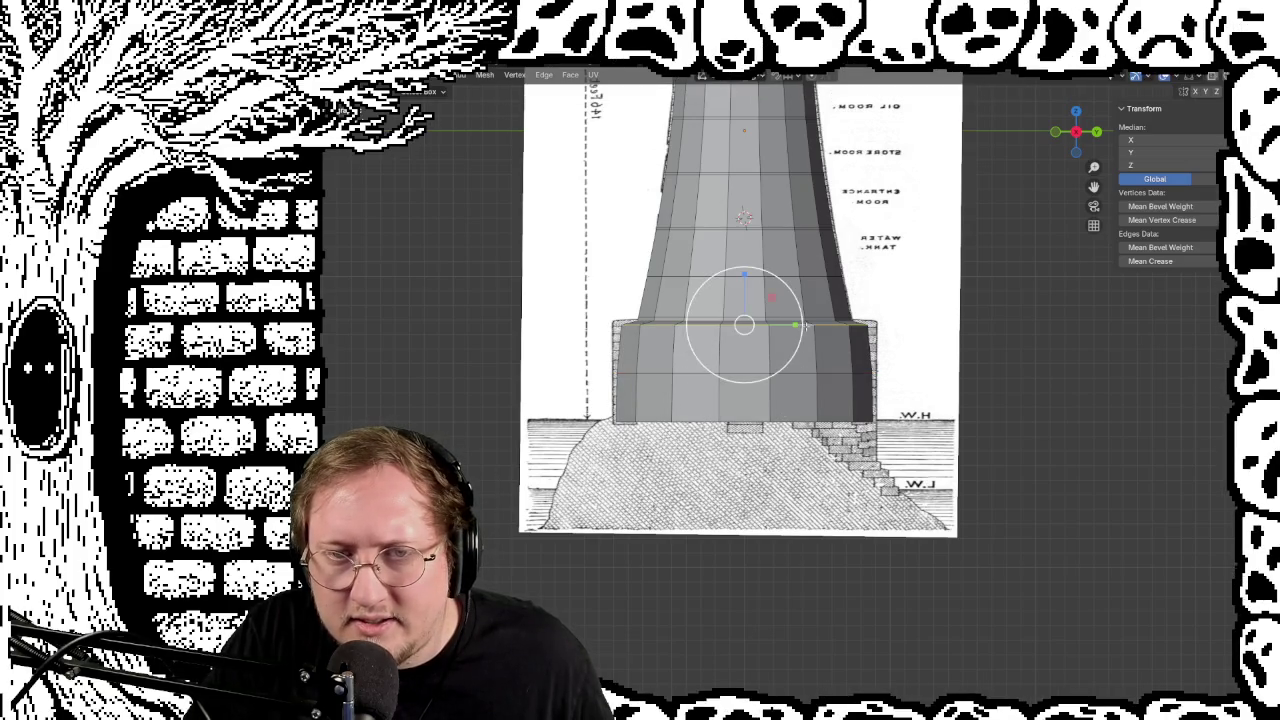
pyautogui.press('s')
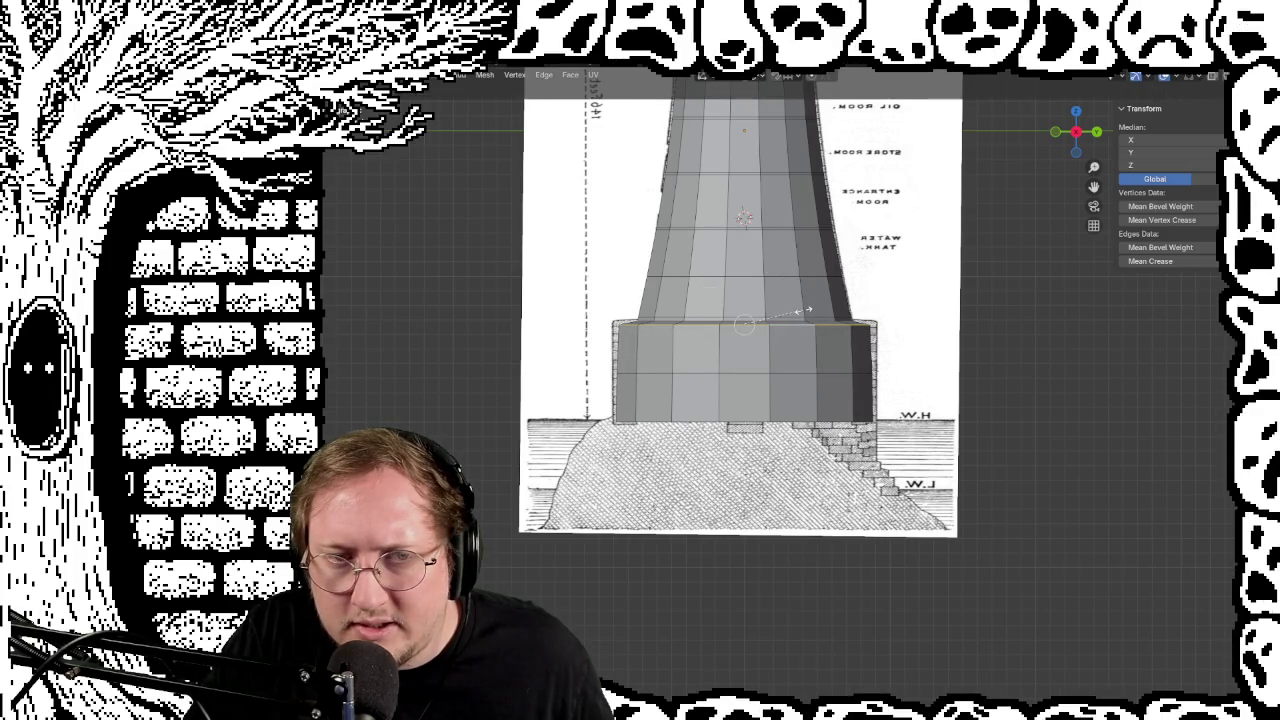
pyautogui.press('Escape')
pyautogui.click(822, 321)
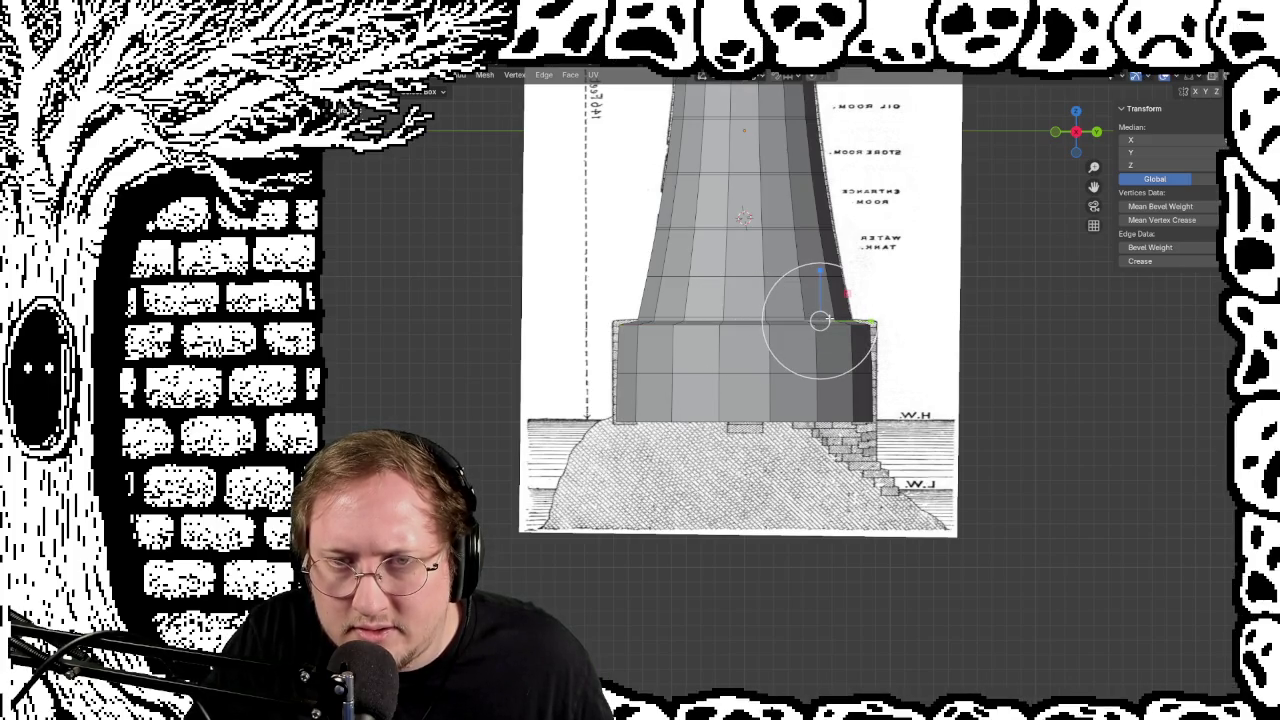
pyautogui.moveTo(820, 321); pyautogui.dragTo(844, 316)
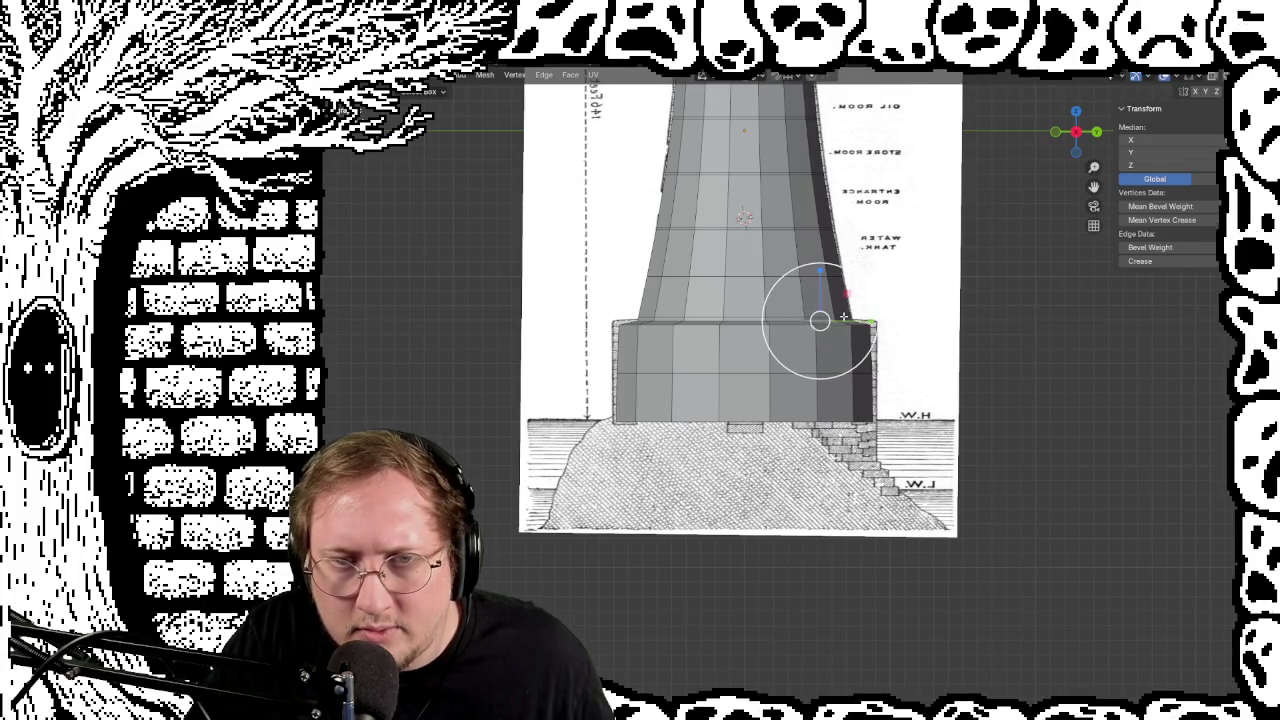
pyautogui.keyDown('alt'); pyautogui.click(730, 321); pyautogui.keyUp('alt')
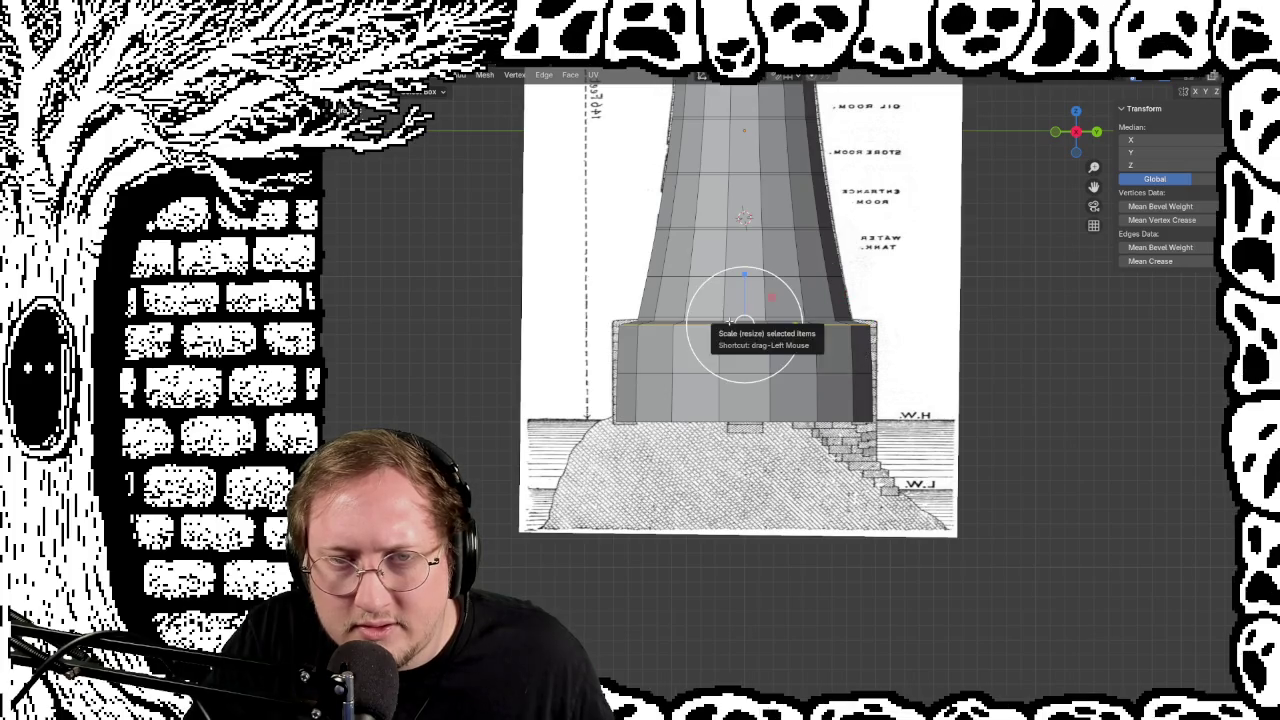
pyautogui.moveTo(663, 321); pyautogui.dragTo(663, 319)
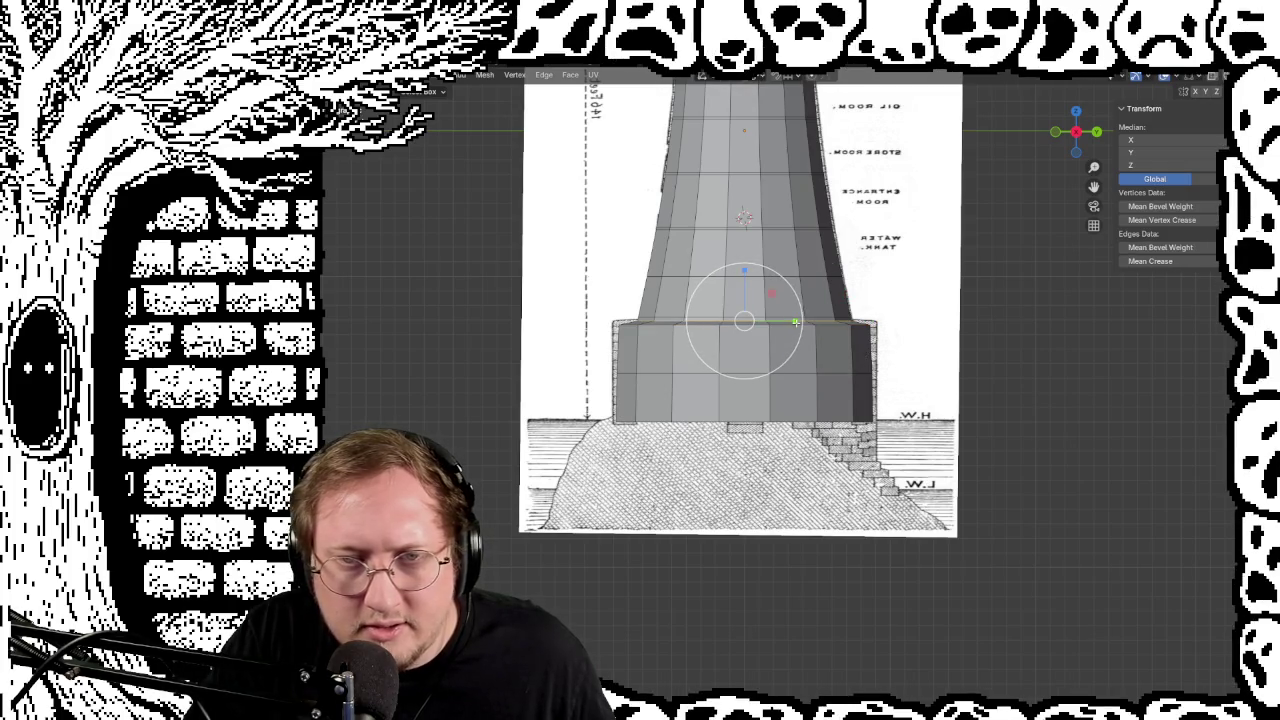
pyautogui.press('s')
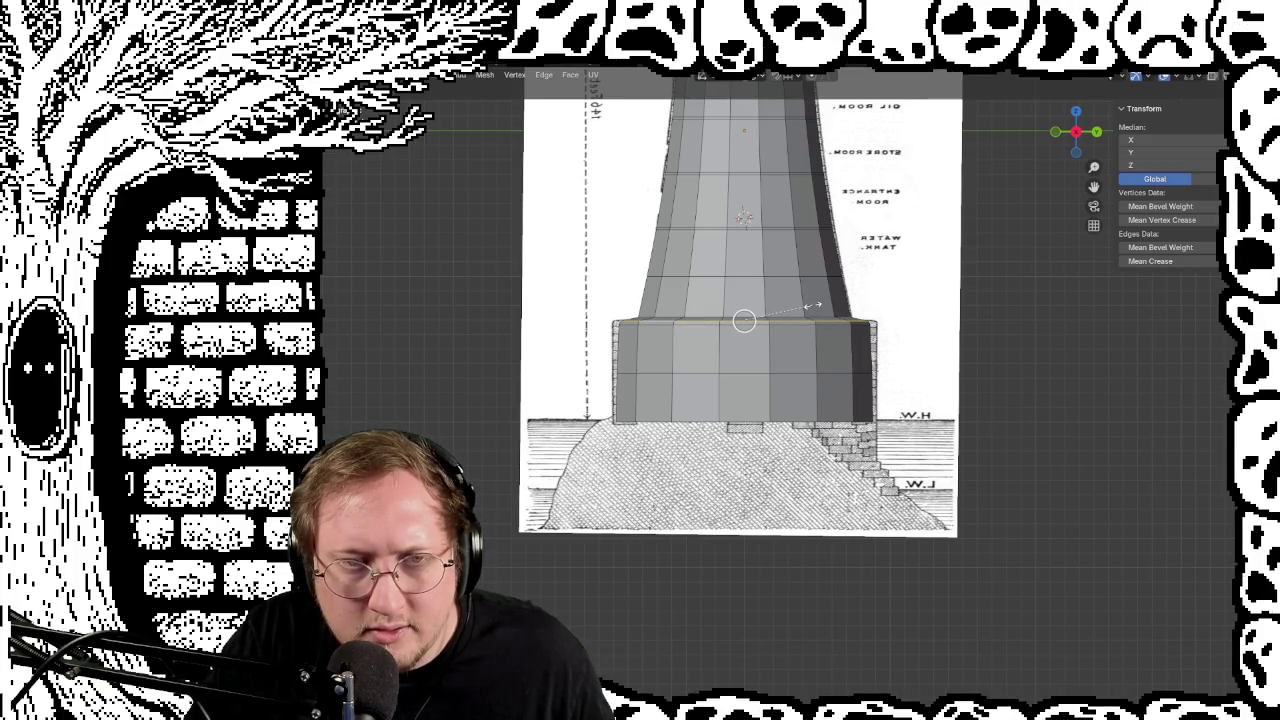
pyautogui.click(812, 305)
pyautogui.scroll(2, 589, 331)
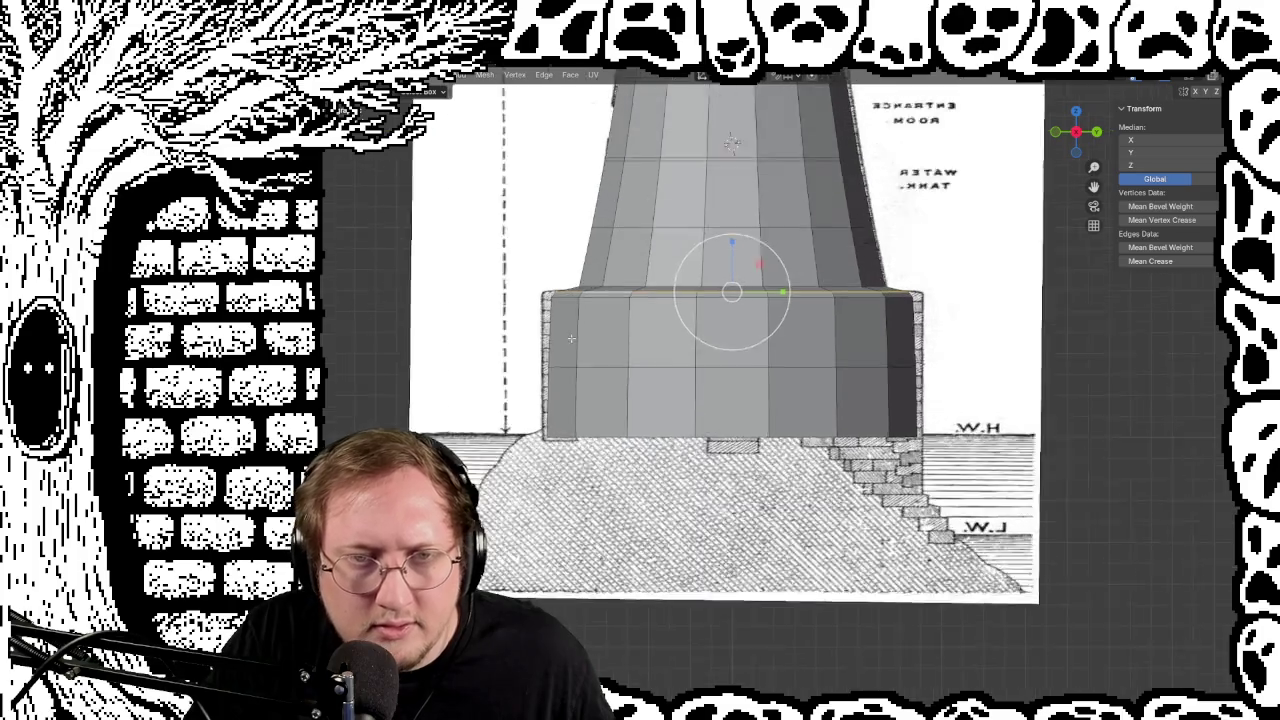
pyautogui.scroll(2, 589, 331)
pyautogui.scroll(4, 589, 331)
pyautogui.scroll(-4, 589, 331)
pyautogui.moveTo(589, 331)
pyautogui.mouseDown(button='middle')
pyautogui.moveTo(592, 370)
pyautogui.moveTo(598, 342)
pyautogui.moveTo(580, 345)
pyautogui.moveTo(880, 476)
pyautogui.moveTo(784, 393)
pyautogui.moveTo(874, 386)
pyautogui.moveTo(833, 373)
pyautogui.moveTo(810, 387)
pyautogui.moveTo(790, 372)
pyautogui.mouseUp(button='middle')
pyautogui.scroll(4, 600, 344)
pyautogui.scroll(-3, 589, 345)
pyautogui.scroll(-3, 589, 345)
pyautogui.scroll(1, 589, 345)
pyautogui.scroll(-3, 873, 386)
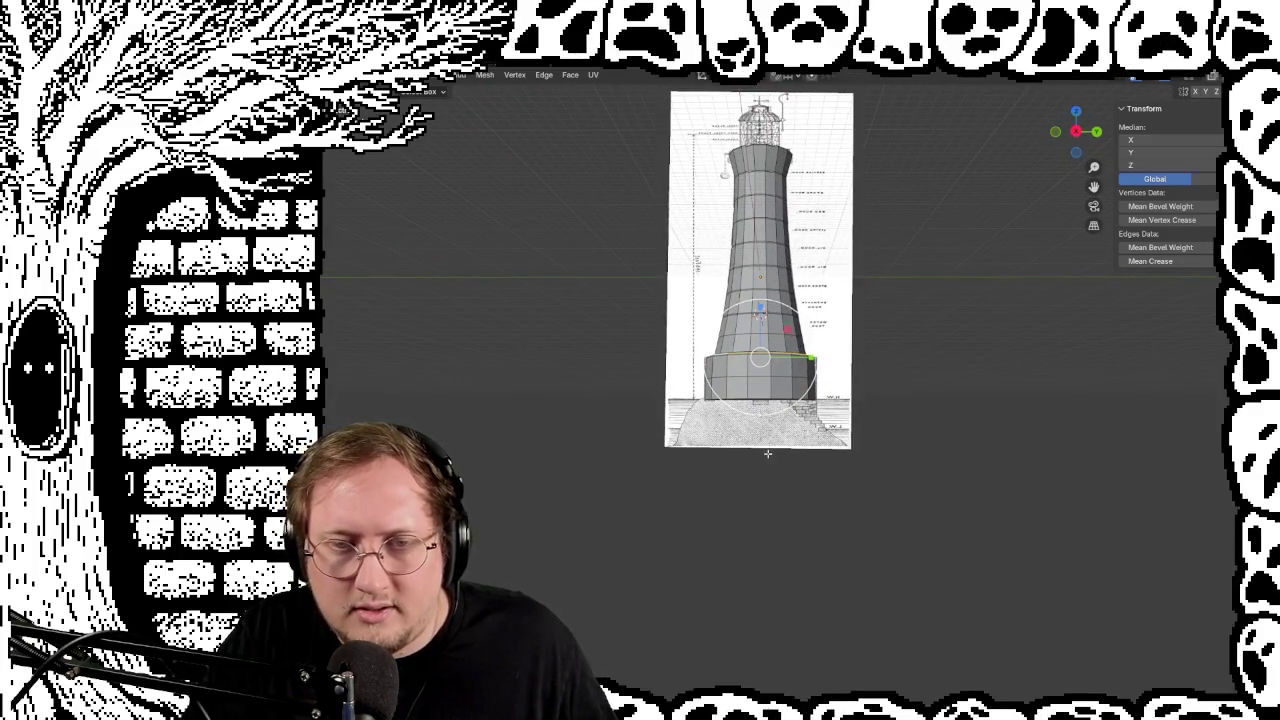
pyautogui.scroll(6, 766, 450)
pyautogui.scroll(-6, 731, 144)
pyautogui.moveTo(760, 200)
pyautogui.mouseDown(button='middle')
pyautogui.moveTo(1014, 311)
pyautogui.moveTo(772, 270)
pyautogui.mouseUp(button='middle')
pyautogui.scroll(5, 813, 300)
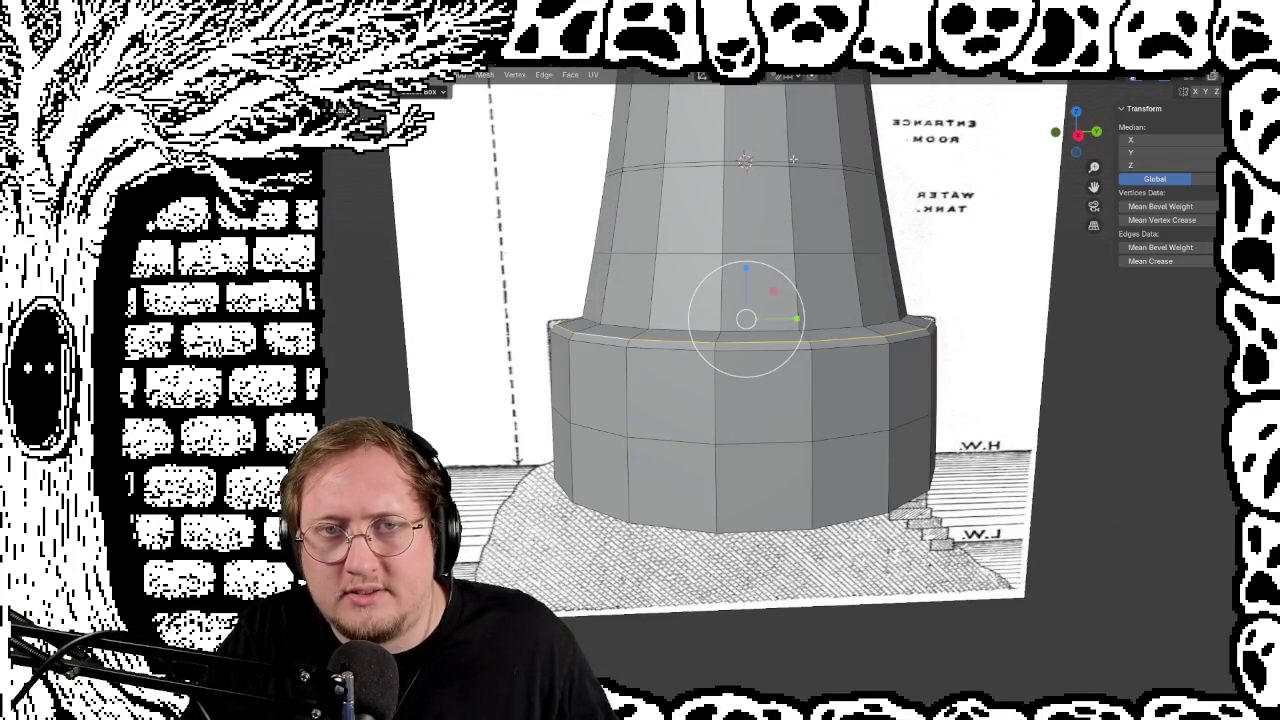
pyautogui.scroll(-3, 793, 159)
pyautogui.scroll(2, 762, 276)
pyautogui.moveTo(773, 210)
pyautogui.mouseDown(button='middle')
pyautogui.moveTo(690, 371)
pyautogui.moveTo(873, 396)
pyautogui.moveTo(678, 365)
pyautogui.mouseUp(button='middle')
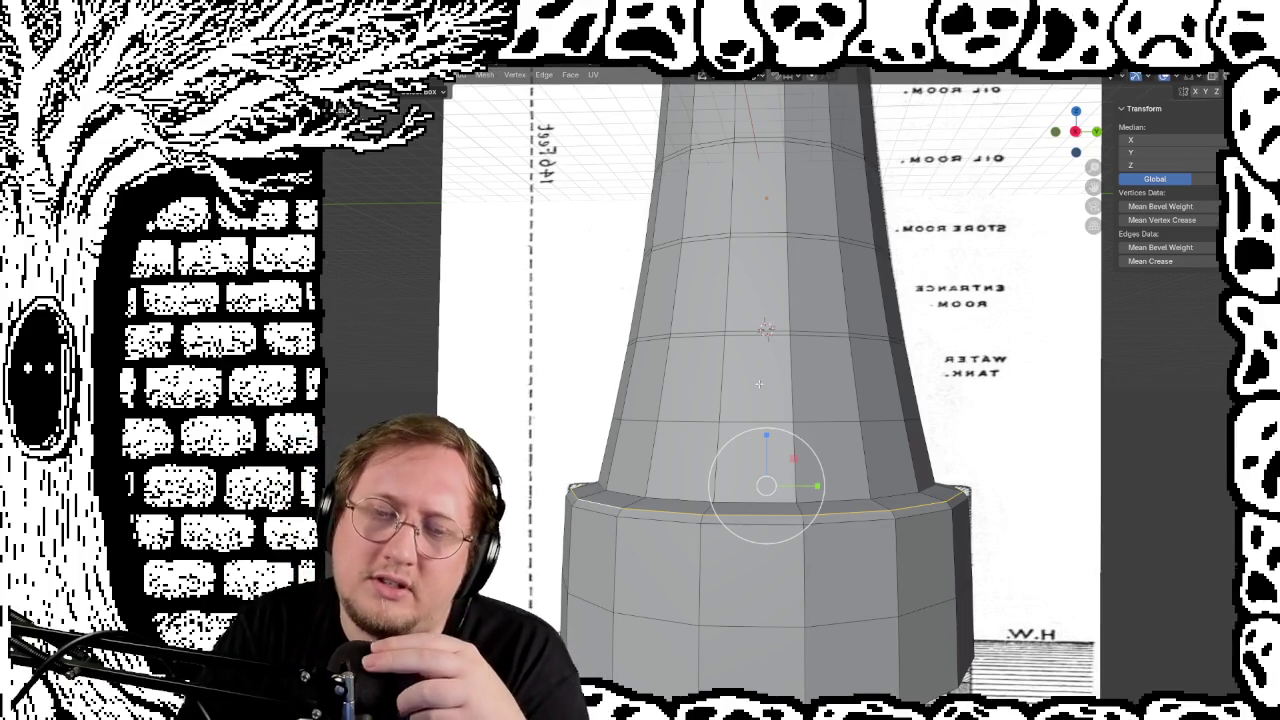
pyautogui.click(751, 292)
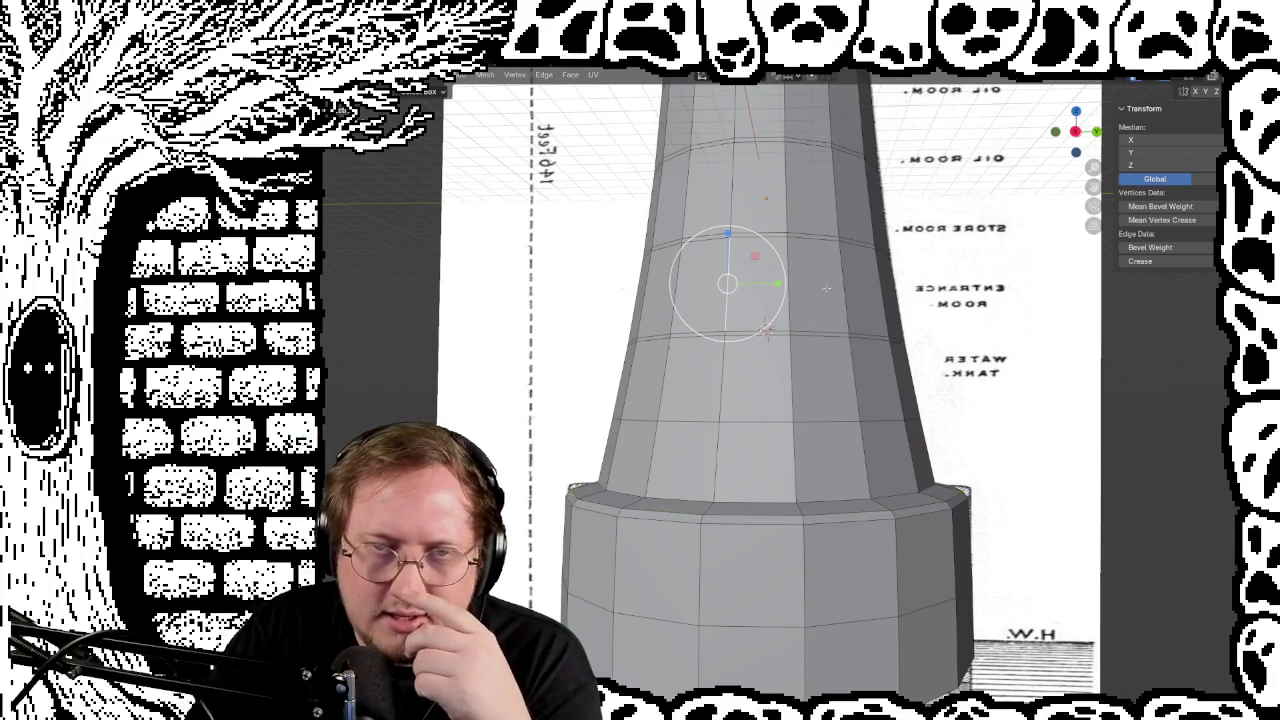
pyautogui.hotkey('alt', 'a')
pyautogui.click(758, 302)
pyautogui.moveTo(758, 302)
pyautogui.mouseDown(button='middle')
pyautogui.moveTo(712, 380)
pyautogui.moveTo(697, 377)
pyautogui.mouseUp(button='middle')
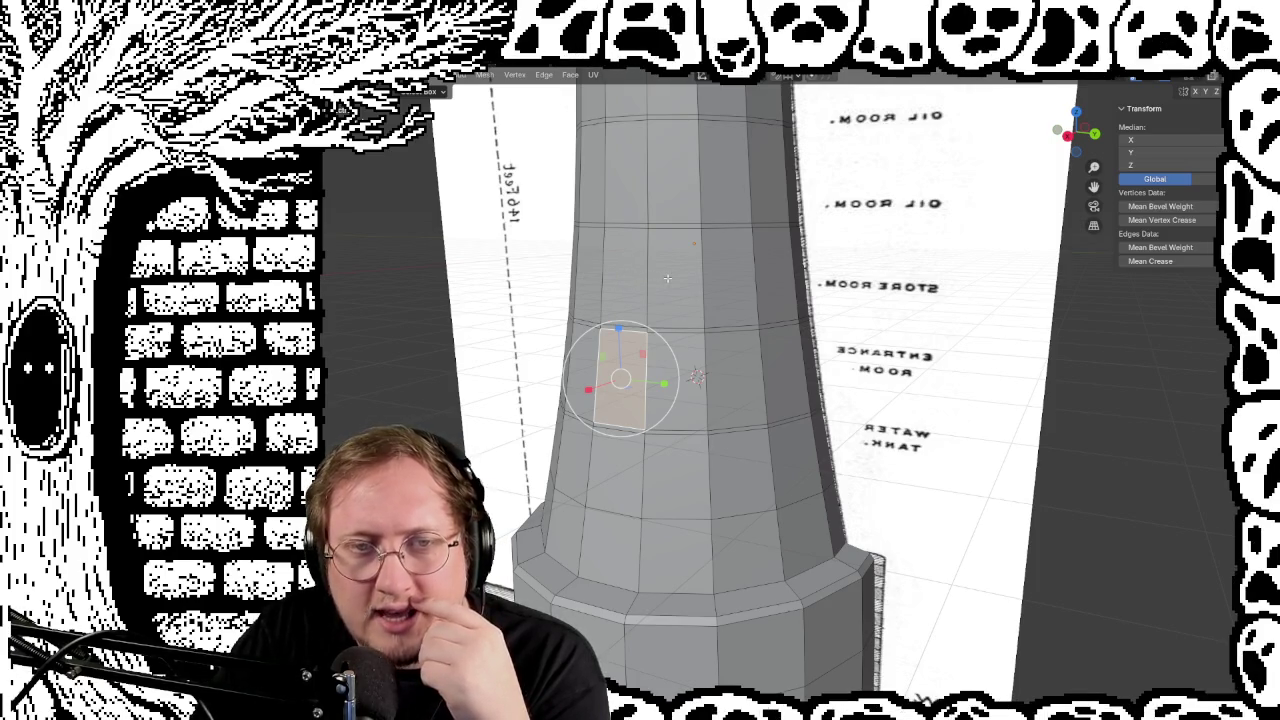
pyautogui.moveTo(697, 376); pyautogui.dragTo(757, 371, button='middle')
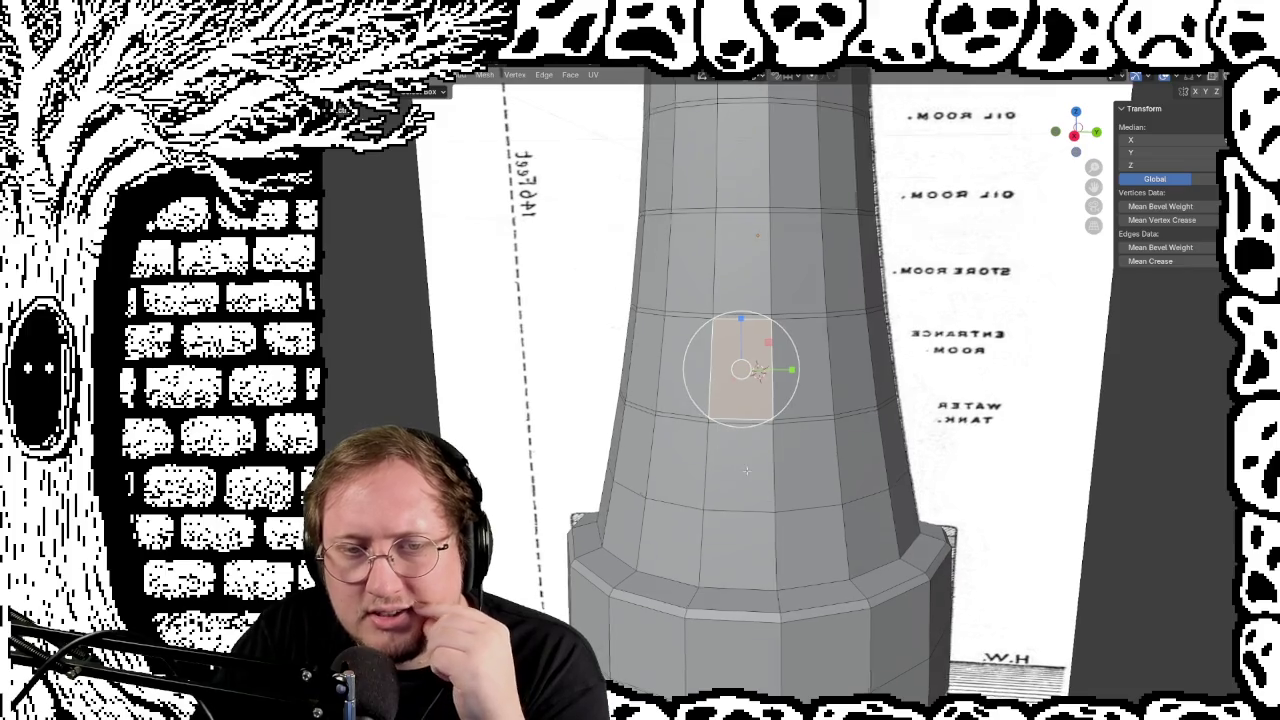
pyautogui.moveTo(705, 401); pyautogui.dragTo(783, 323, button='middle')
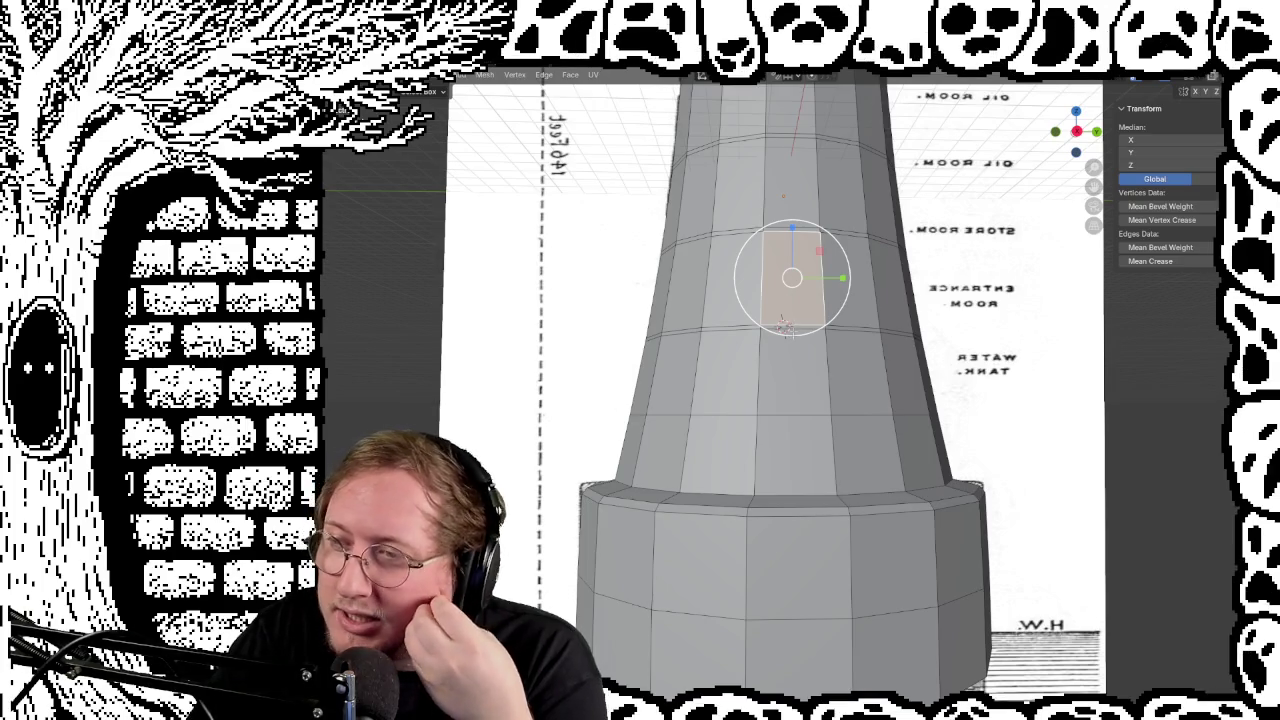
pyautogui.moveTo(822, 443)
pyautogui.mouseDown(button='middle')
pyautogui.moveTo(836, 459)
pyautogui.moveTo(837, 280)
pyautogui.mouseUp(button='middle')
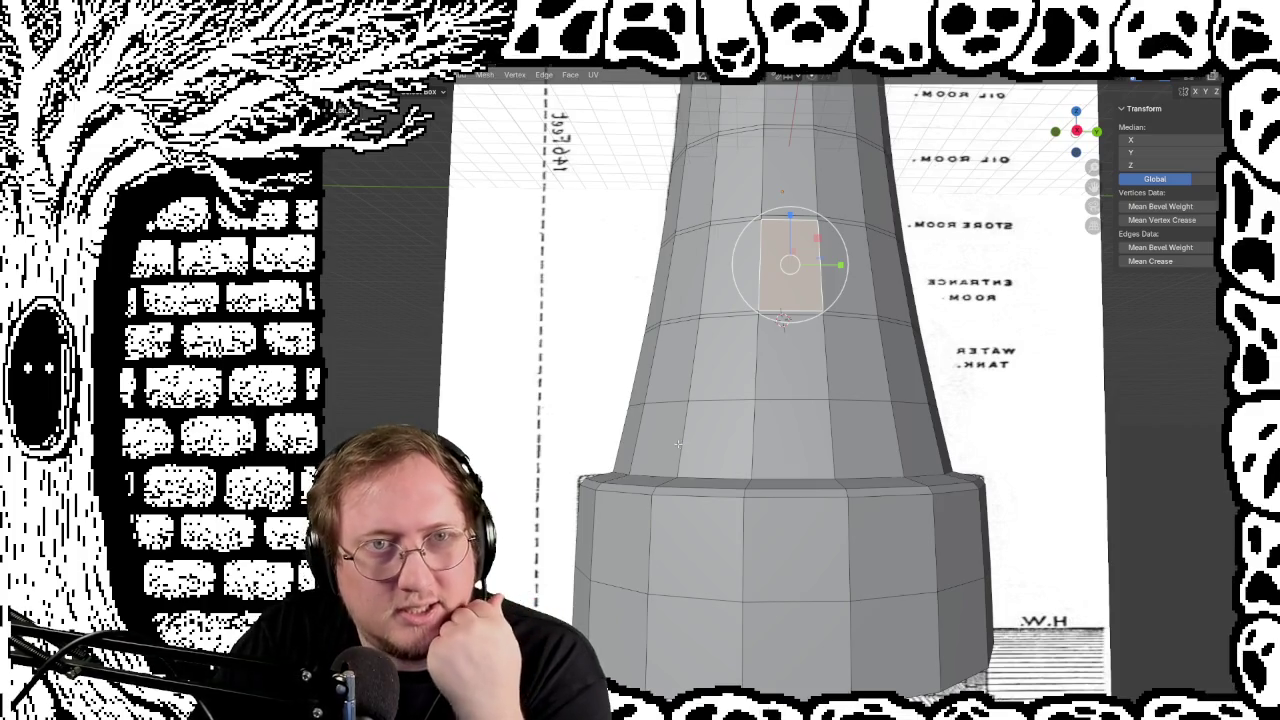
pyautogui.moveTo(669, 408); pyautogui.dragTo(651, 425, button='middle')
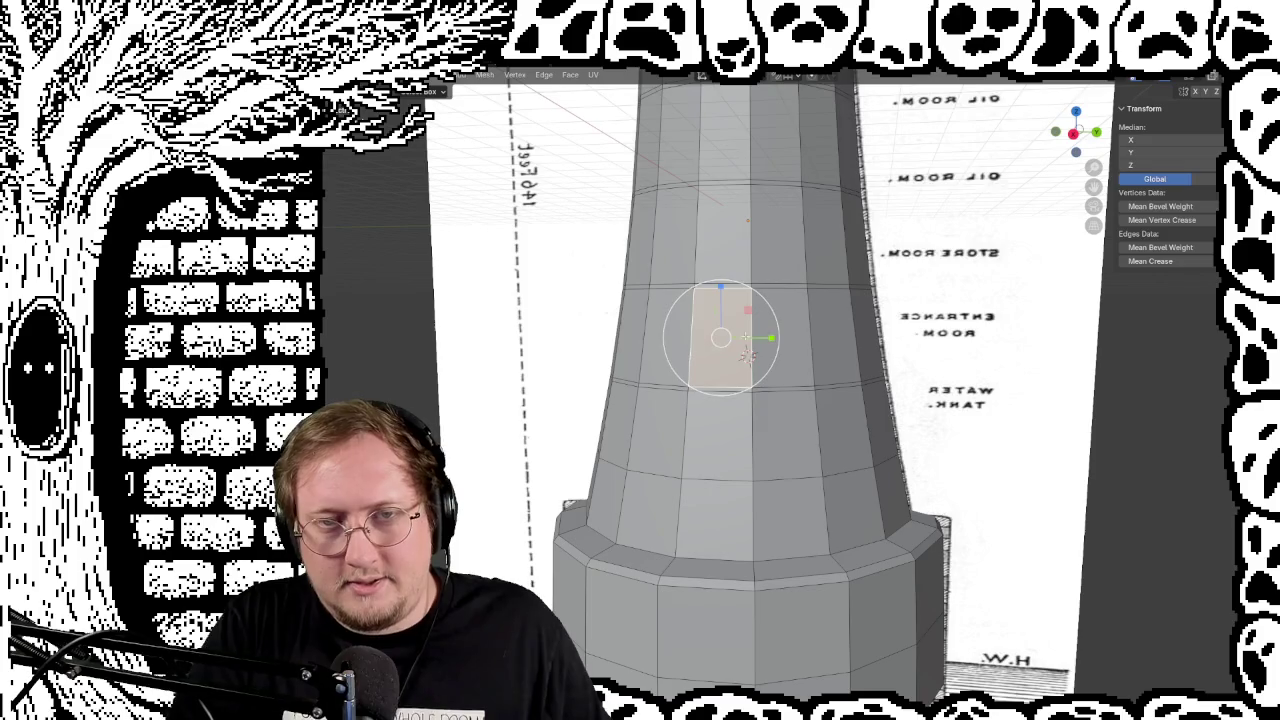
pyautogui.scroll(3, 809, 313)
pyautogui.scroll(-3, 809, 313)
pyautogui.moveTo(809, 313)
pyautogui.mouseDown(button='middle')
pyautogui.moveTo(757, 363)
pyautogui.moveTo(755, 405)
pyautogui.moveTo(778, 350)
pyautogui.moveTo(697, 289)
pyautogui.moveTo(690, 429)
pyautogui.mouseUp(button='middle')
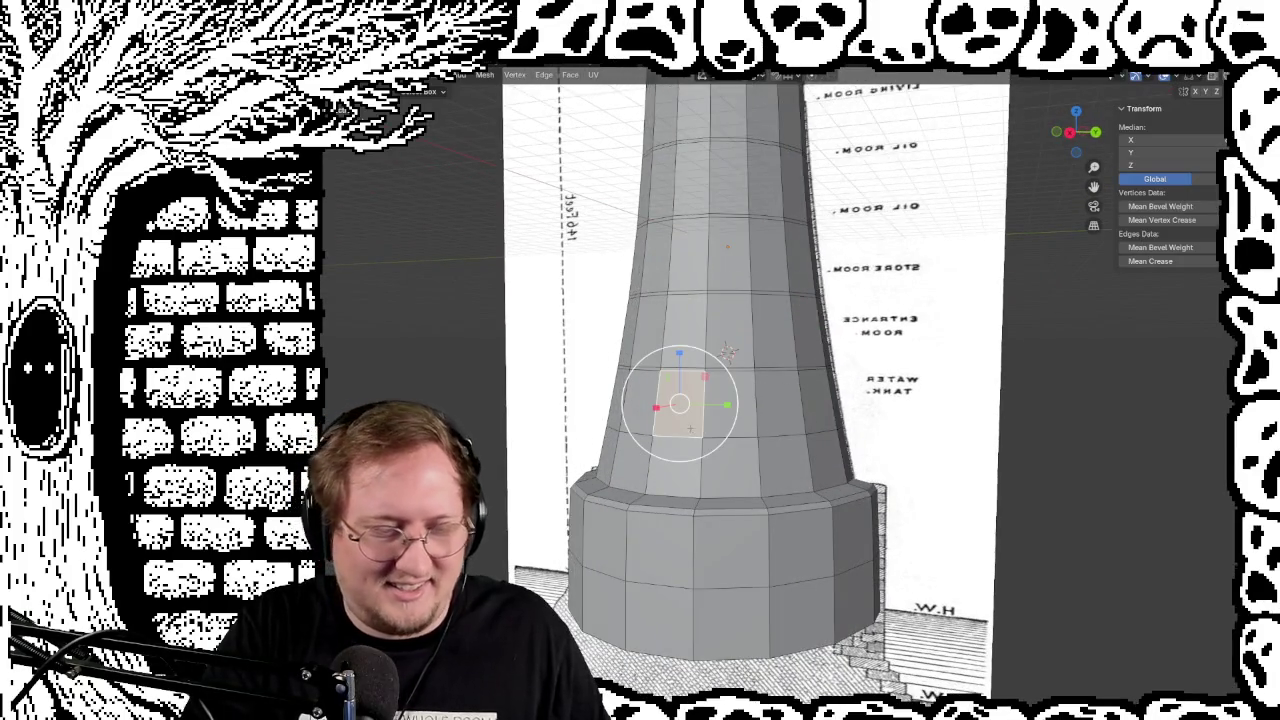
pyautogui.moveTo(495, 492)
pyautogui.mouseDown(button='middle')
pyautogui.moveTo(657, 423)
pyautogui.moveTo(600, 380)
pyautogui.moveTo(806, 271)
pyautogui.moveTo(722, 277)
pyautogui.mouseUp(button='middle')
pyautogui.scroll(-5, 740, 276)
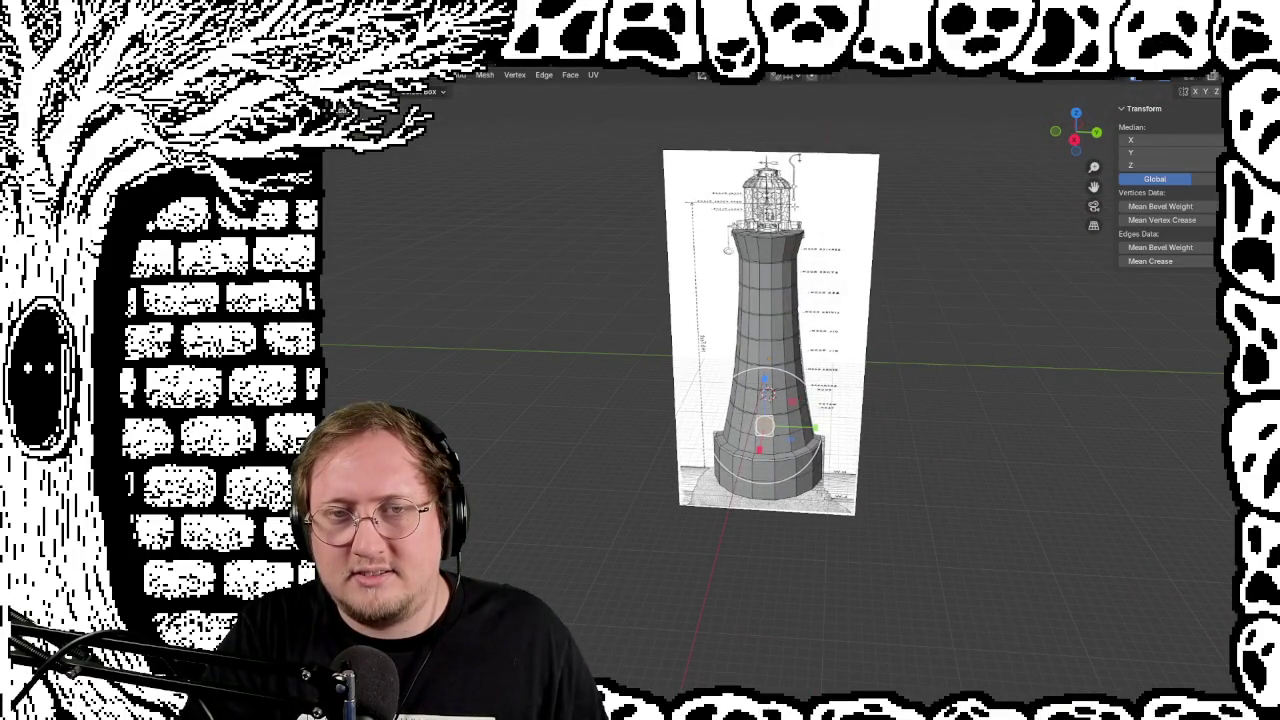
pyautogui.scroll(5, 770, 390)
pyautogui.keyDown('shift'); pyautogui.moveTo(778, 250); pyautogui.dragTo(778, 379, button='middle'); pyautogui.keyUp('shift')
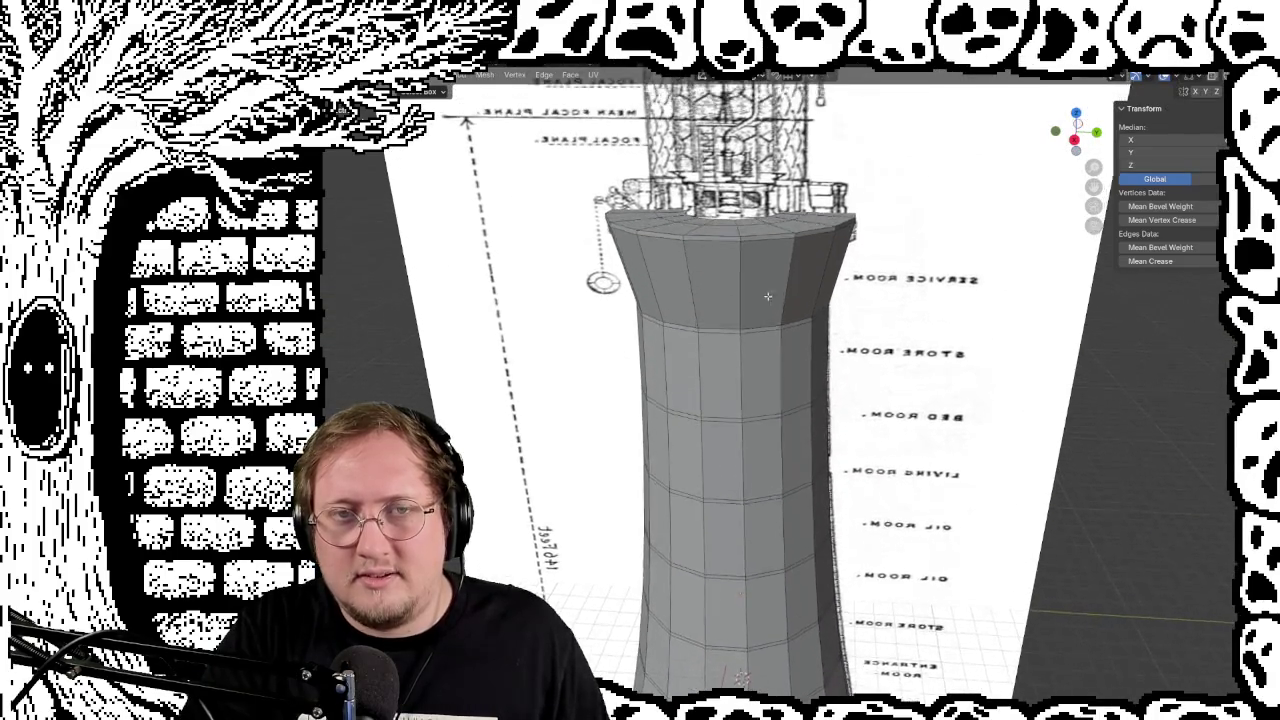
pyautogui.scroll(2, 778, 379)
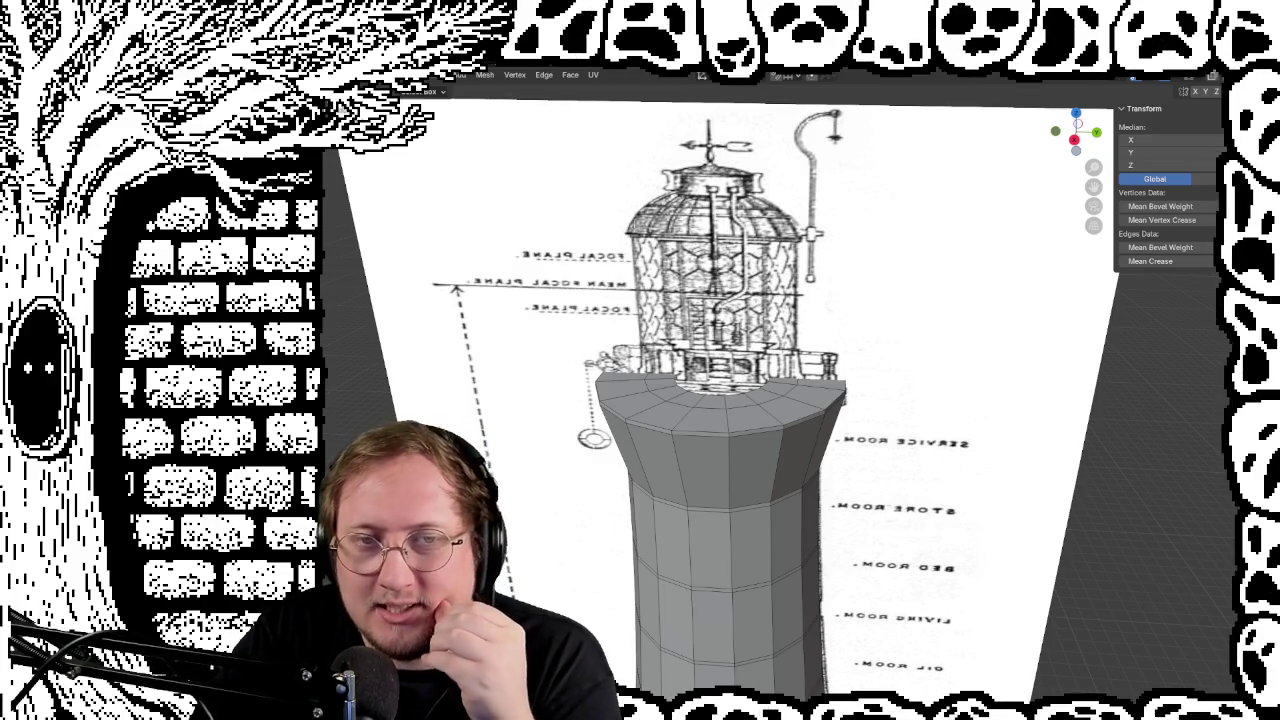
pyautogui.moveTo(760, 420)
pyautogui.mouseDown(button='middle')
pyautogui.moveTo(844, 509)
pyautogui.moveTo(866, 477)
pyautogui.mouseUp(button='middle')
pyautogui.moveTo(826, 308)
pyautogui.mouseDown(button='middle')
pyautogui.moveTo(880, 210)
pyautogui.moveTo(884, 241)
pyautogui.mouseUp(button='middle')
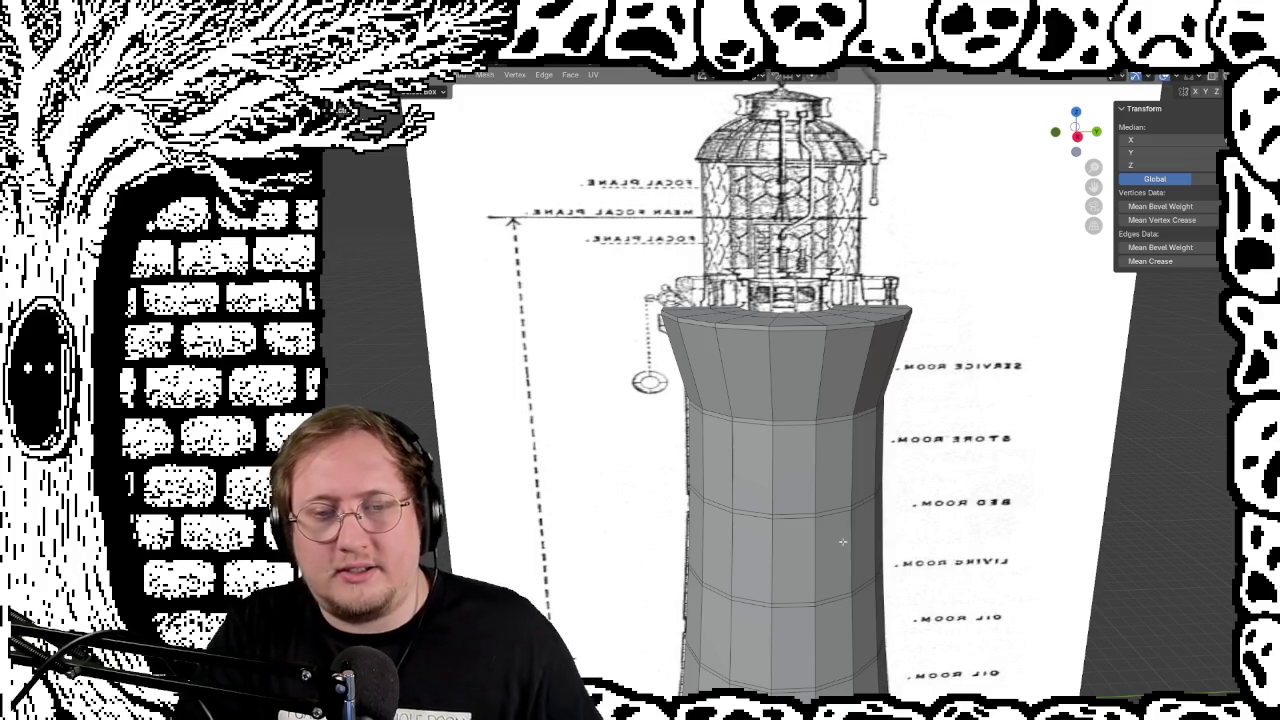
pyautogui.moveTo(1135, 76)
pyautogui.keyDown('shift'); pyautogui.mouseDown(button='middle')
pyautogui.moveTo(827, 397)
pyautogui.moveTo(848, 427)
pyautogui.mouseUp(button='middle'); pyautogui.keyUp('shift')
pyautogui.scroll(5, 827, 397)
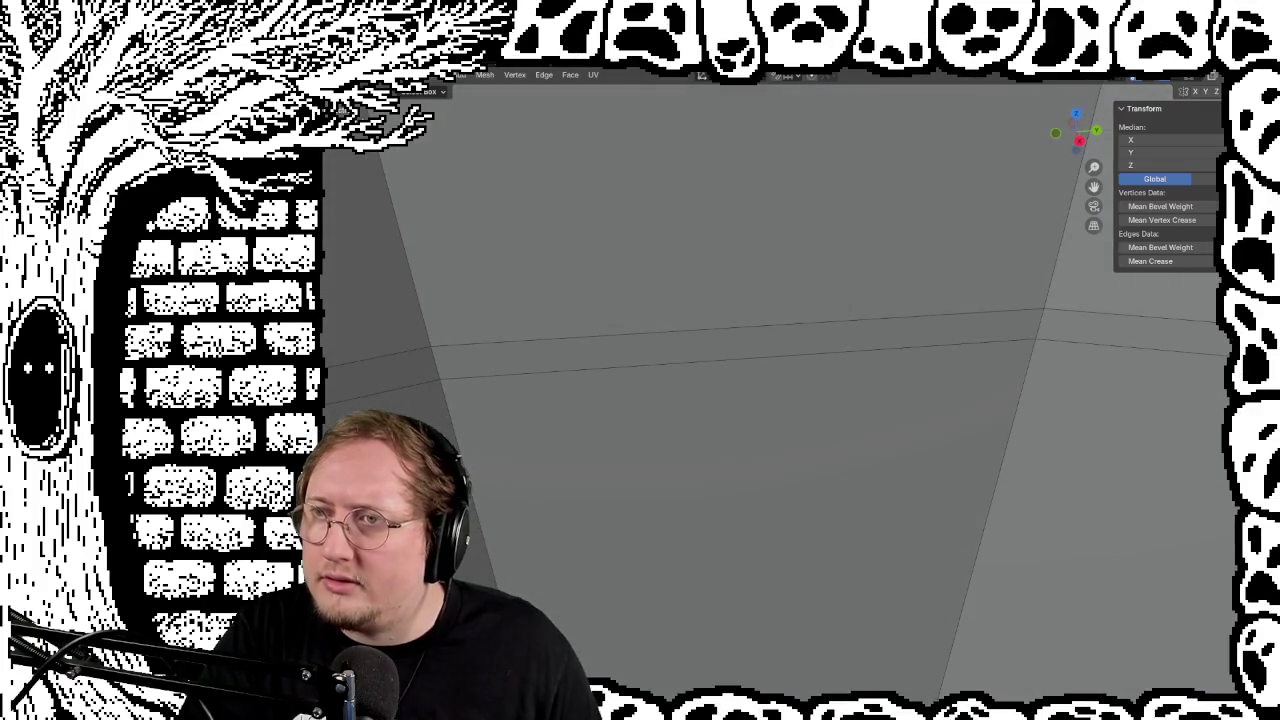
pyautogui.moveTo(862, 254)
pyautogui.mouseDown(button='middle')
pyautogui.moveTo(823, 314)
pyautogui.moveTo(930, 214)
pyautogui.moveTo(839, 472)
pyautogui.moveTo(880, 430)
pyautogui.moveTo(863, 417)
pyautogui.mouseUp(button='middle')
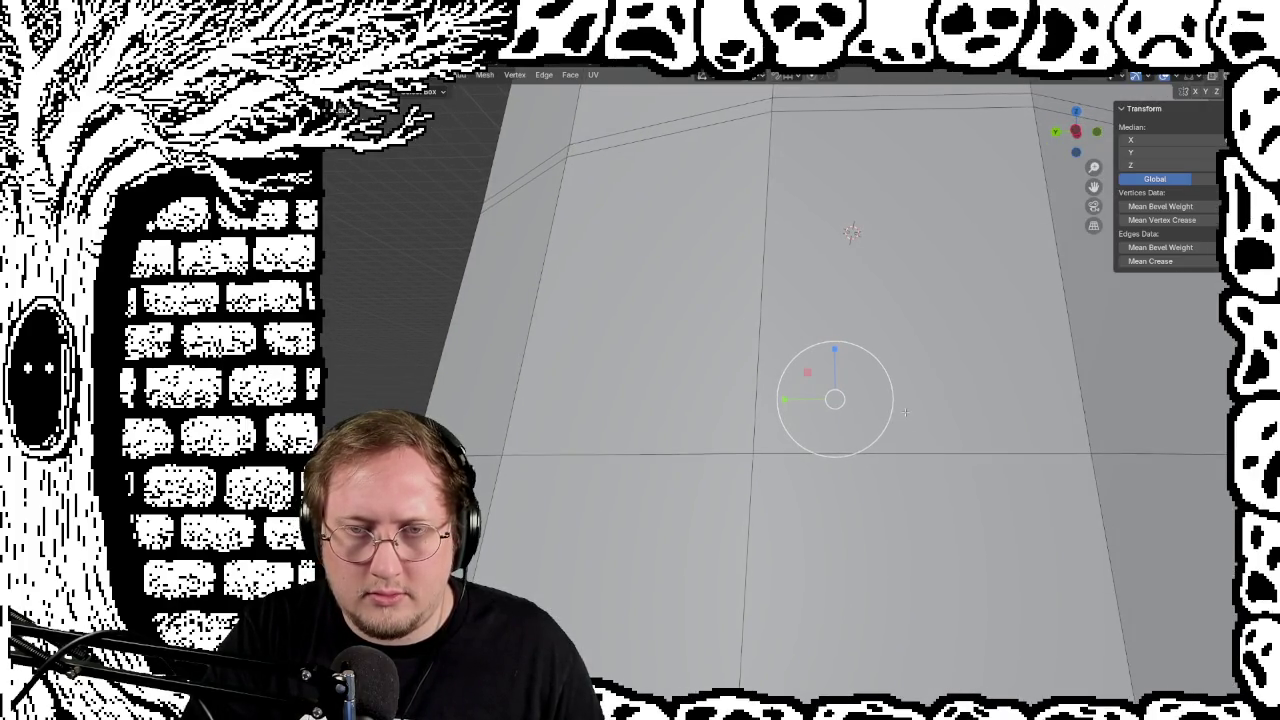
pyautogui.moveTo(923, 442)
pyautogui.mouseDown(button='middle')
pyautogui.moveTo(866, 673)
pyautogui.moveTo(816, 517)
pyautogui.mouseUp(button='middle')
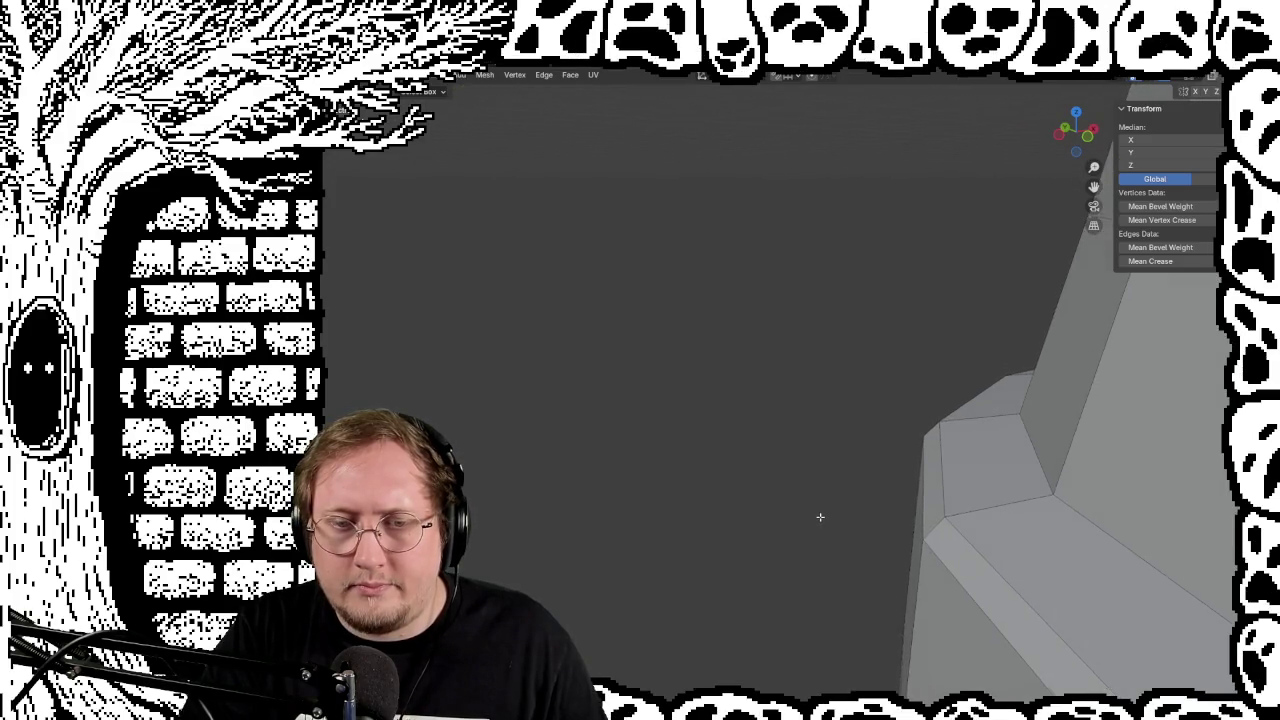
pyautogui.moveTo(803, 517)
pyautogui.mouseDown(button='middle')
pyautogui.moveTo(826, 520)
pyautogui.moveTo(820, 506)
pyautogui.mouseUp(button='middle')
pyautogui.moveTo(536, 485)
pyautogui.mouseDown(button='middle')
pyautogui.moveTo(859, 496)
pyautogui.moveTo(542, 483)
pyautogui.moveTo(751, 328)
pyautogui.moveTo(690, 430)
pyautogui.moveTo(846, 543)
pyautogui.moveTo(640, 400)
pyautogui.moveTo(1050, 620)
pyautogui.moveTo(942, 442)
pyautogui.moveTo(1122, 531)
pyautogui.moveTo(986, 529)
pyautogui.moveTo(997, 514)
pyautogui.moveTo(708, 481)
pyautogui.mouseUp(button='middle')
pyautogui.moveTo(697, 438); pyautogui.dragTo(861, 305, button='middle')
pyautogui.scroll(-1, 861, 305)
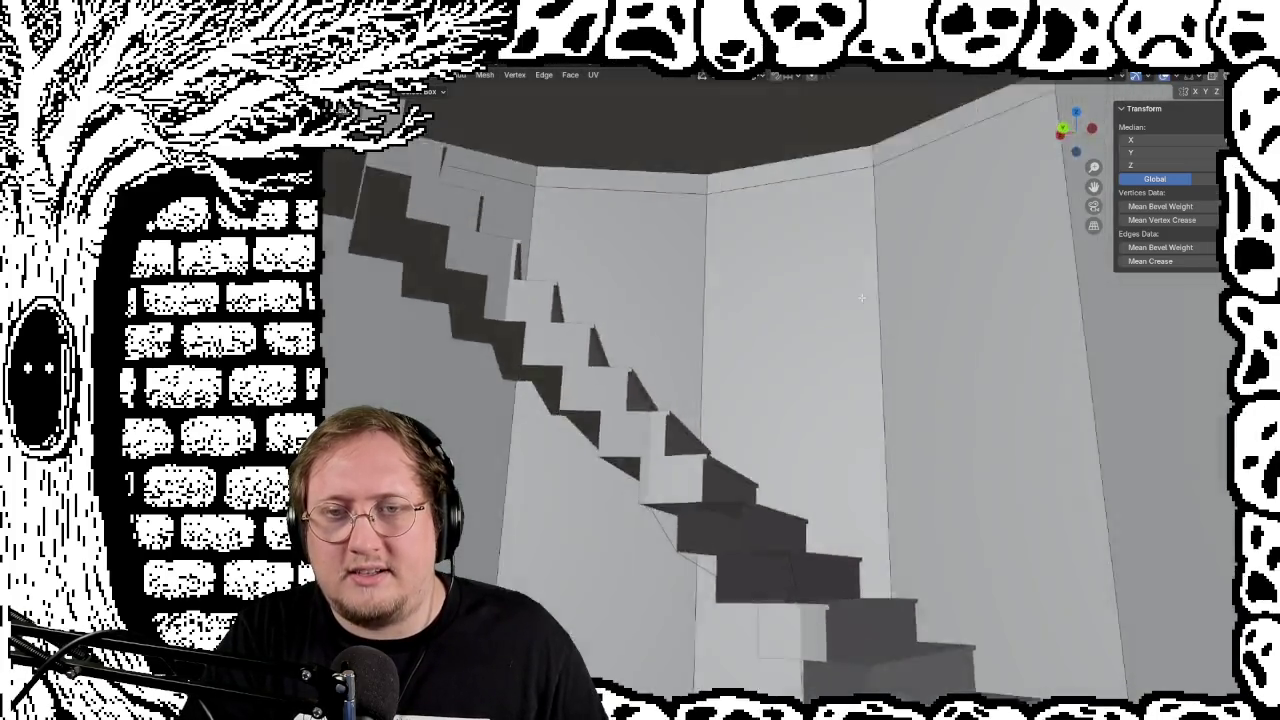
pyautogui.moveTo(872, 376); pyautogui.dragTo(596, 262, button='middle')
pyautogui.moveTo(696, 402); pyautogui.dragTo(856, 467, button='middle')
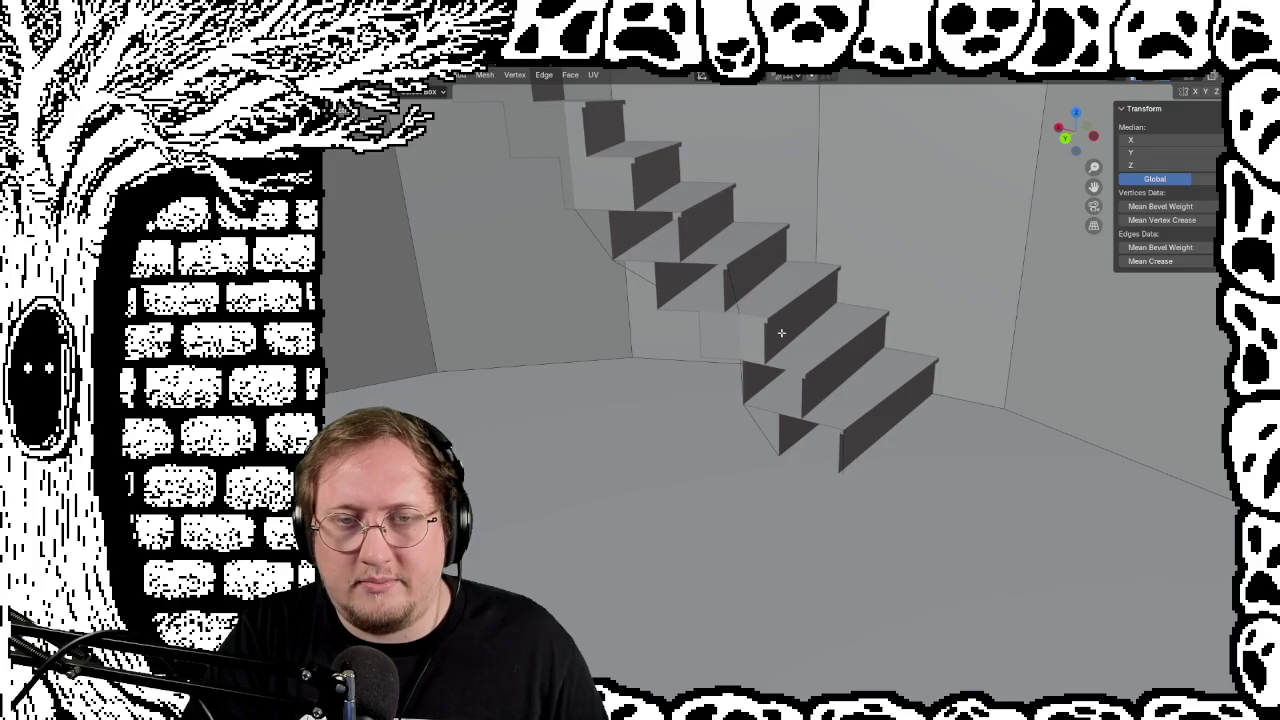
pyautogui.moveTo(781, 323)
pyautogui.mouseDown(button='middle')
pyautogui.moveTo(706, 246)
pyautogui.moveTo(756, 310)
pyautogui.moveTo(695, 386)
pyautogui.moveTo(703, 201)
pyautogui.mouseUp(button='middle')
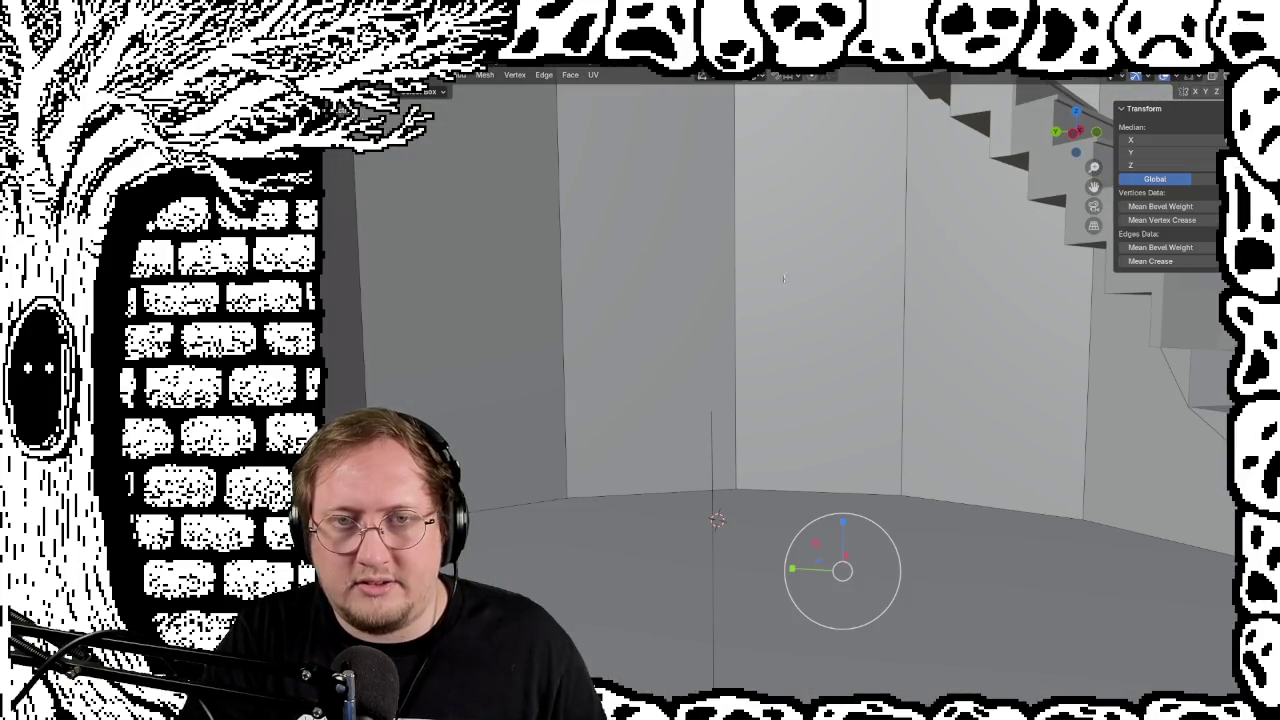
pyautogui.moveTo(666, 285)
pyautogui.mouseDown(button='middle')
pyautogui.moveTo(591, 271)
pyautogui.moveTo(490, 302)
pyautogui.moveTo(790, 318)
pyautogui.moveTo(634, 334)
pyautogui.moveTo(631, 231)
pyautogui.moveTo(840, 266)
pyautogui.moveTo(877, 297)
pyautogui.moveTo(1105, 326)
pyautogui.mouseUp(button='middle')
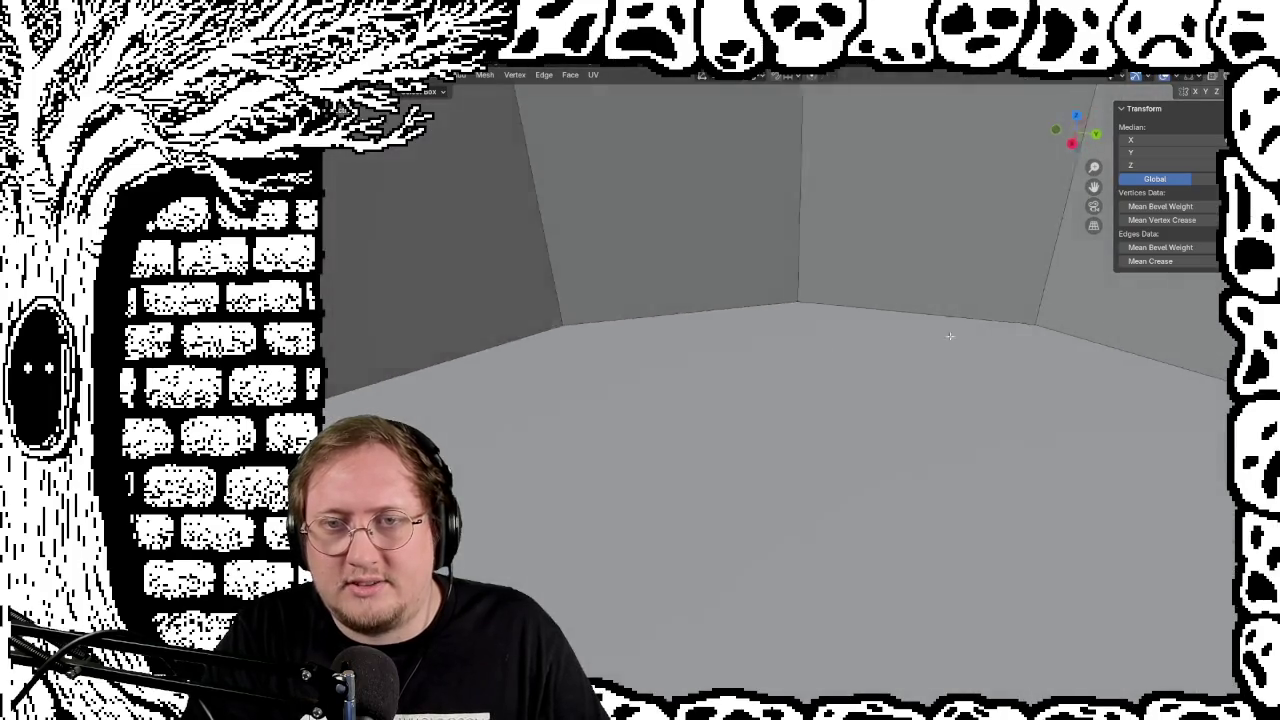
pyautogui.moveTo(763, 344)
pyautogui.mouseDown(button='middle')
pyautogui.moveTo(720, 314)
pyautogui.moveTo(680, 229)
pyautogui.moveTo(709, 365)
pyautogui.moveTo(779, 491)
pyautogui.mouseUp(button='middle')
pyautogui.moveTo(733, 332)
pyautogui.mouseDown(button='middle')
pyautogui.moveTo(766, 337)
pyautogui.moveTo(636, 302)
pyautogui.moveTo(640, 251)
pyautogui.moveTo(618, 238)
pyautogui.moveTo(653, 338)
pyautogui.moveTo(710, 387)
pyautogui.moveTo(580, 331)
pyautogui.mouseUp(button='middle')
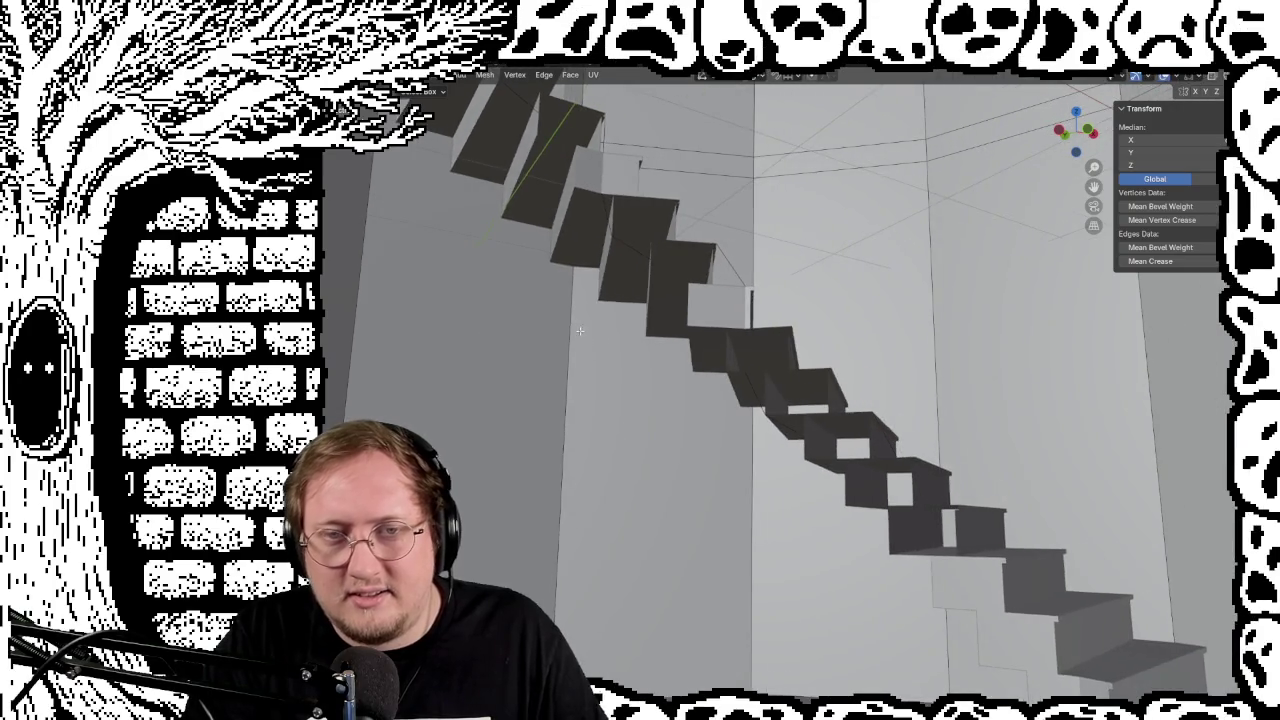
pyautogui.moveTo(594, 284); pyautogui.dragTo(718, 388, button='middle')
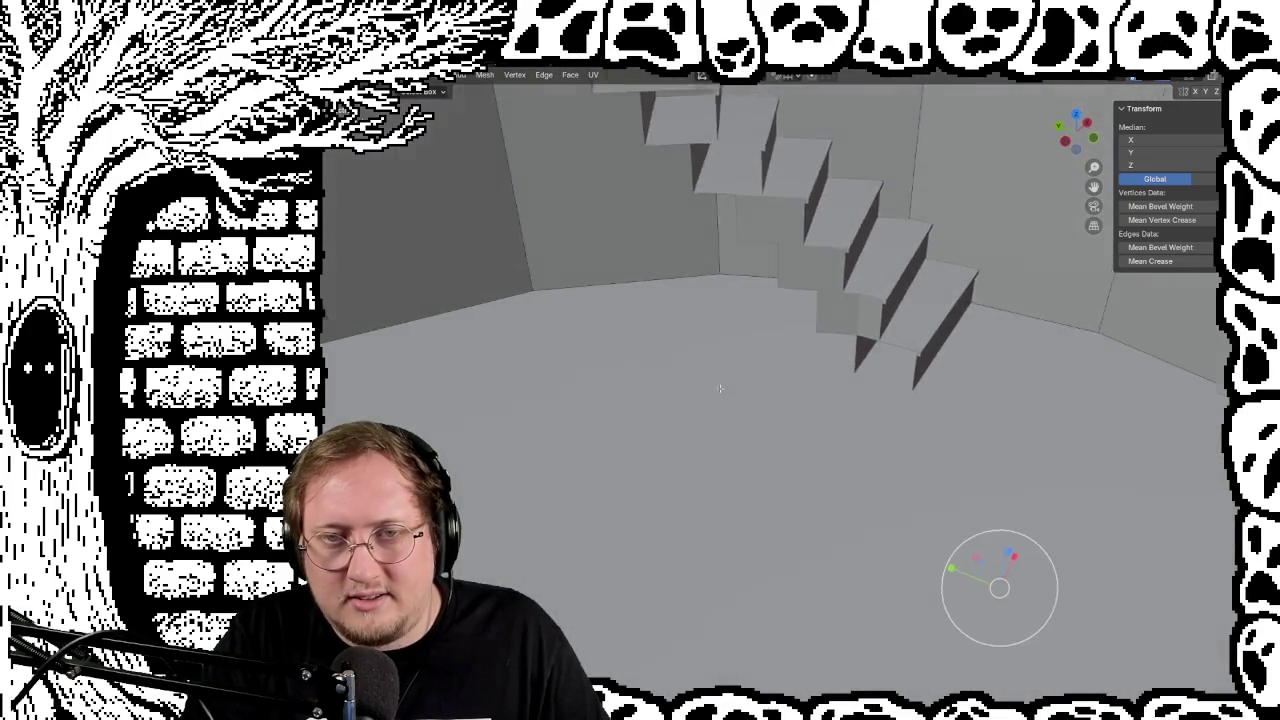
pyautogui.moveTo(710, 357)
pyautogui.mouseDown(button='middle')
pyautogui.moveTo(641, 252)
pyautogui.moveTo(792, 343)
pyautogui.mouseUp(button='middle')
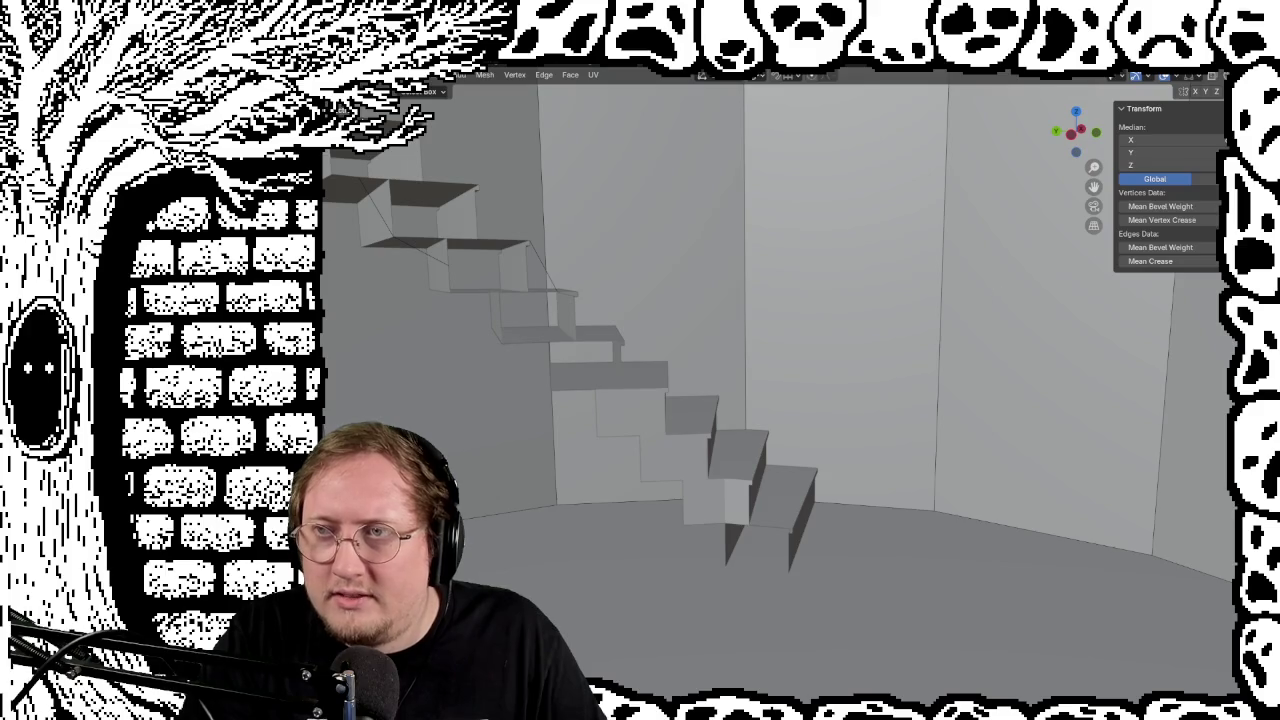
pyautogui.scroll(-3, 780, 380)
pyautogui.moveTo(931, 327)
pyautogui.mouseDown(button='middle')
pyautogui.moveTo(805, 240)
pyautogui.moveTo(653, 220)
pyautogui.moveTo(813, 290)
pyautogui.moveTo(872, 355)
pyautogui.moveTo(843, 331)
pyautogui.mouseUp(button='middle')
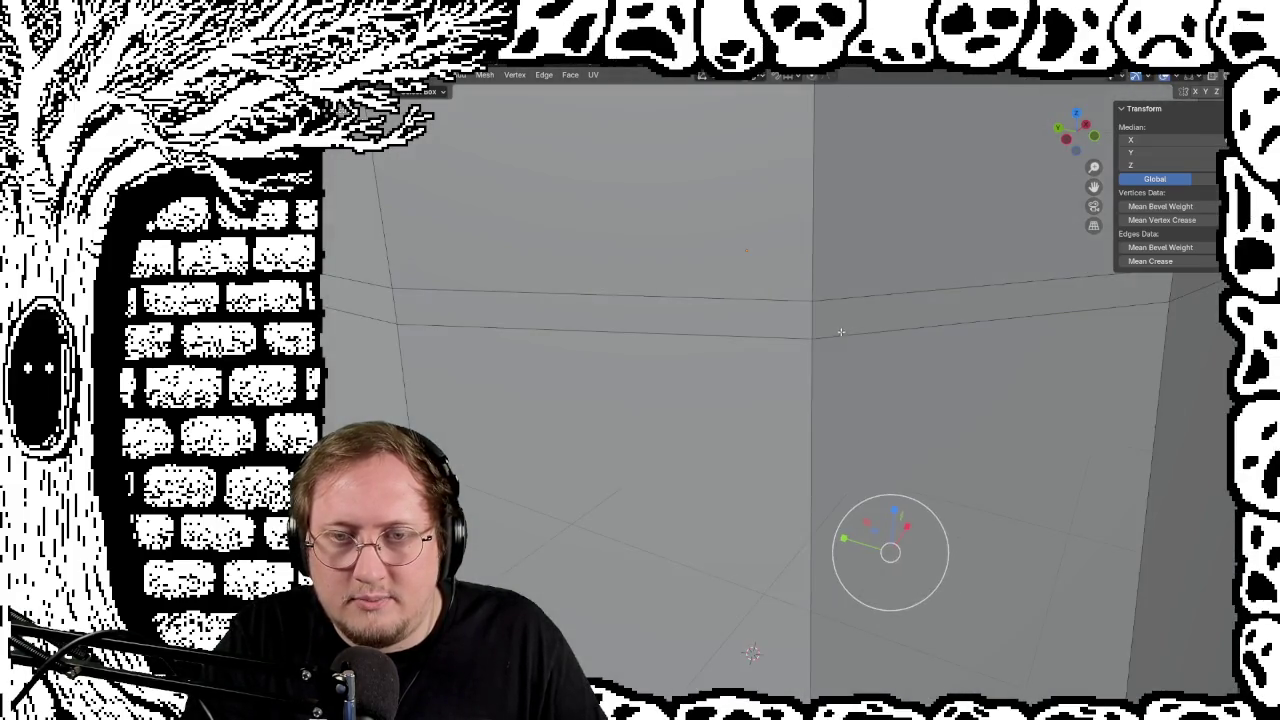
pyautogui.scroll(-2, 843, 331)
pyautogui.moveTo(839, 351)
pyautogui.mouseDown(button='middle')
pyautogui.moveTo(909, 433)
pyautogui.moveTo(871, 452)
pyautogui.mouseUp(button='middle')
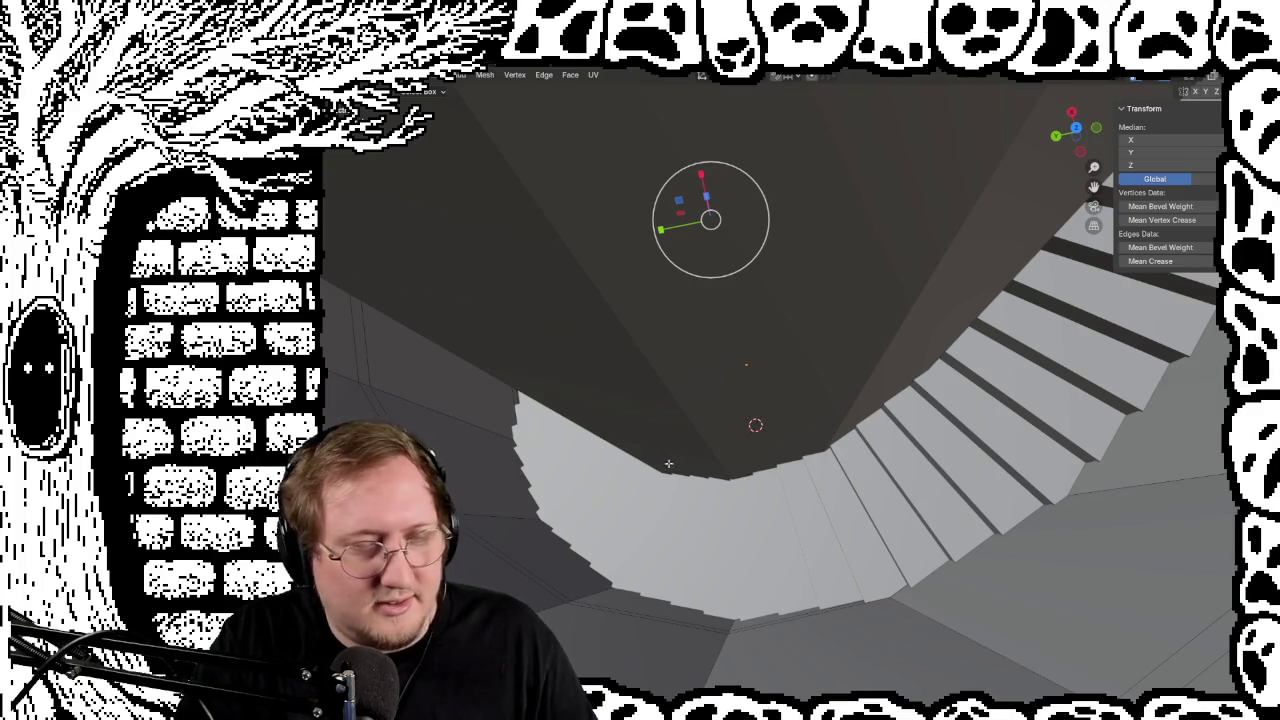
pyautogui.scroll(3, 664, 464)
pyautogui.scroll(3, 763, 500)
pyautogui.scroll(-3, 763, 500)
pyautogui.press('KP_7')
pyautogui.scroll(2, 775, 504)
pyautogui.scroll(2, 783, 507)
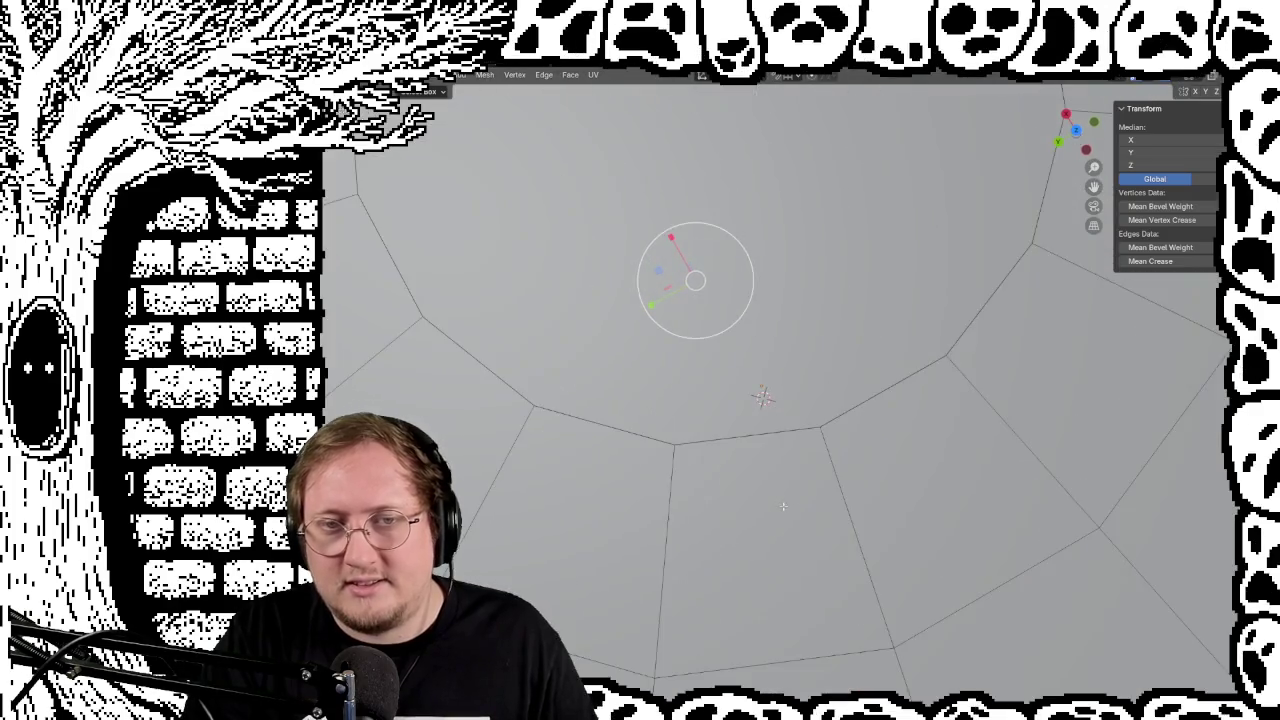
pyautogui.scroll(-3, 783, 507)
pyautogui.press('KP_8')
pyautogui.press('KP_8')
pyautogui.press('KP_8')
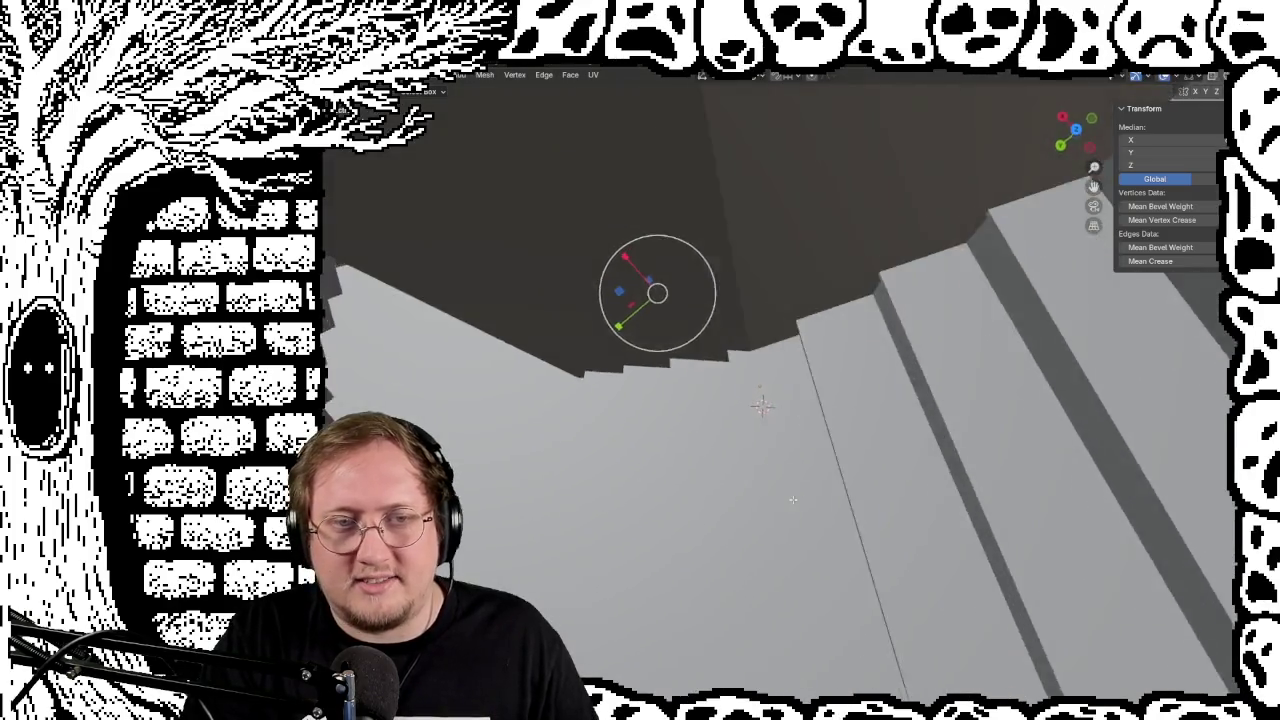
pyautogui.scroll(-3, 792, 499)
pyautogui.press('ctrl+KP_7')
pyautogui.press('KP_8')
pyautogui.press('KP_8')
pyautogui.scroll(2, 966, 491)
pyautogui.scroll(-3, 966, 491)
pyautogui.press('ctrl+KP_7')
pyautogui.press('KP_8')
pyautogui.press('KP_8')
pyautogui.scroll(2, 1042, 500)
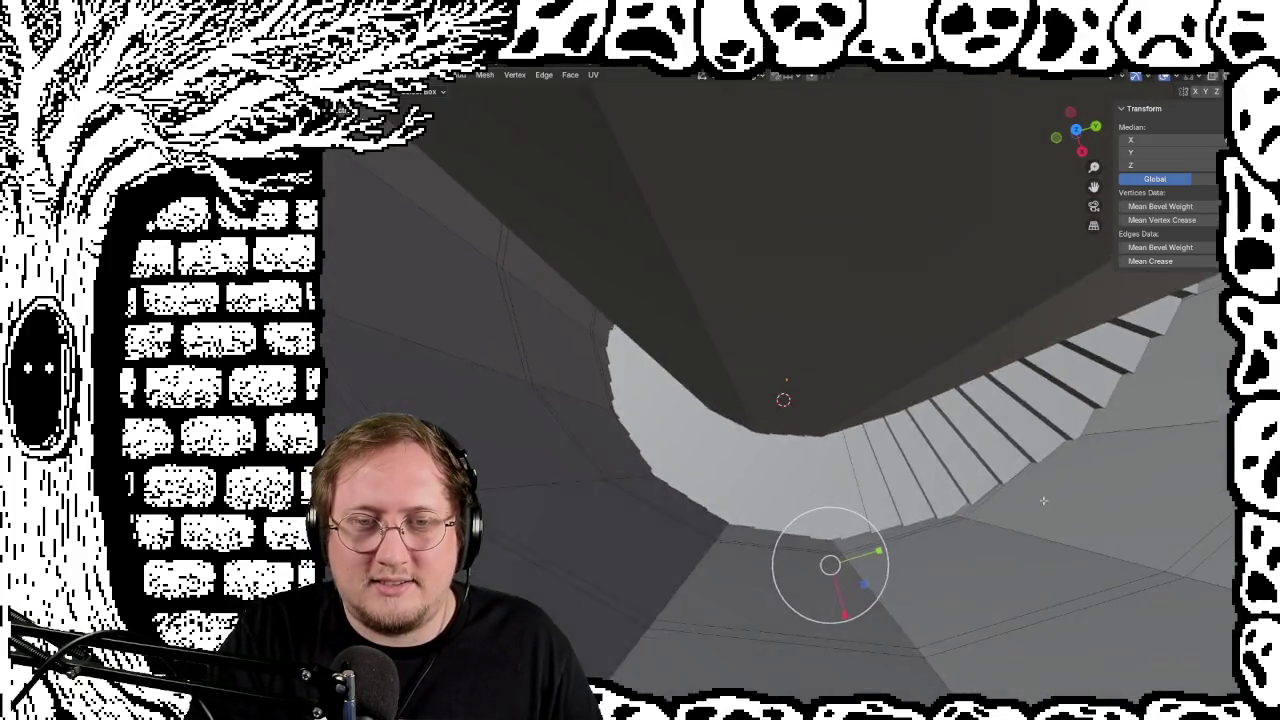
pyautogui.moveTo(1042, 500); pyautogui.dragTo(1046, 434, button='middle')
pyautogui.scroll(-2, 1046, 434)
pyautogui.scroll(-3, 1006, 371)
pyautogui.moveTo(969, 400); pyautogui.dragTo(843, 323, button='middle')
pyautogui.scroll(2, 843, 323)
pyautogui.scroll(1, 826, 365)
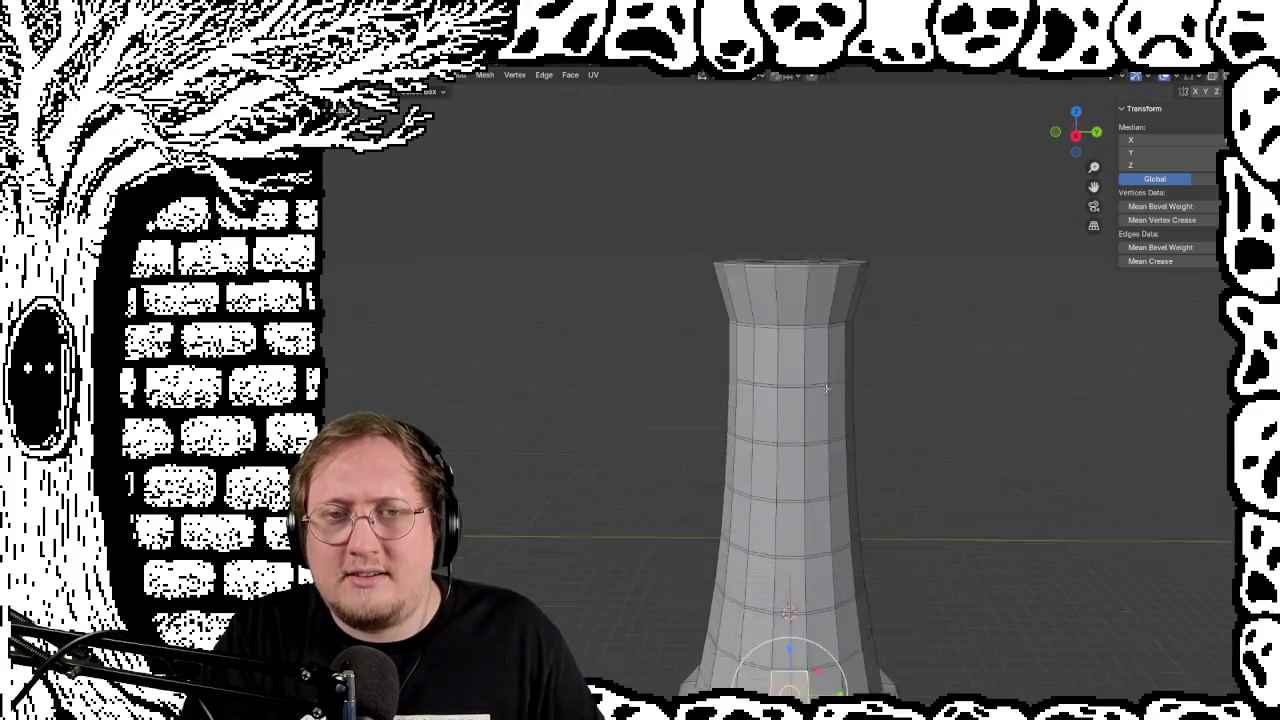
# Step: Zoom onto the tower's flared top and unhide the blueprint reference with Alt+H
pyautogui.scroll(2, 846, 334)
pyautogui.scroll(2, 857, 337)
pyautogui.scroll(-1, 851, 306)
pyautogui.moveTo(851, 306)
pyautogui.mouseDown(button='middle')
pyautogui.moveTo(796, 416)
pyautogui.moveTo(796, 360)
pyautogui.mouseUp(button='middle')
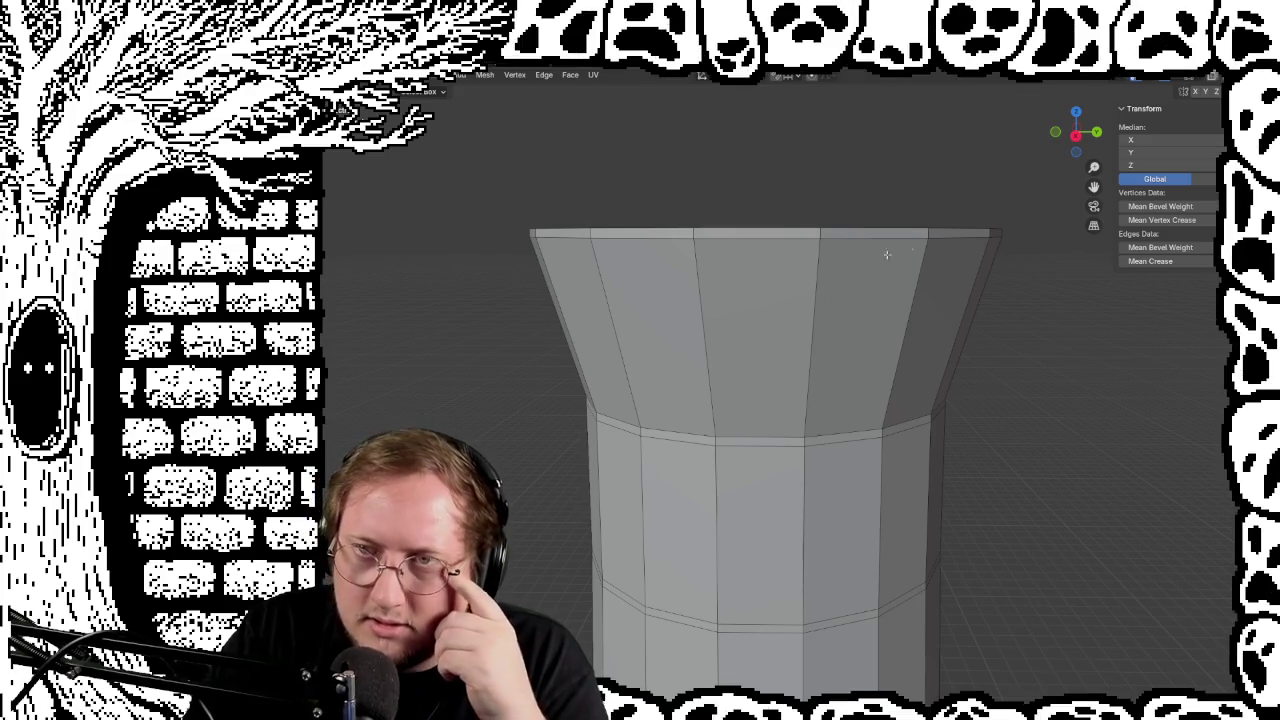
pyautogui.hotkey('alt', 'h')
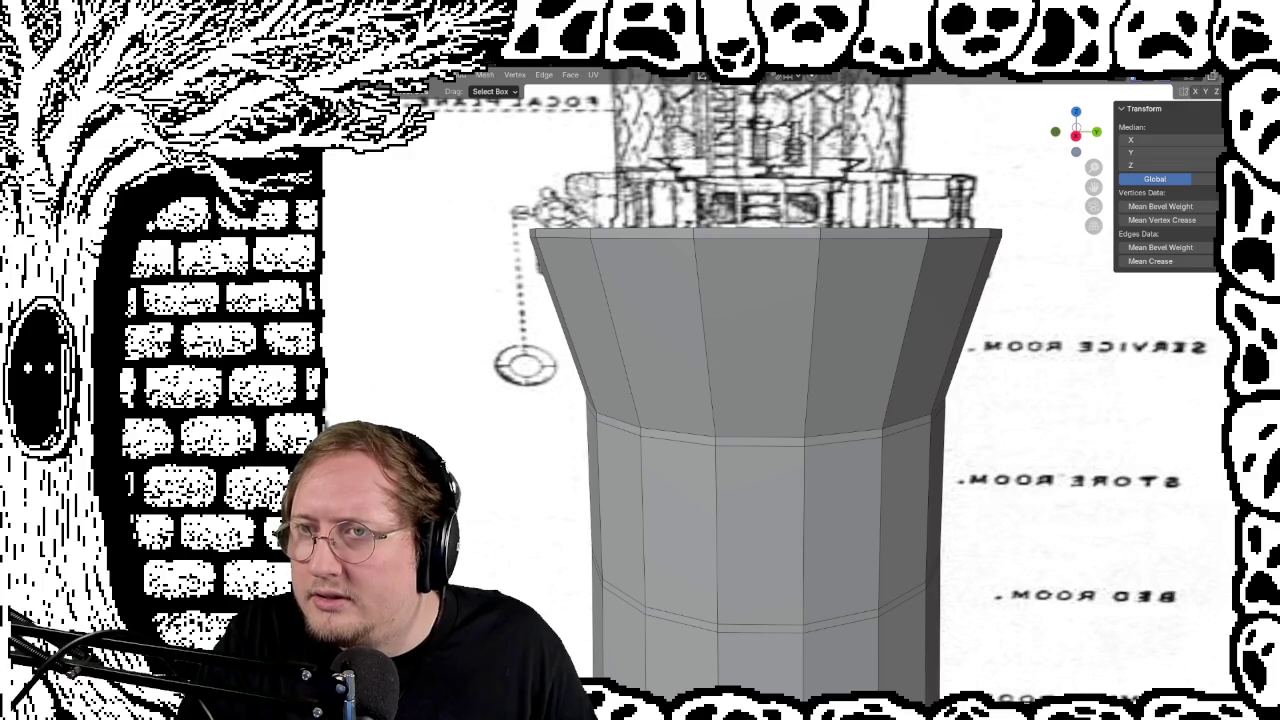
# Step: Turn on X-ray, select the upper edge loop and move it toward service-room height
pyautogui.hotkey('alt', 'z')
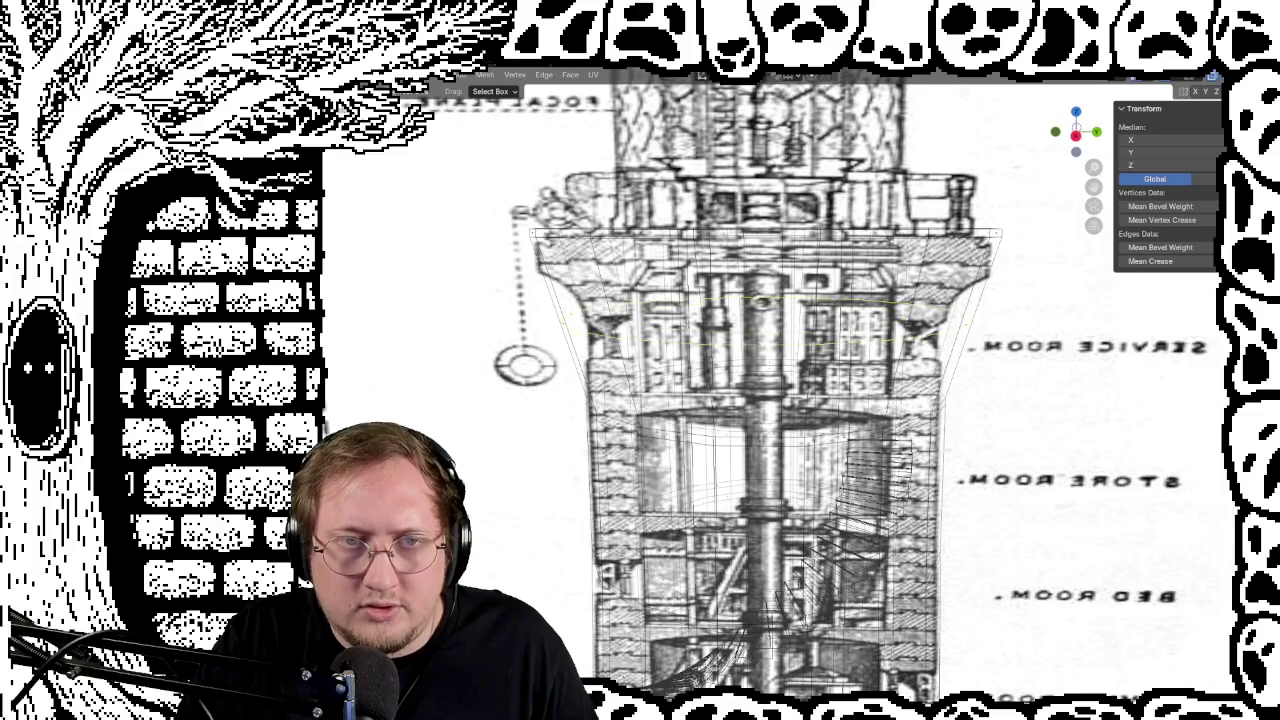
pyautogui.click(884, 295)
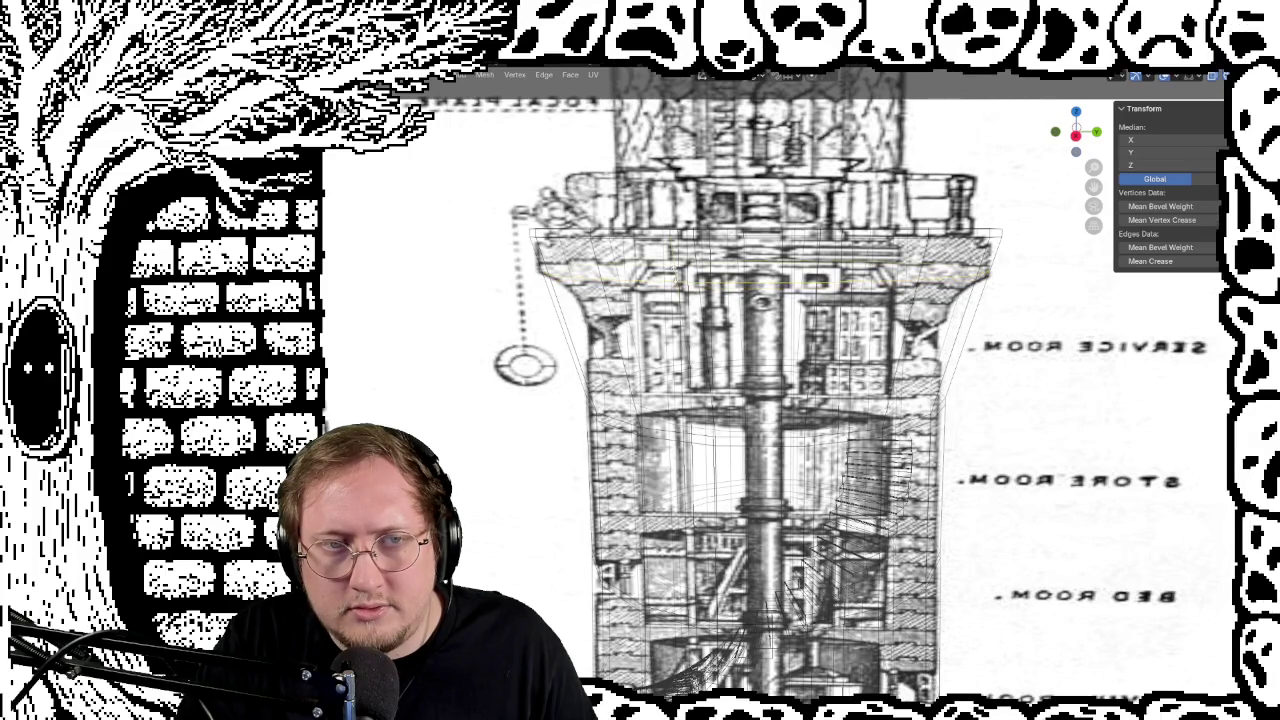
pyautogui.scroll(-1, 780, 300)
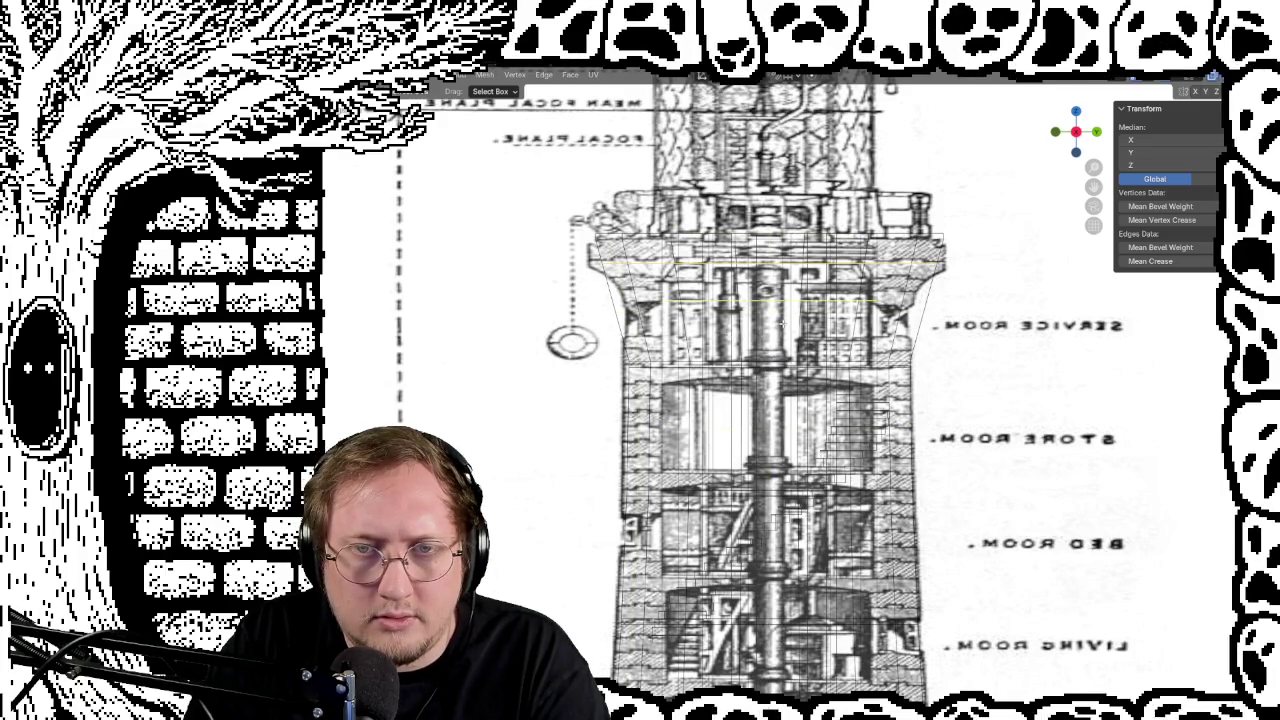
pyautogui.press('g')
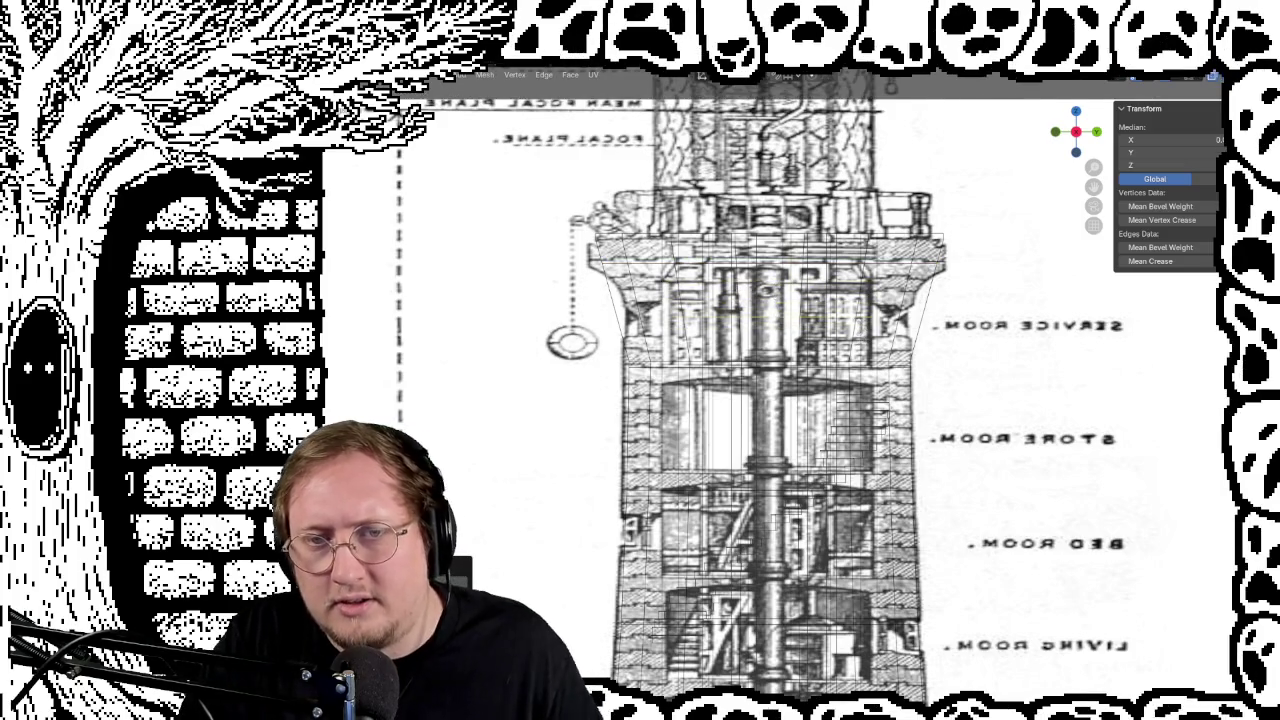
pyautogui.press('Return')
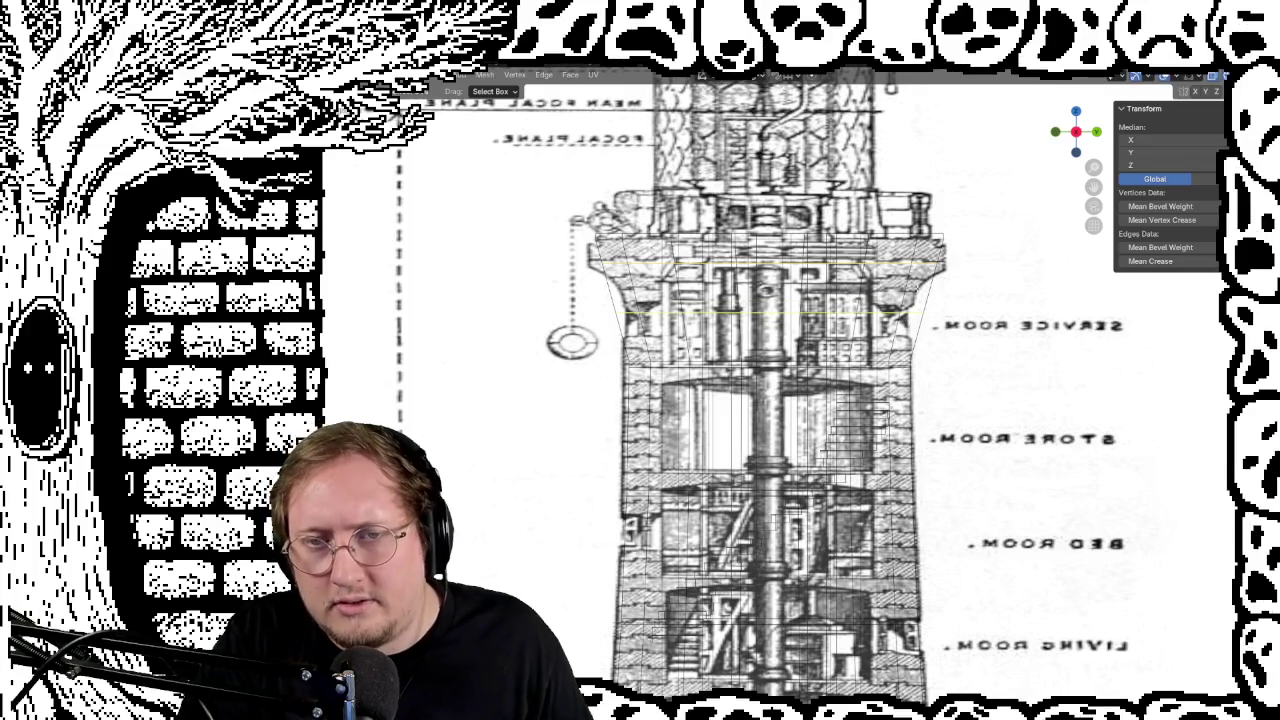
pyautogui.press('g')
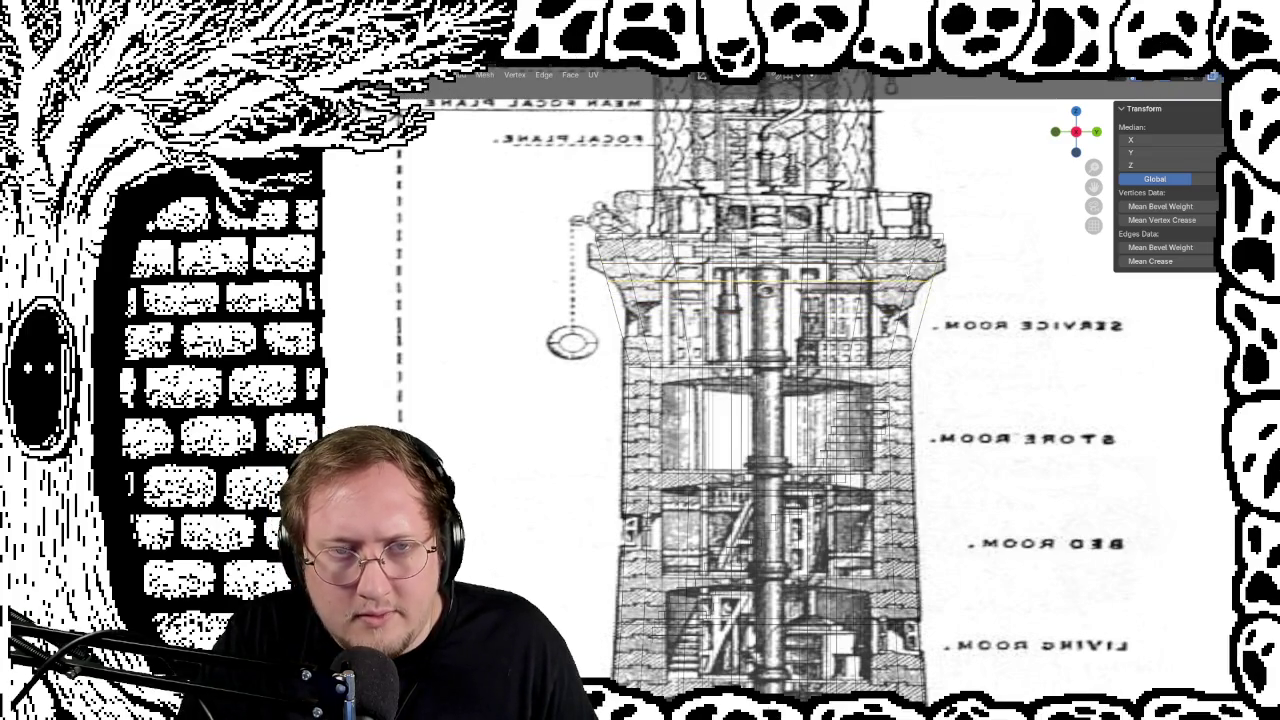
pyautogui.press('Return')
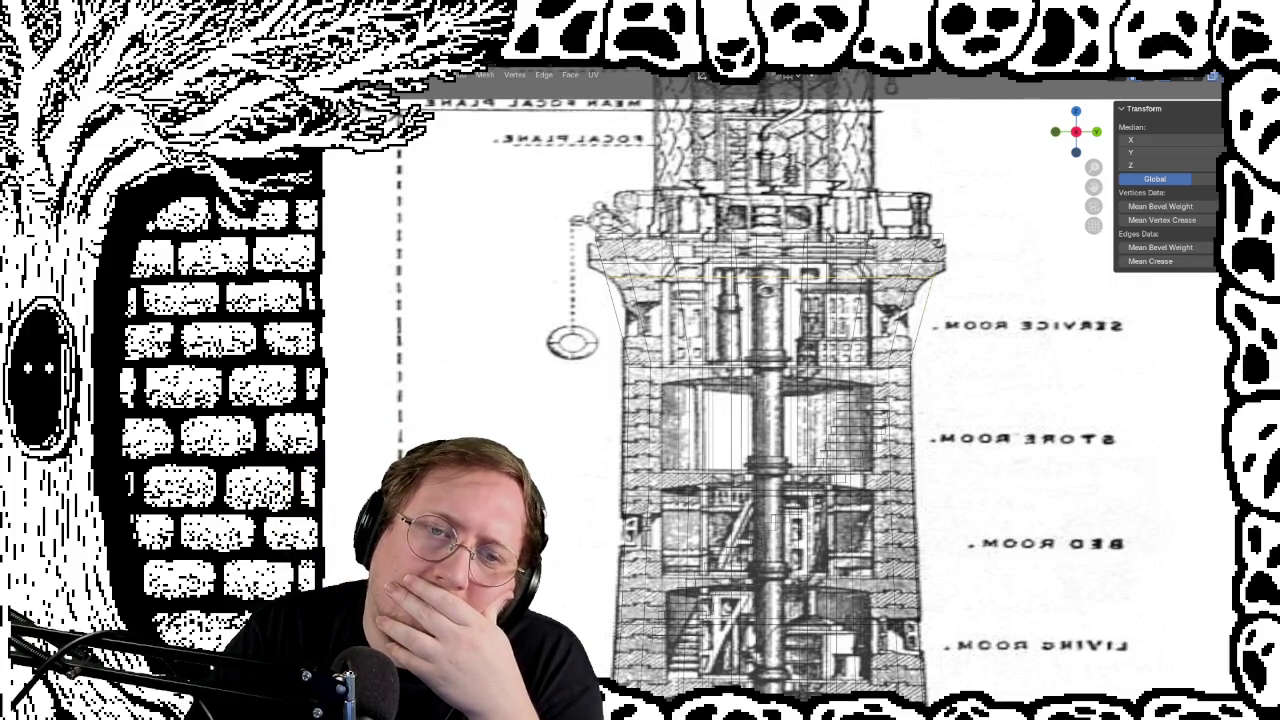
# Step: Fine-tune the edge loop's height with repeated moves until it matches the blueprint
pyautogui.press('g')
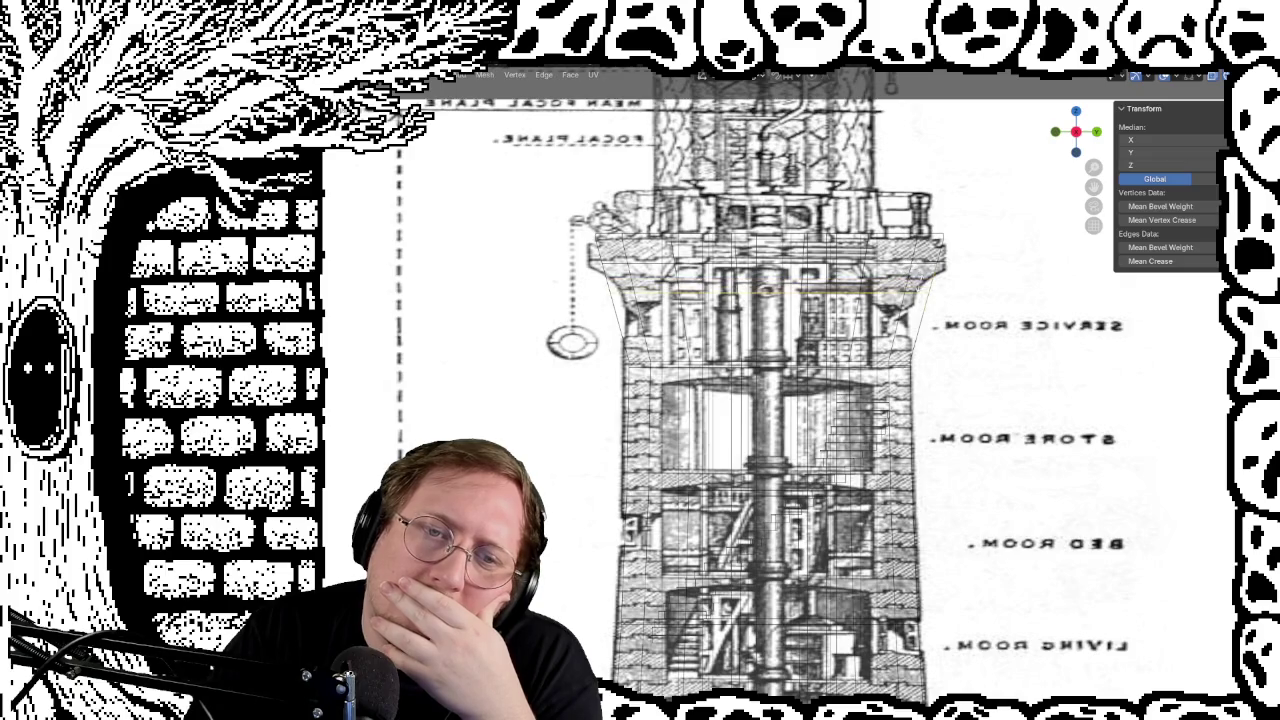
pyautogui.press('g')
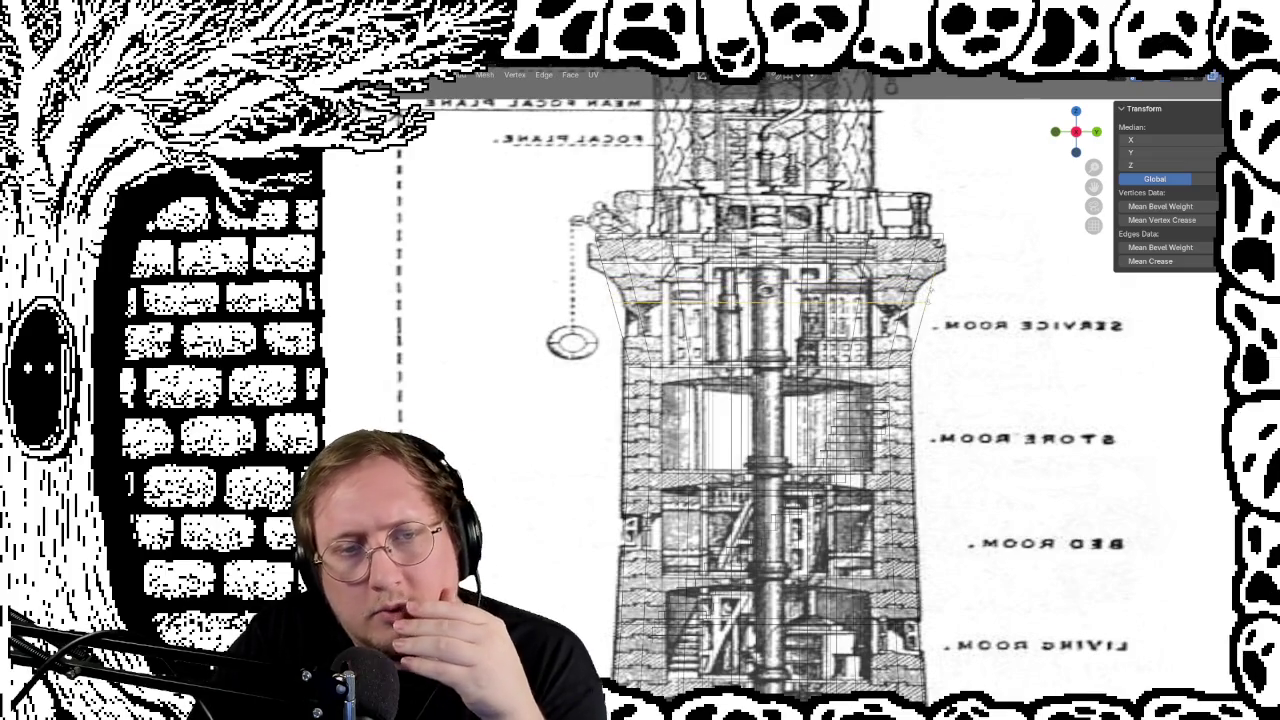
pyautogui.click(940, 297)
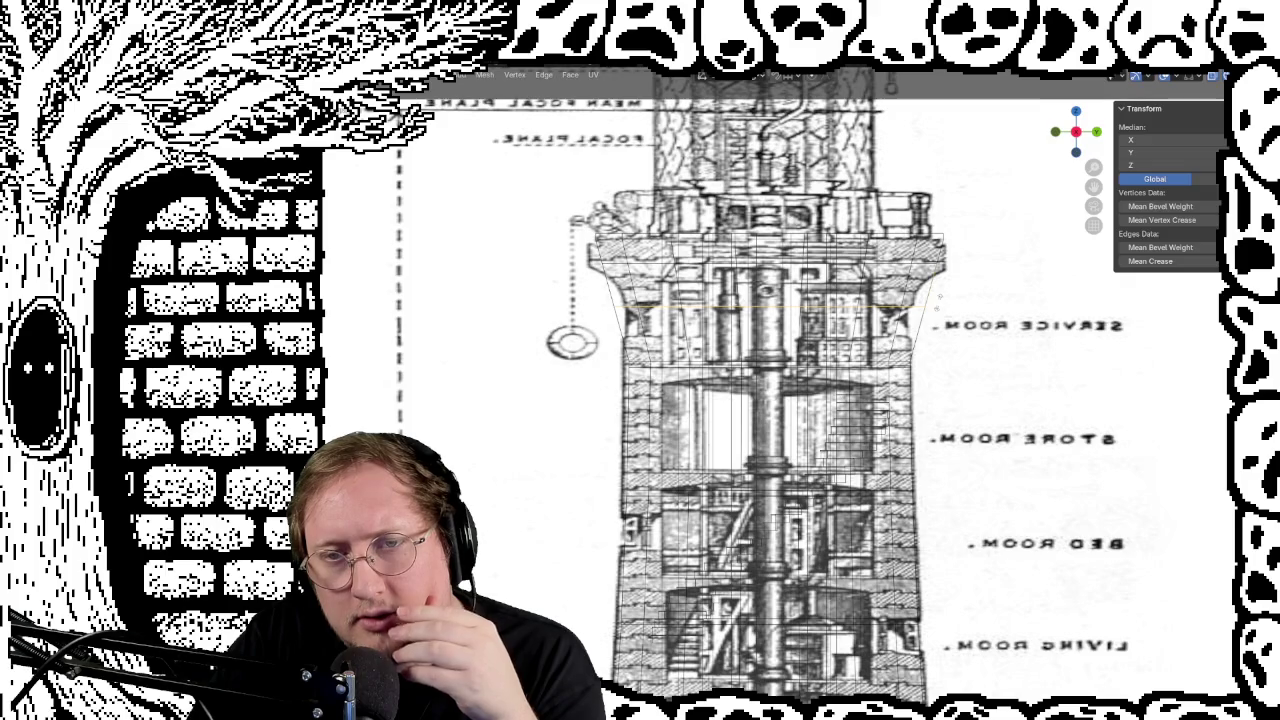
pyautogui.press('g')
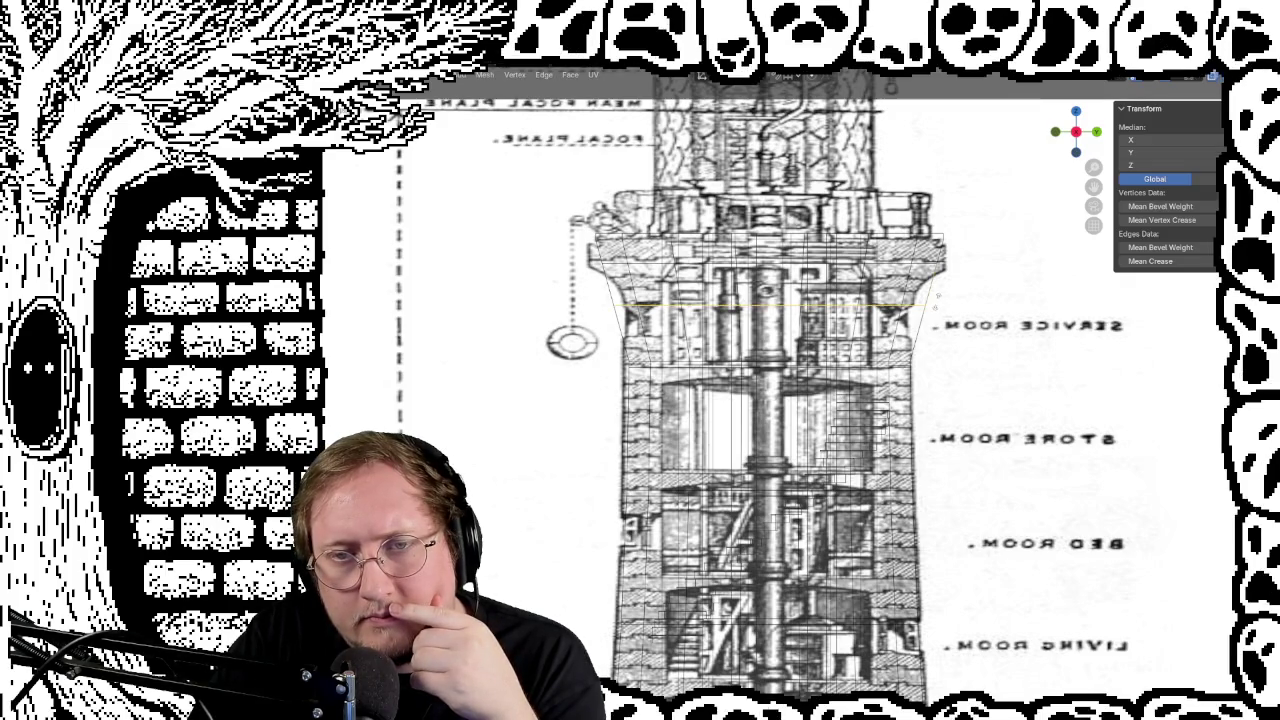
pyautogui.click(938, 296)
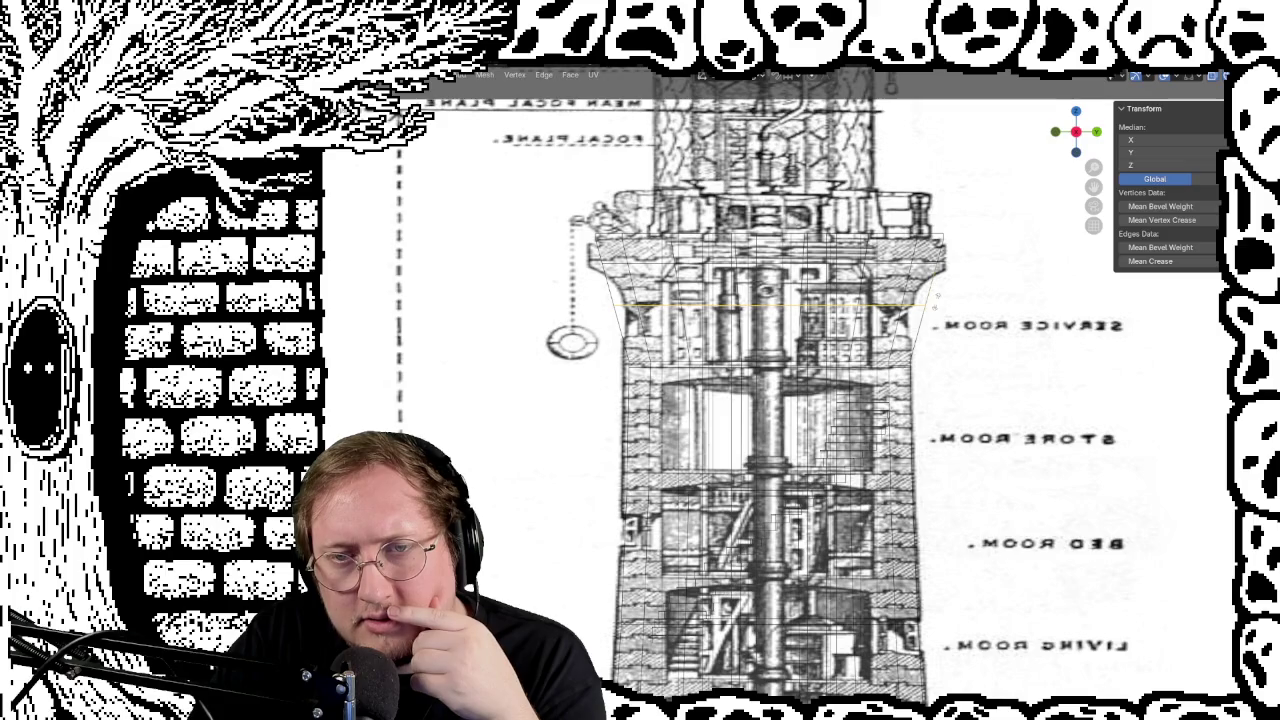
pyautogui.press('g')
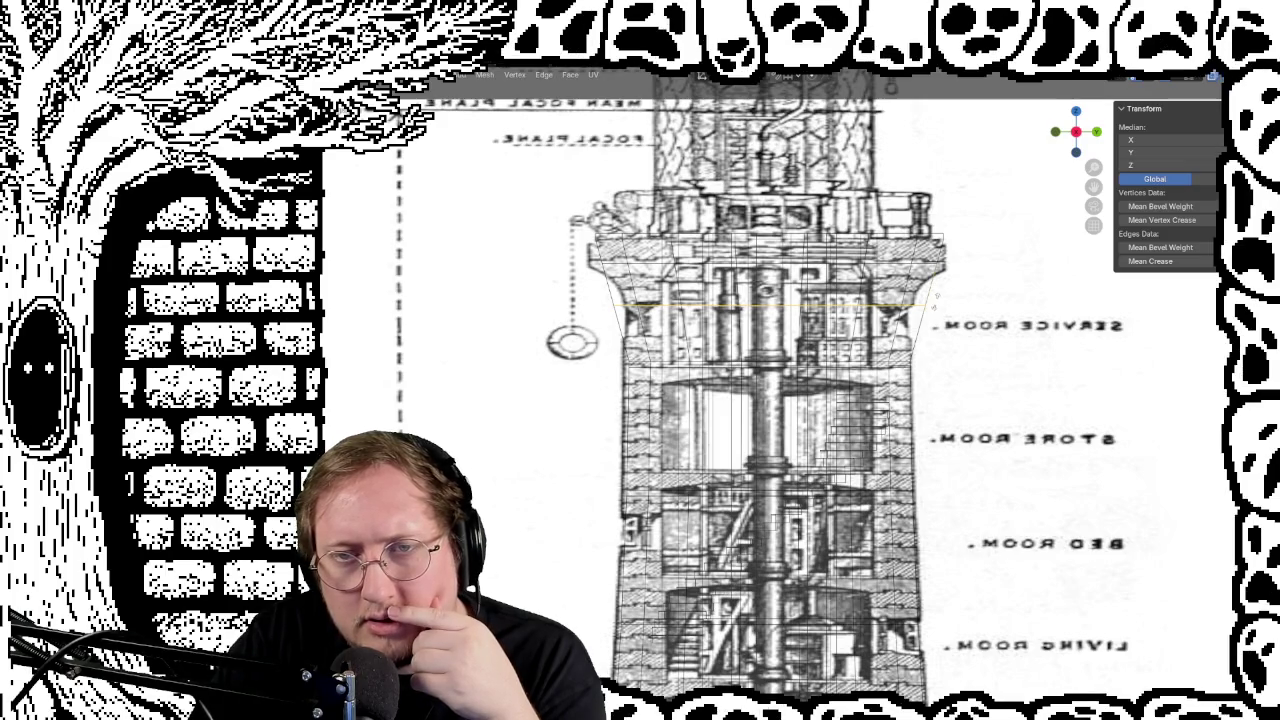
pyautogui.click(937, 296)
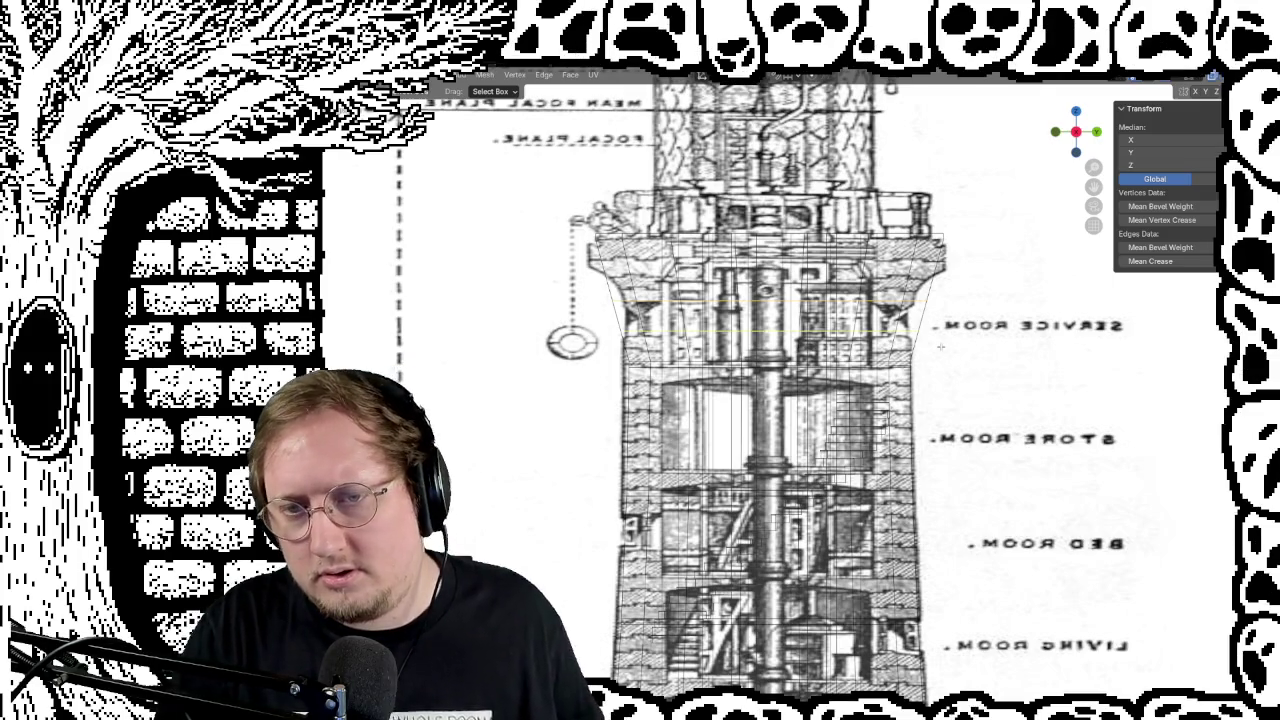
# Step: Select the edge loop just below the top cap and scale it into place
pyautogui.click(750, 270)
pyautogui.click(910, 630)
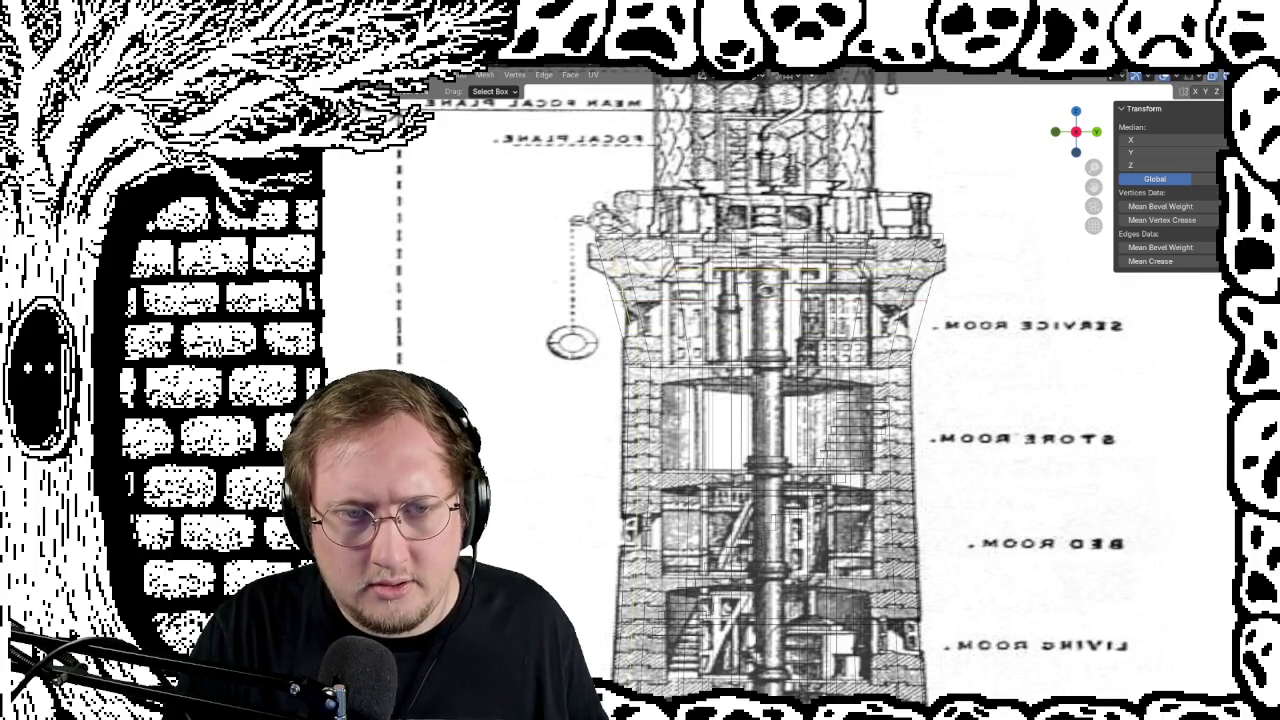
pyautogui.keyDown('alt'); pyautogui.click(770, 285); pyautogui.keyUp('alt')
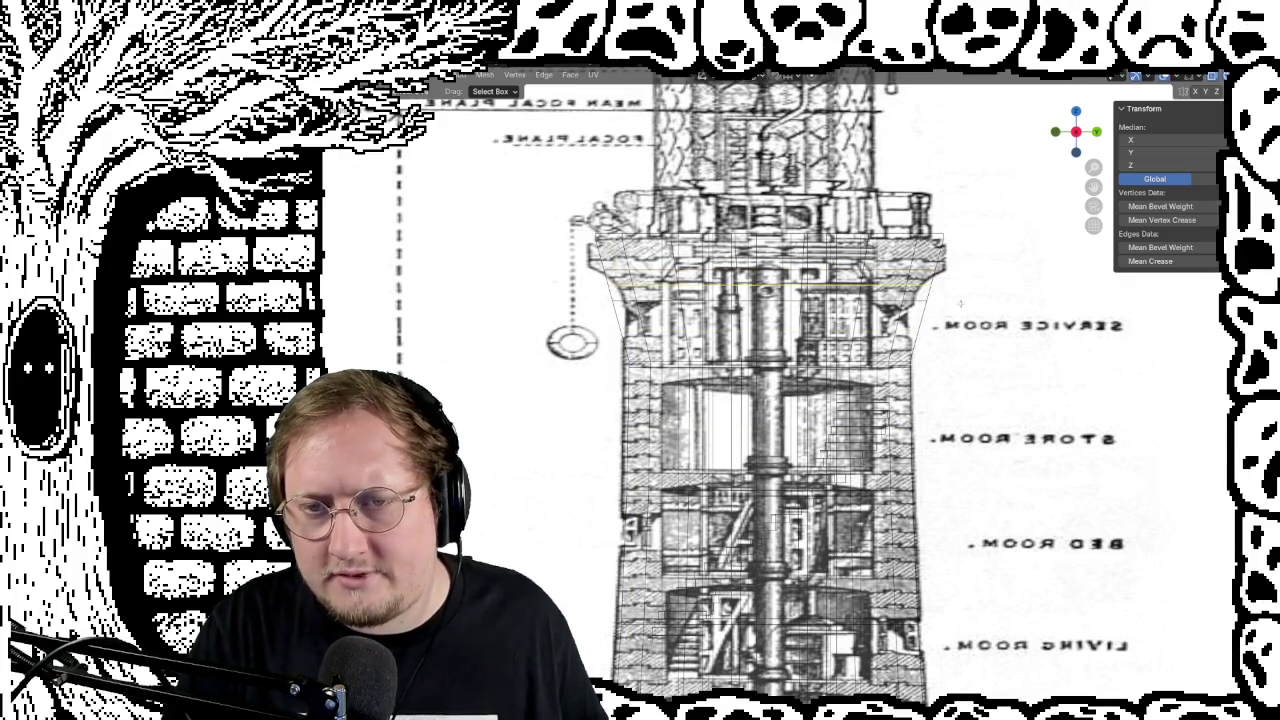
pyautogui.scroll(1, 1002, 299)
pyautogui.scroll(2, 990, 300)
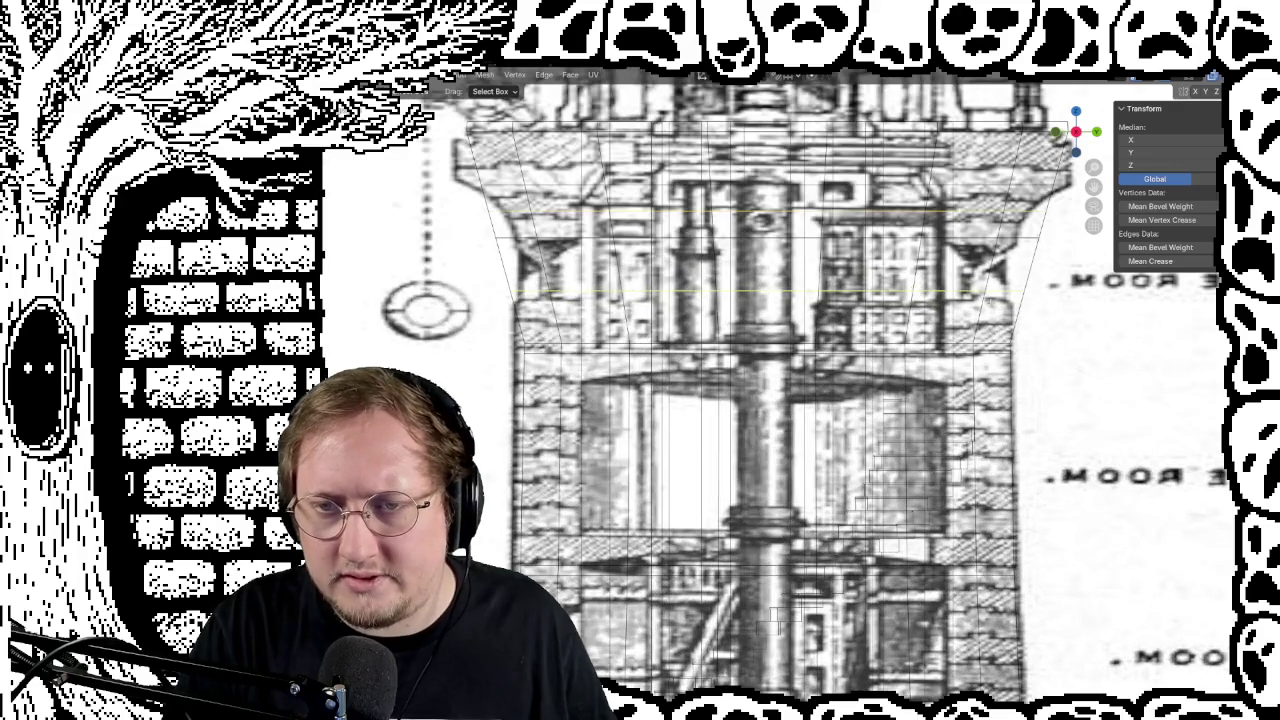
pyautogui.keyDown('alt'); pyautogui.click(504, 294); pyautogui.keyUp('alt')
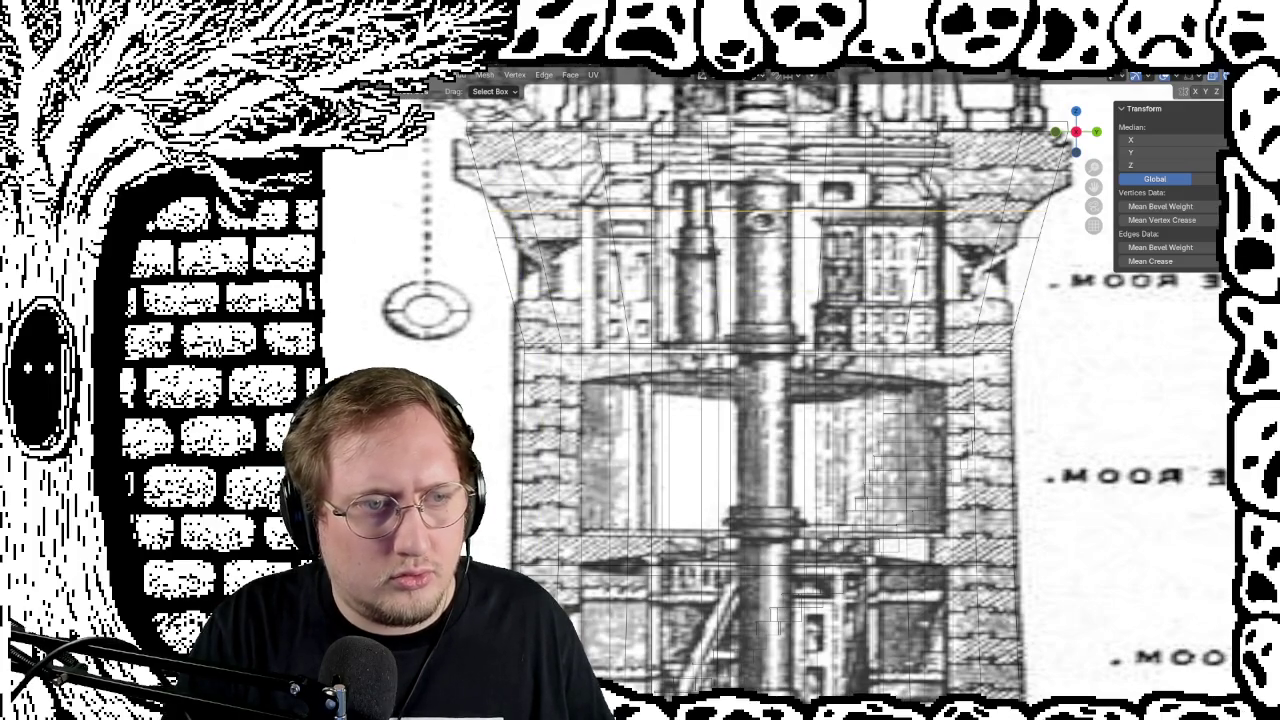
pyautogui.press('s')
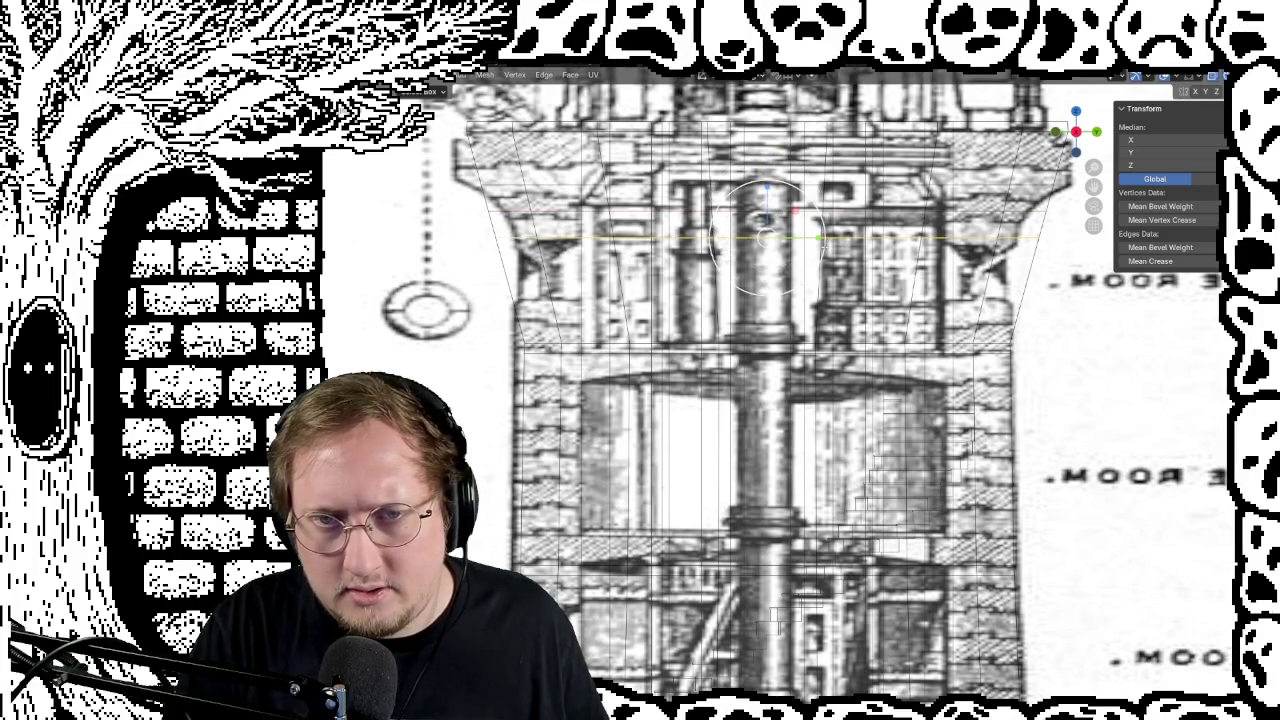
pyautogui.click(820, 240)
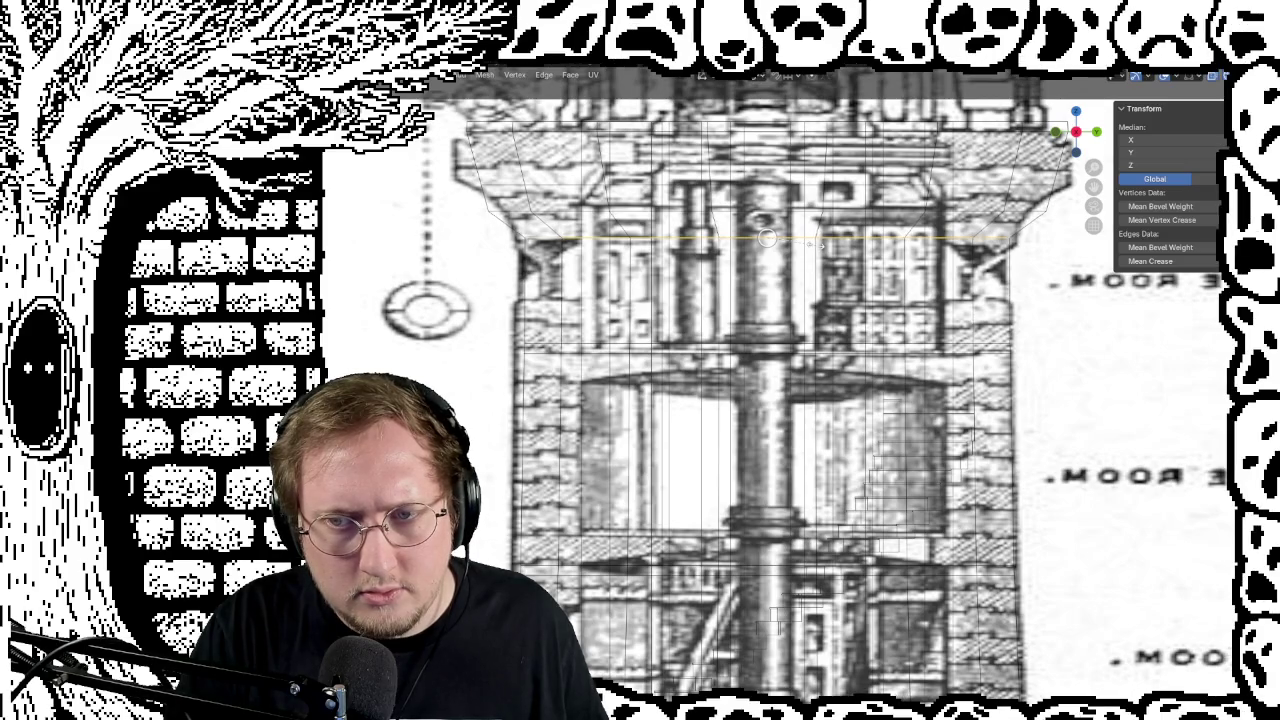
# Step: Turn X-ray off and return to Object Mode to view the solid tower
pyautogui.scroll(3, 813, 246)
pyautogui.moveTo(813, 246)
pyautogui.mouseDown(button='middle')
pyautogui.moveTo(750, 253)
pyautogui.moveTo(740, 300)
pyautogui.mouseUp(button='middle')
pyautogui.scroll(-2, 750, 253)
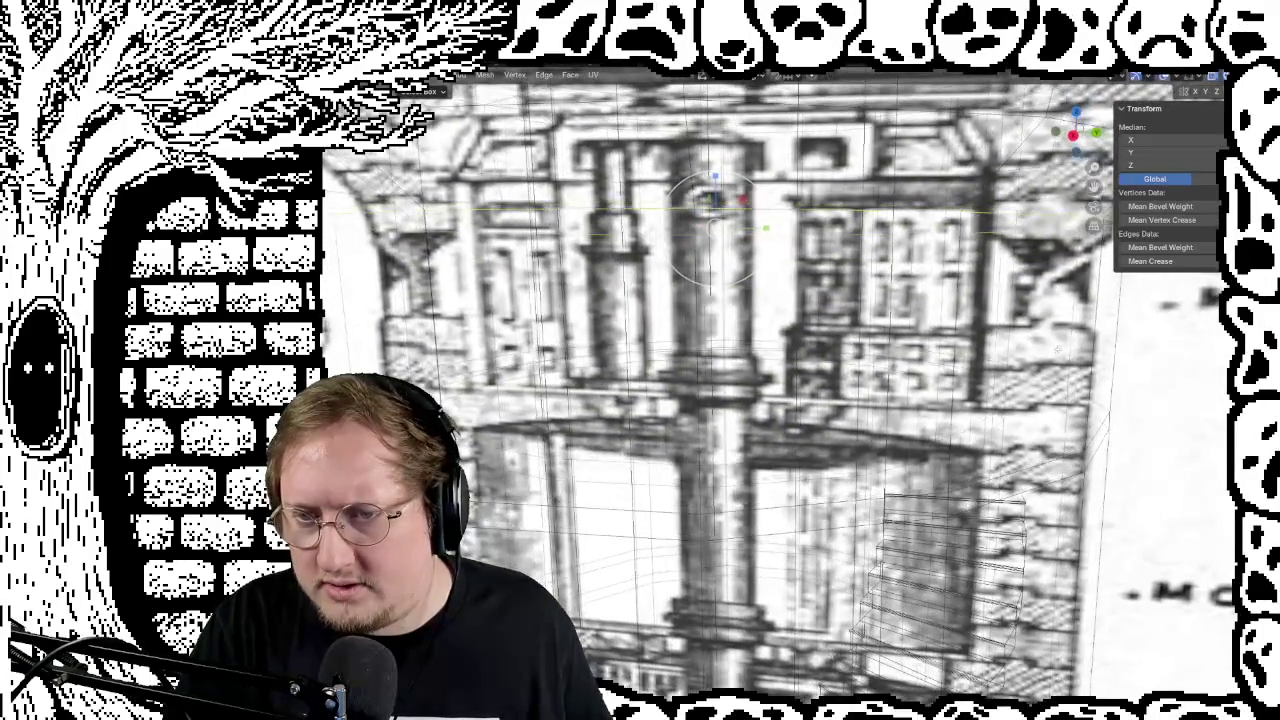
pyautogui.moveTo(1065, 352); pyautogui.dragTo(1076, 343, button='middle')
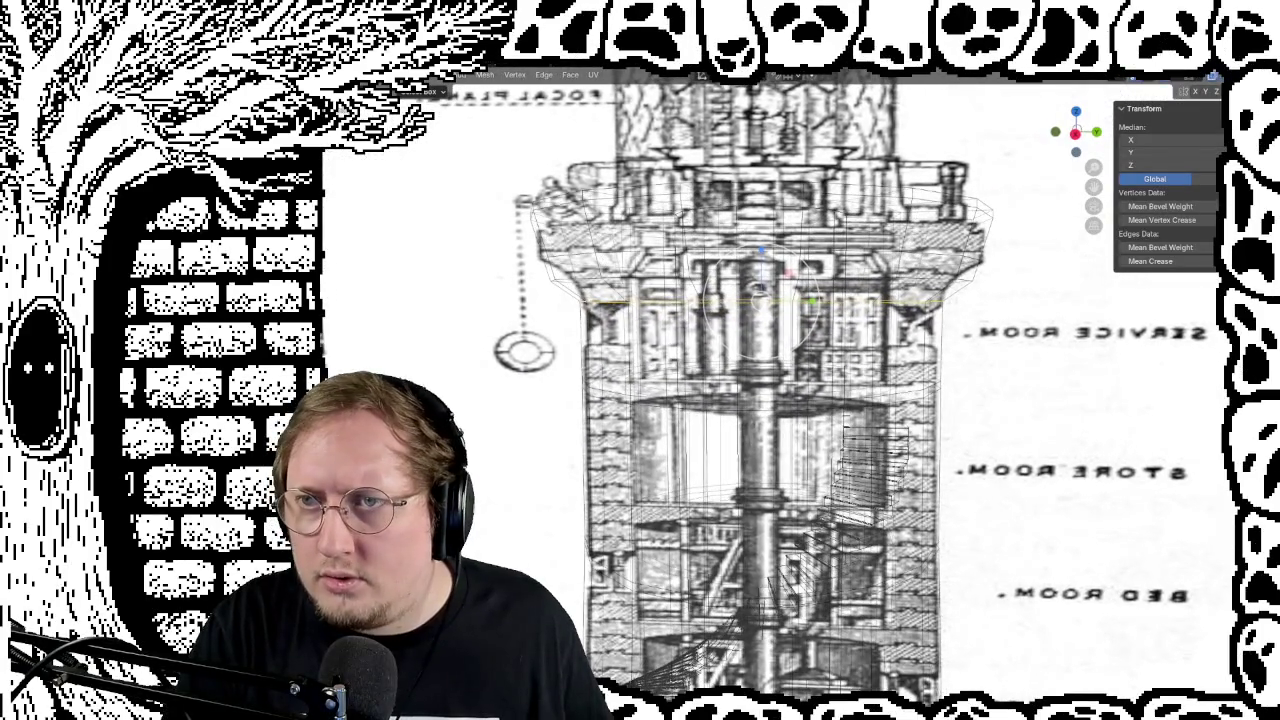
pyautogui.hotkey('alt', 'z')
pyautogui.scroll(1, 834, 345)
pyautogui.moveTo(830, 330)
pyautogui.mouseDown(button='middle')
pyautogui.moveTo(834, 345)
pyautogui.moveTo(810, 358)
pyautogui.moveTo(773, 377)
pyautogui.moveTo(752, 371)
pyautogui.moveTo(775, 393)
pyautogui.moveTo(817, 391)
pyautogui.moveTo(830, 377)
pyautogui.moveTo(721, 338)
pyautogui.mouseUp(button='middle')
pyautogui.scroll(2, 834, 345)
pyautogui.press('Tab')
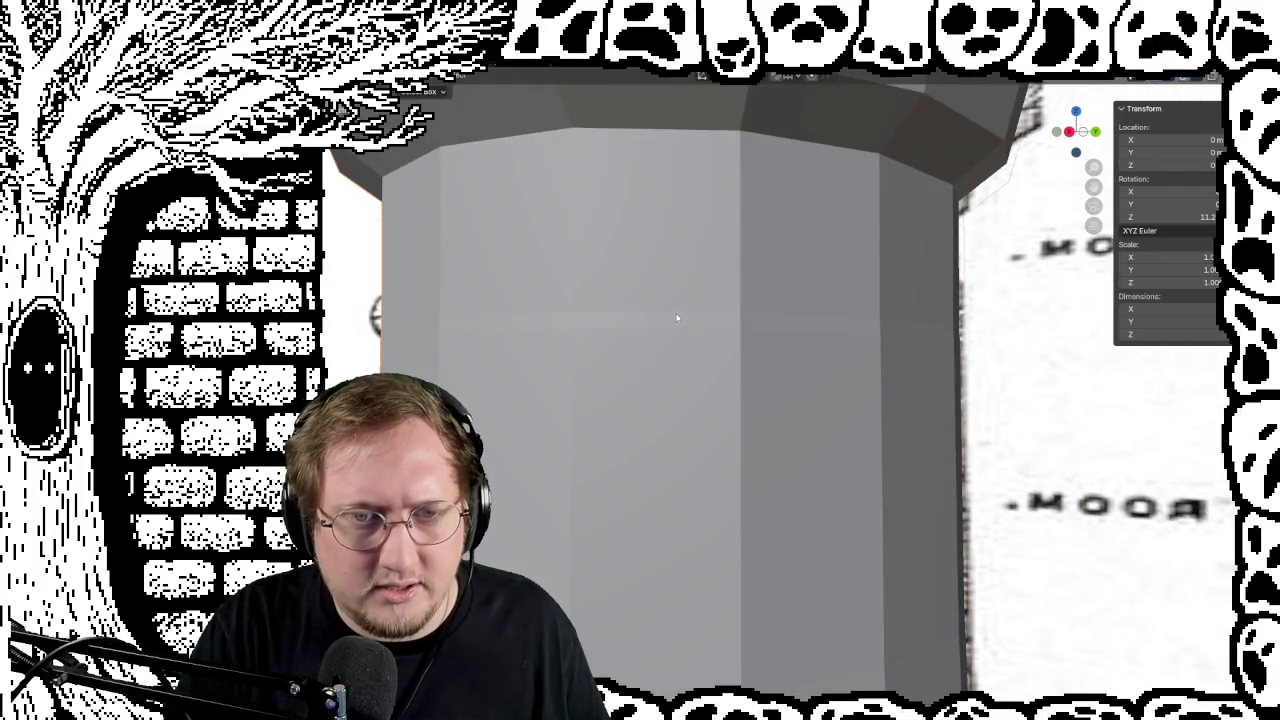
# Step: Scale the horizontal edge loop below the cap and check the tower in Object Mode
pyautogui.moveTo(679, 318)
pyautogui.mouseDown(button='middle')
pyautogui.moveTo(818, 341)
pyautogui.moveTo(771, 286)
pyautogui.moveTo(700, 329)
pyautogui.moveTo(675, 328)
pyautogui.moveTo(738, 327)
pyautogui.mouseUp(button='middle')
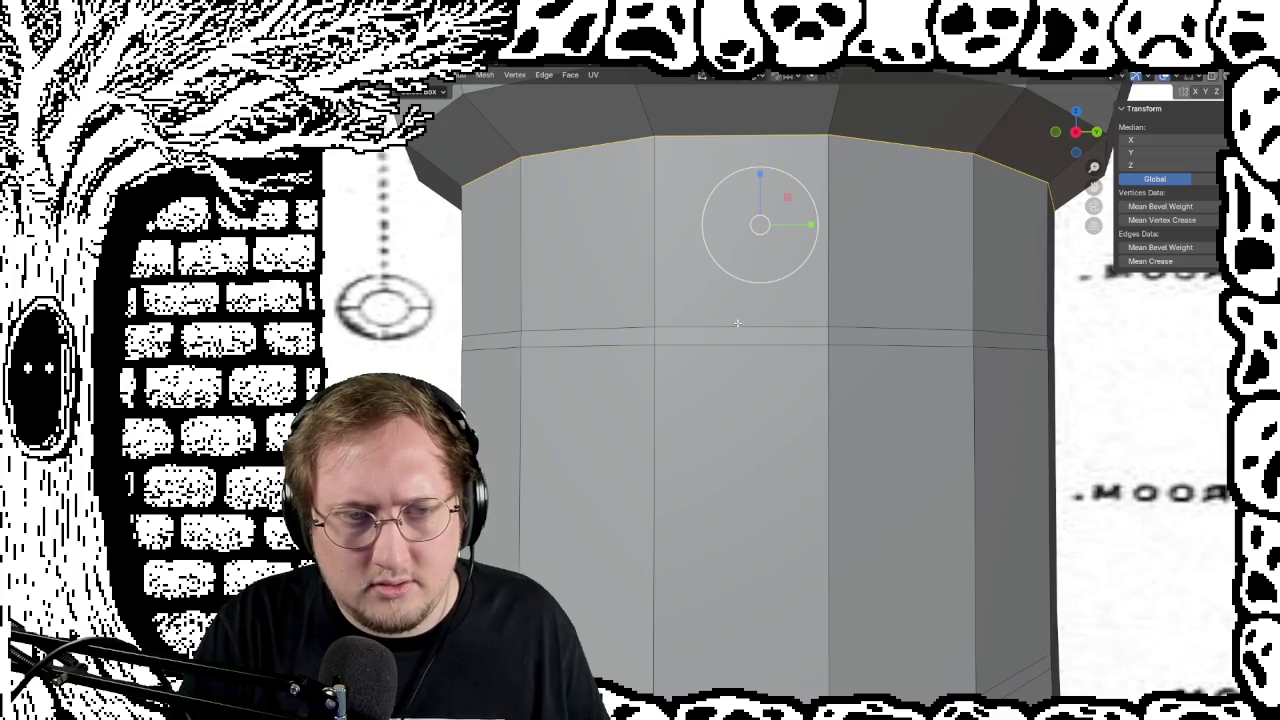
pyautogui.click(738, 325)
pyautogui.keyDown('alt'); pyautogui.click(631, 327); pyautogui.keyUp('alt')
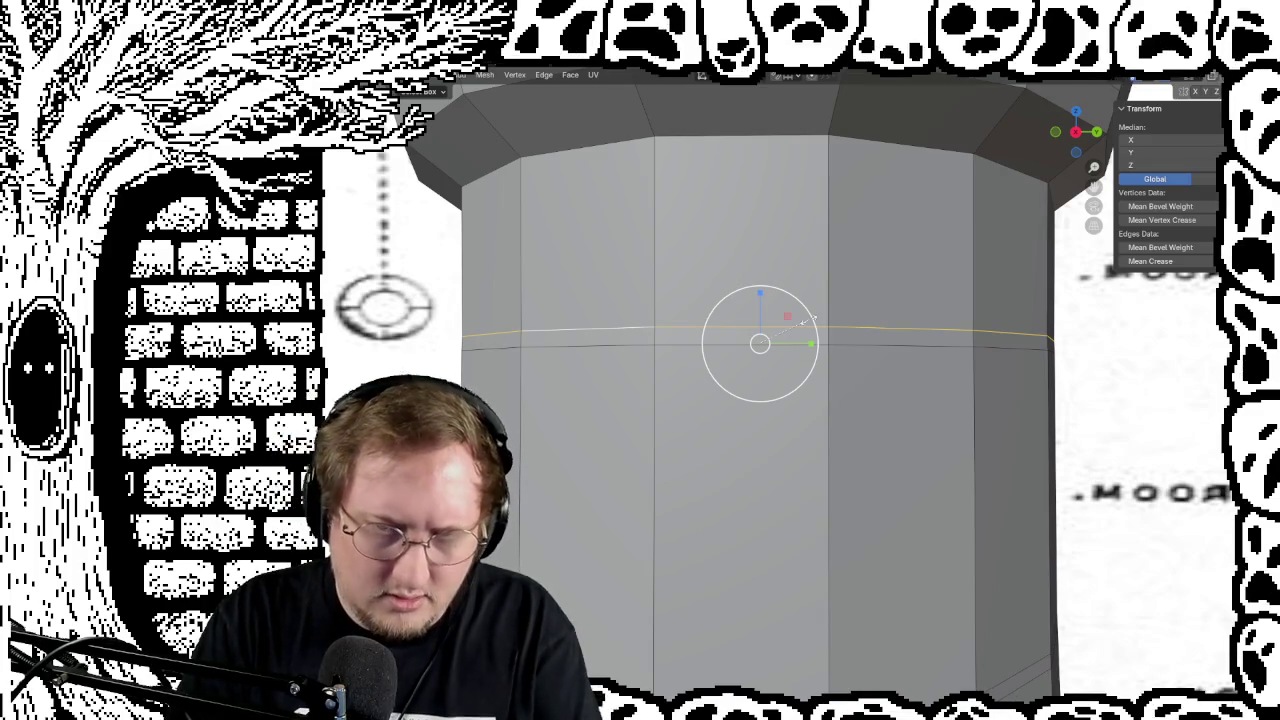
pyautogui.press('s')
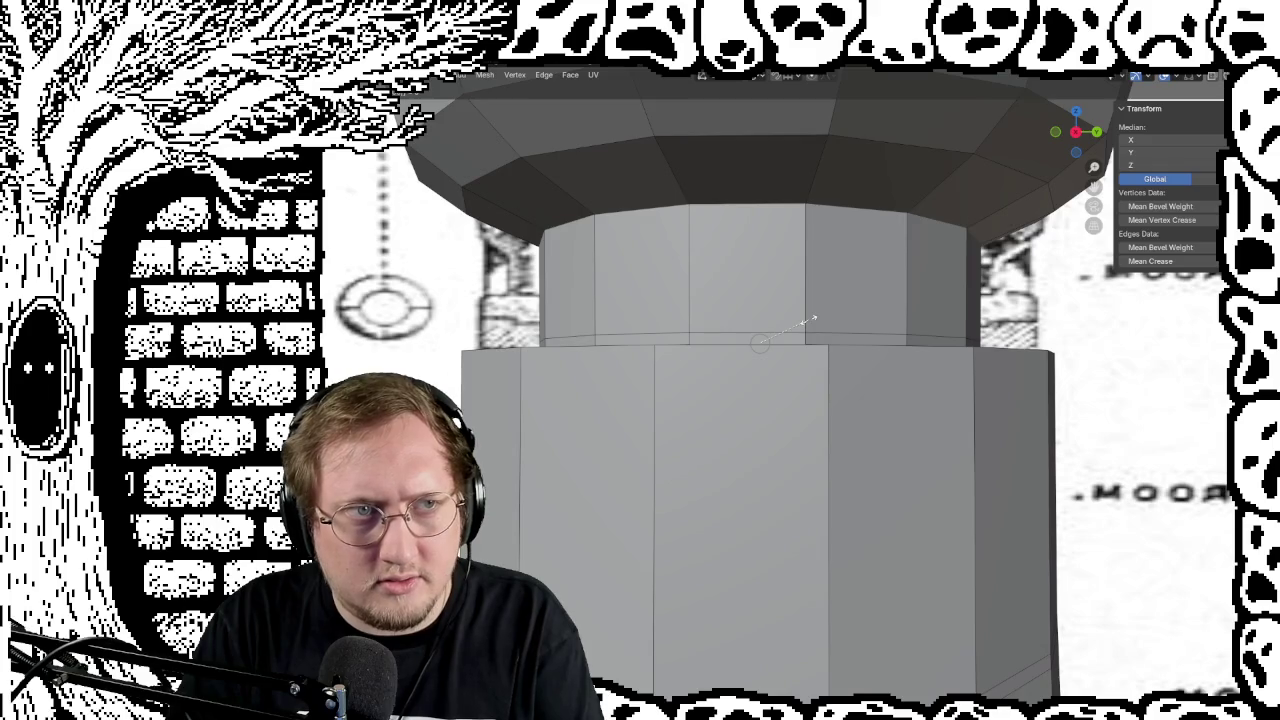
pyautogui.press('1')
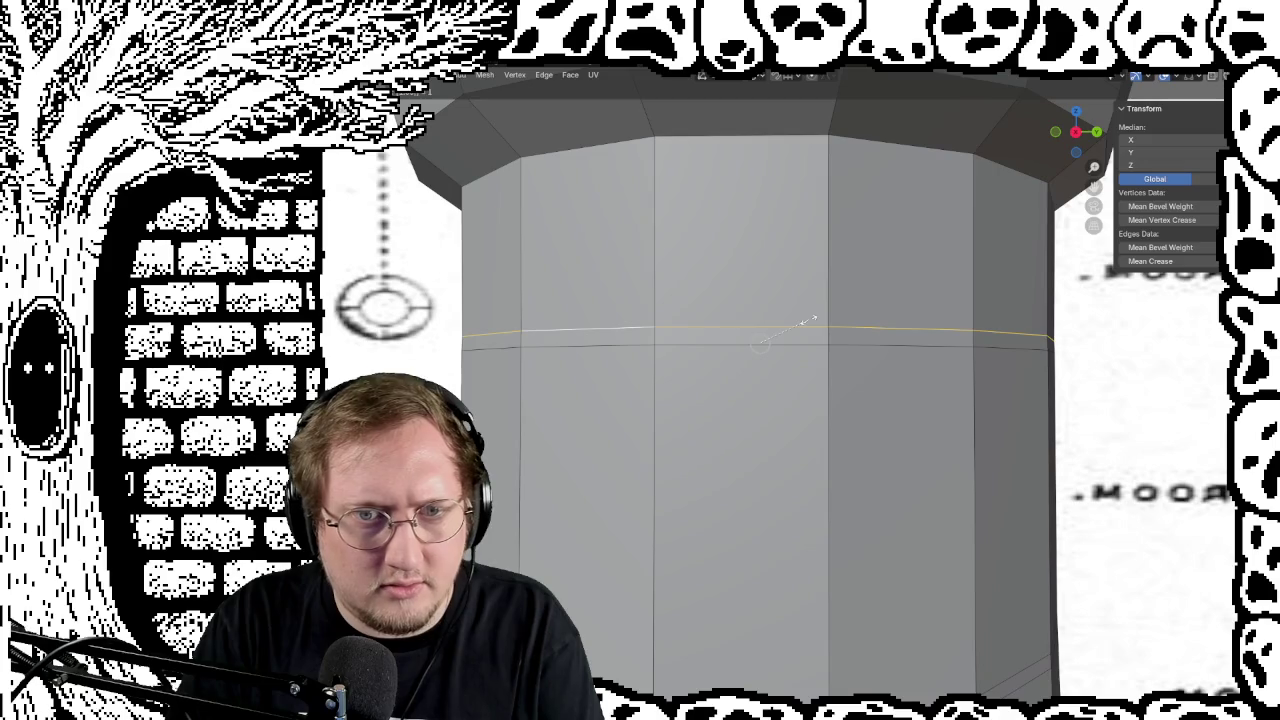
pyautogui.press('Return')
pyautogui.moveTo(869, 320)
pyautogui.mouseDown(button='middle')
pyautogui.moveTo(850, 318)
pyautogui.moveTo(900, 329)
pyautogui.moveTo(831, 357)
pyautogui.moveTo(886, 358)
pyautogui.mouseUp(button='middle')
pyautogui.press('Tab')
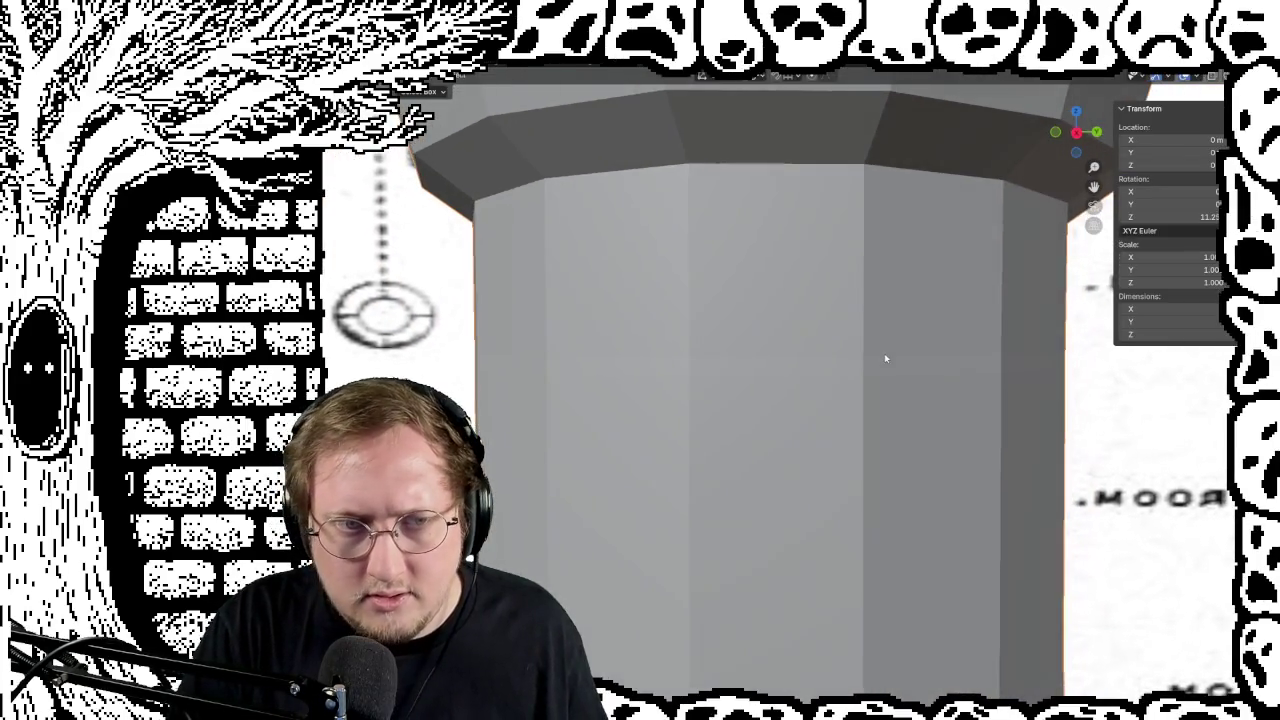
# Step: Rescale the same edge loop again to refine the upper taper
pyautogui.press('Tab')
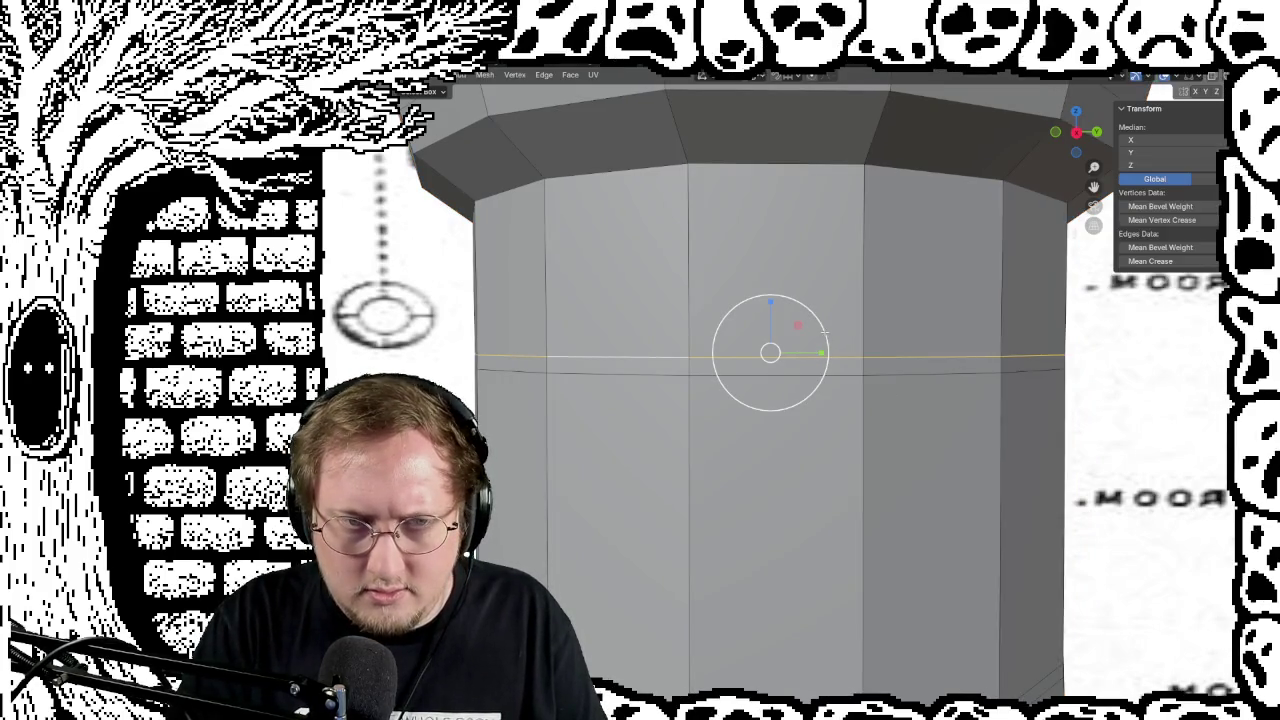
pyautogui.press('s')
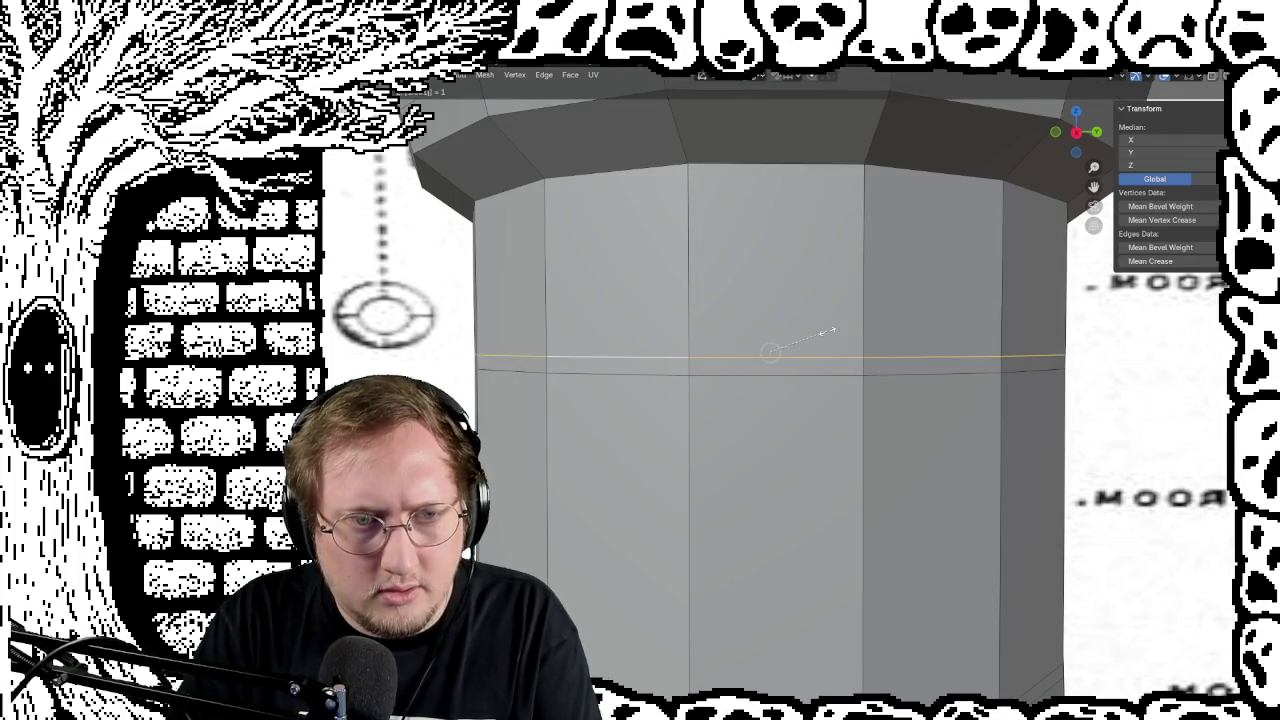
pyautogui.click(827, 330)
pyautogui.moveTo(827, 330); pyautogui.dragTo(612, 389, button='middle')
pyautogui.press('Tab')
pyautogui.scroll(3, 638, 399)
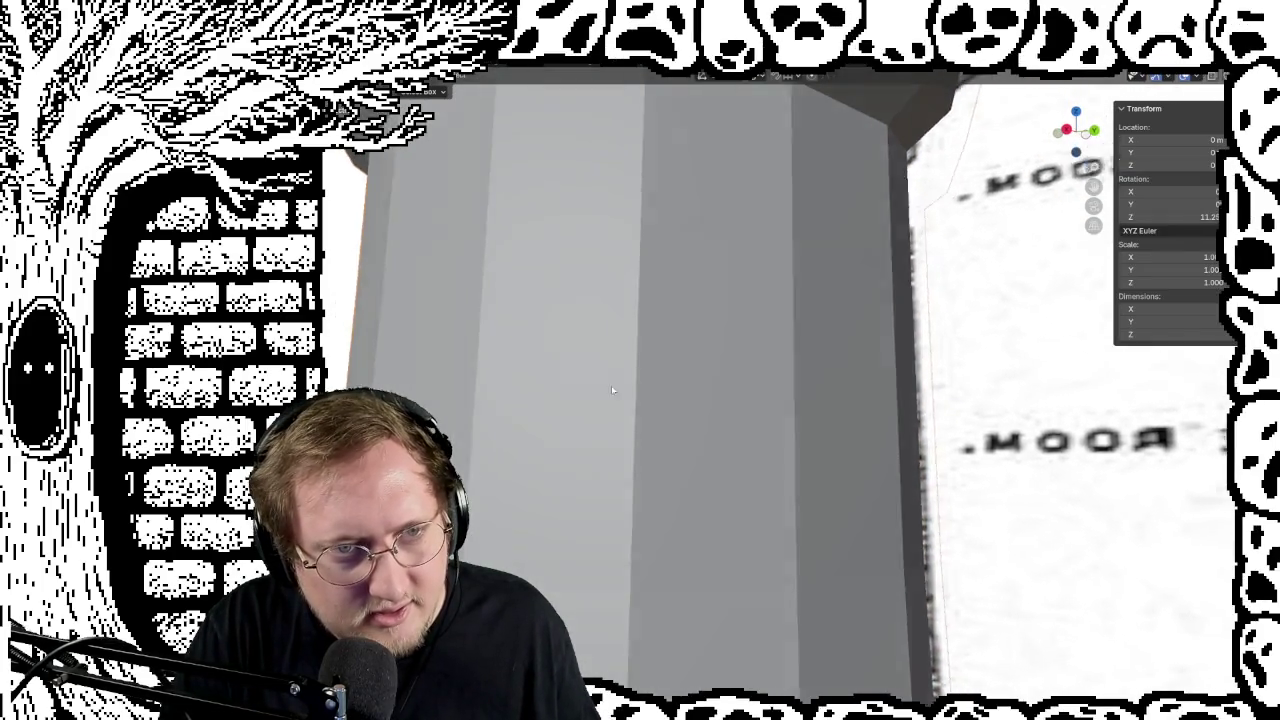
# Step: Enter Edit Mode on the tower and orbit to view its top rim
pyautogui.scroll(-2, 612, 389)
pyautogui.scroll(-1, 620, 405)
pyautogui.scroll(2, 620, 405)
pyautogui.scroll(2, 610, 395)
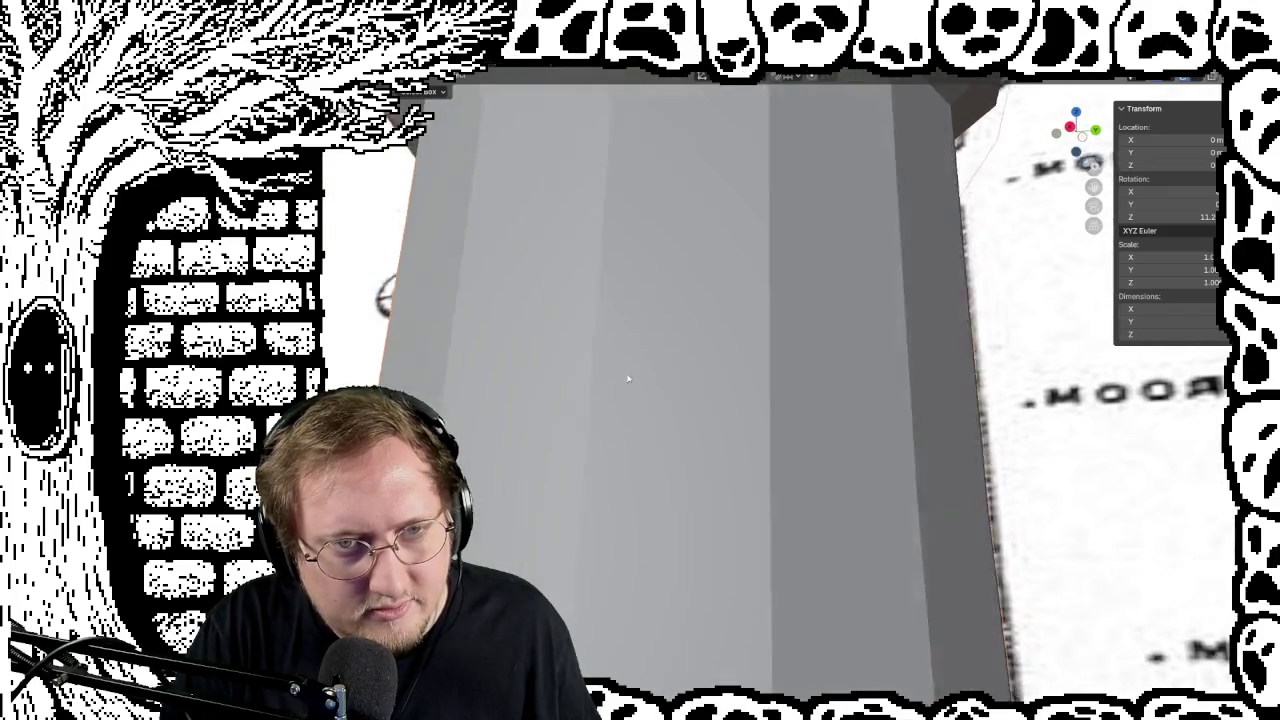
pyautogui.scroll(-2, 628, 379)
pyautogui.scroll(-1, 633, 404)
pyautogui.moveTo(633, 404); pyautogui.dragTo(614, 400, button='middle')
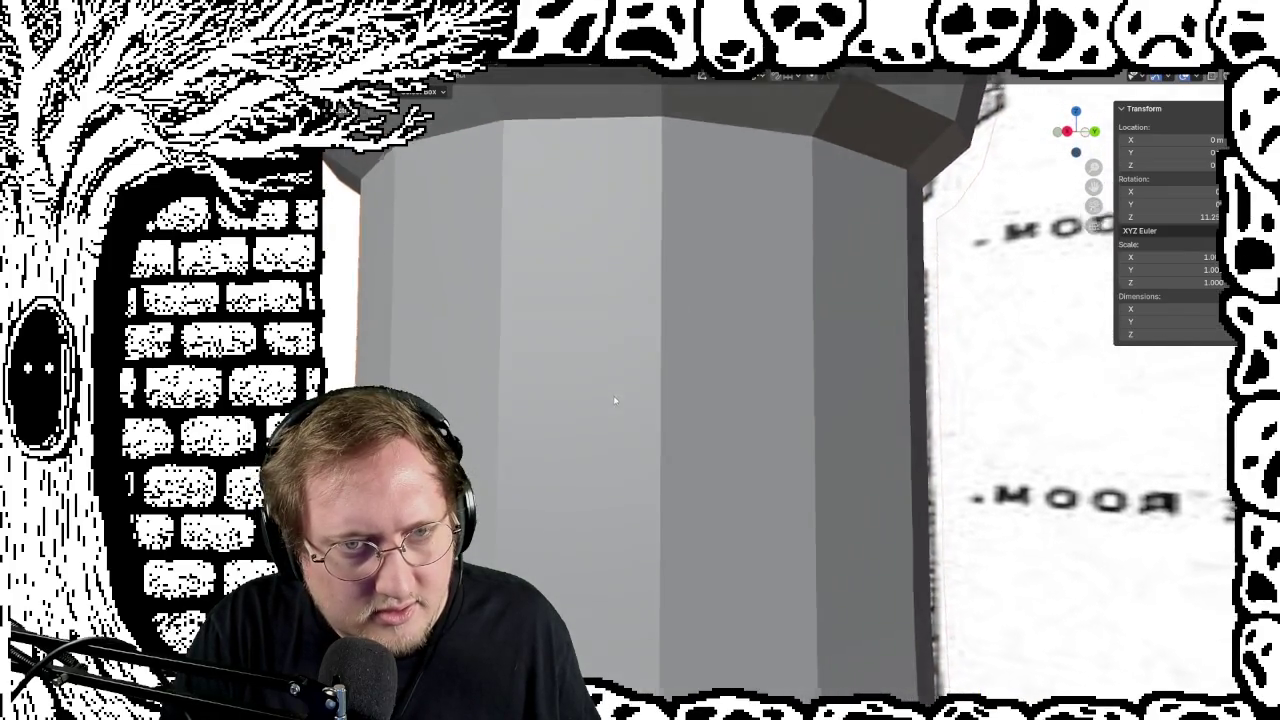
pyautogui.scroll(-2, 617, 402)
pyautogui.press('Tab')
pyautogui.scroll(2, 614, 394)
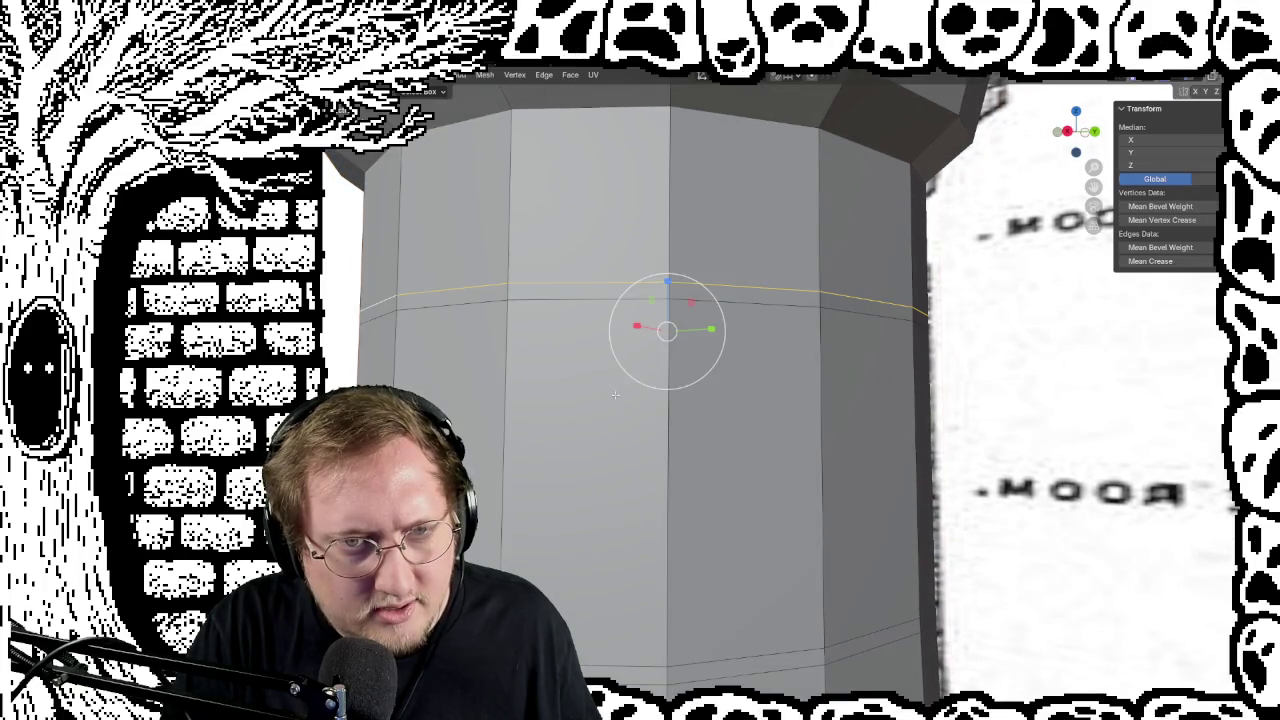
pyautogui.moveTo(583, 283)
pyautogui.mouseDown(button='middle')
pyautogui.moveTo(567, 347)
pyautogui.moveTo(545, 344)
pyautogui.moveTo(543, 356)
pyautogui.moveTo(436, 255)
pyautogui.mouseUp(button='middle')
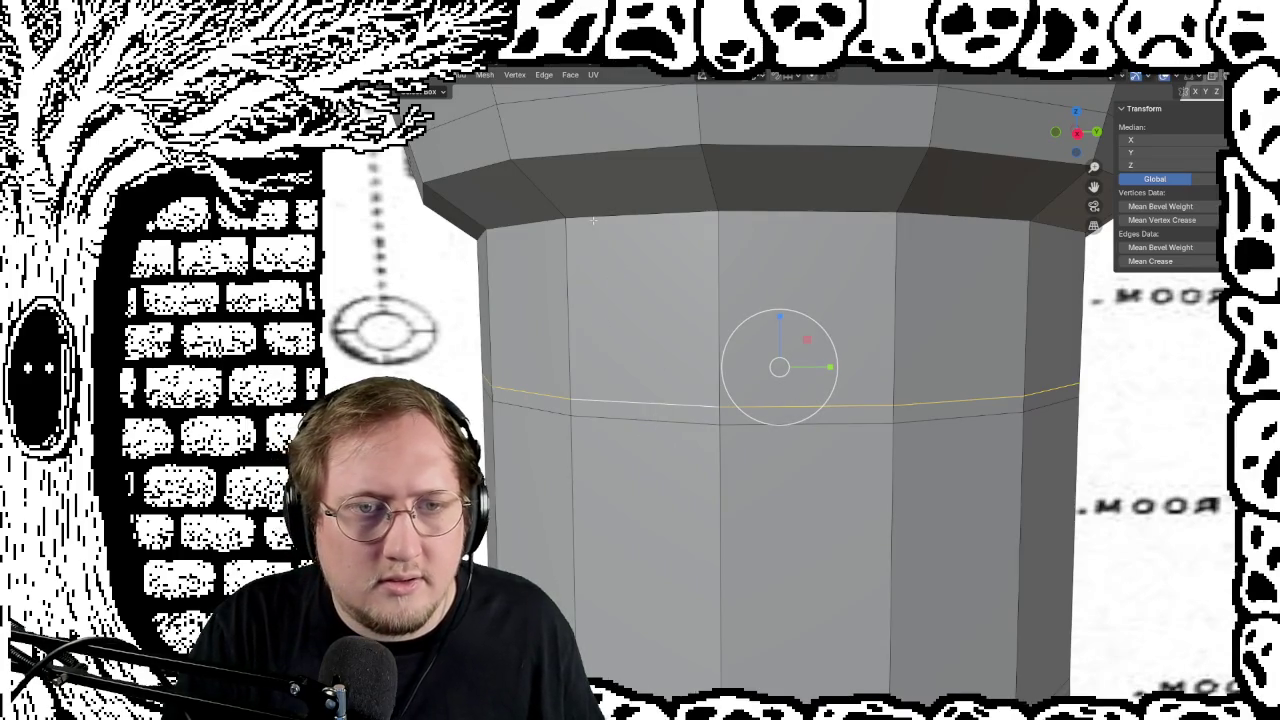
# Step: Orbit to the ledge under the cap and enable X-ray to show the blueprint
pyautogui.scroll(-1, 594, 220)
pyautogui.scroll(-3, 700, 260)
pyautogui.scroll(1, 850, 320)
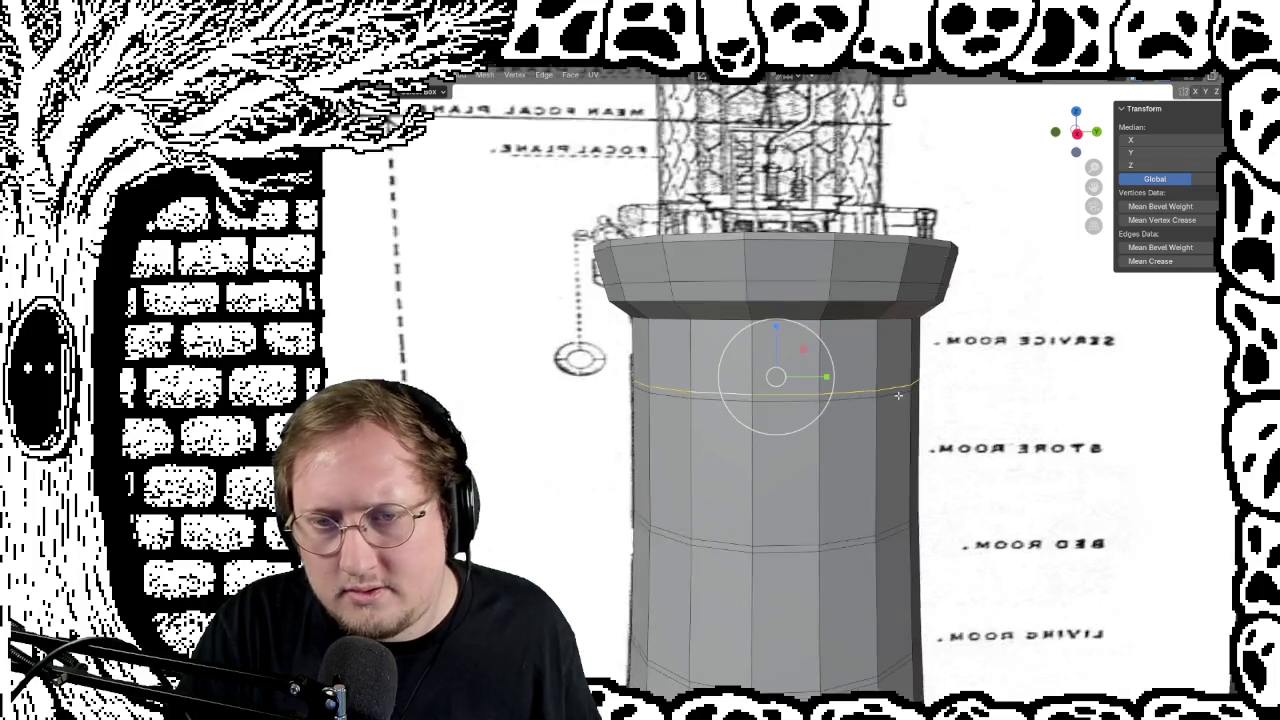
pyautogui.scroll(1, 930, 344)
pyautogui.scroll(5, 928, 293)
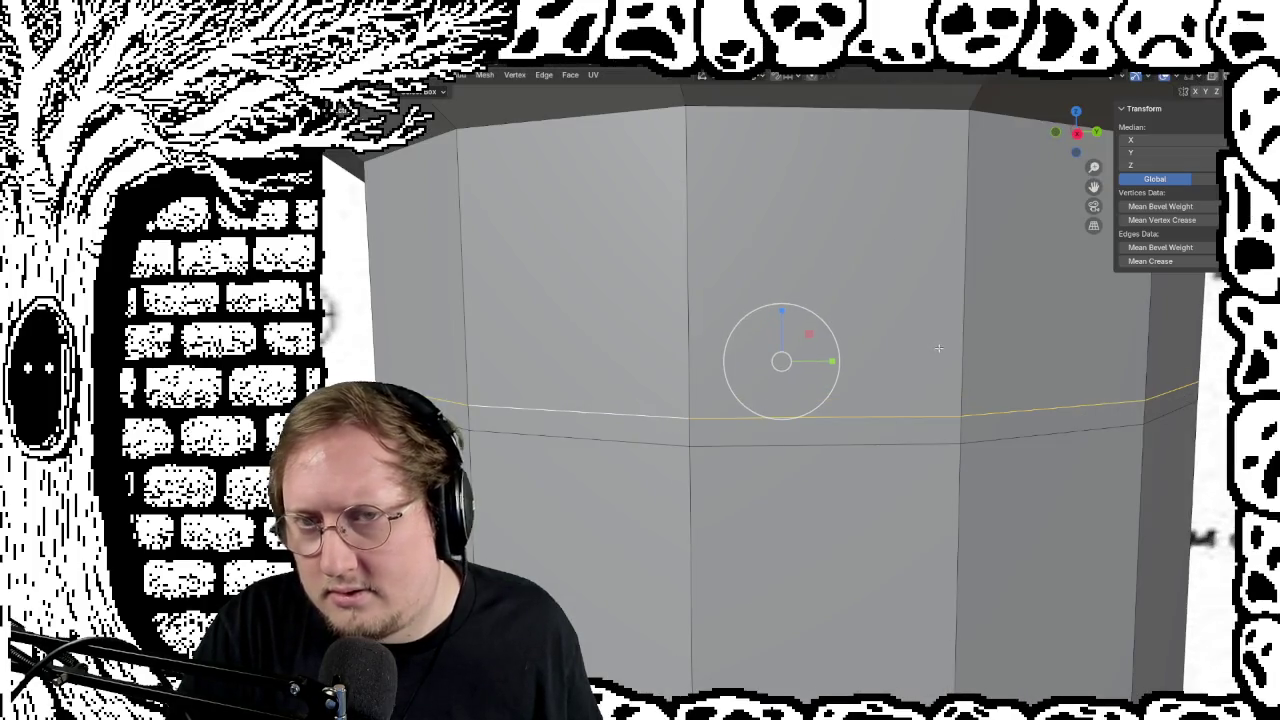
pyautogui.moveTo(741, 239); pyautogui.dragTo(452, 318, button='middle')
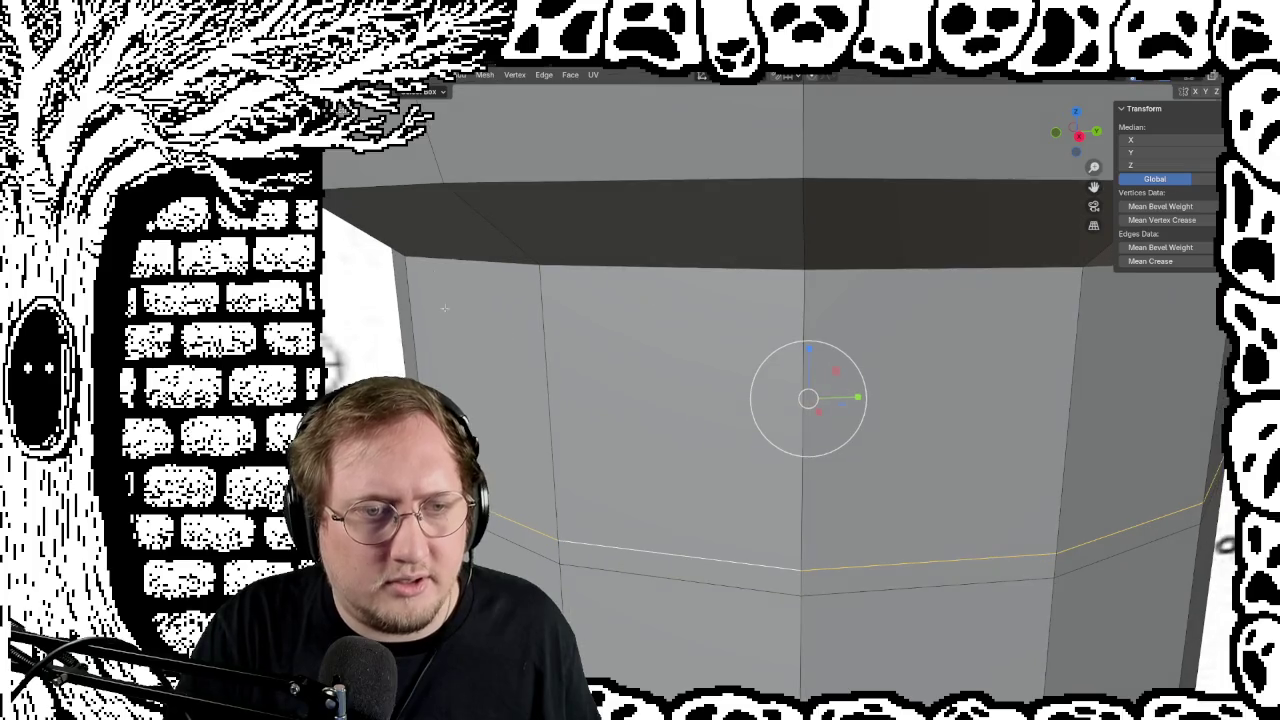
pyautogui.scroll(-3, 543, 266)
pyautogui.scroll(-1, 731, 338)
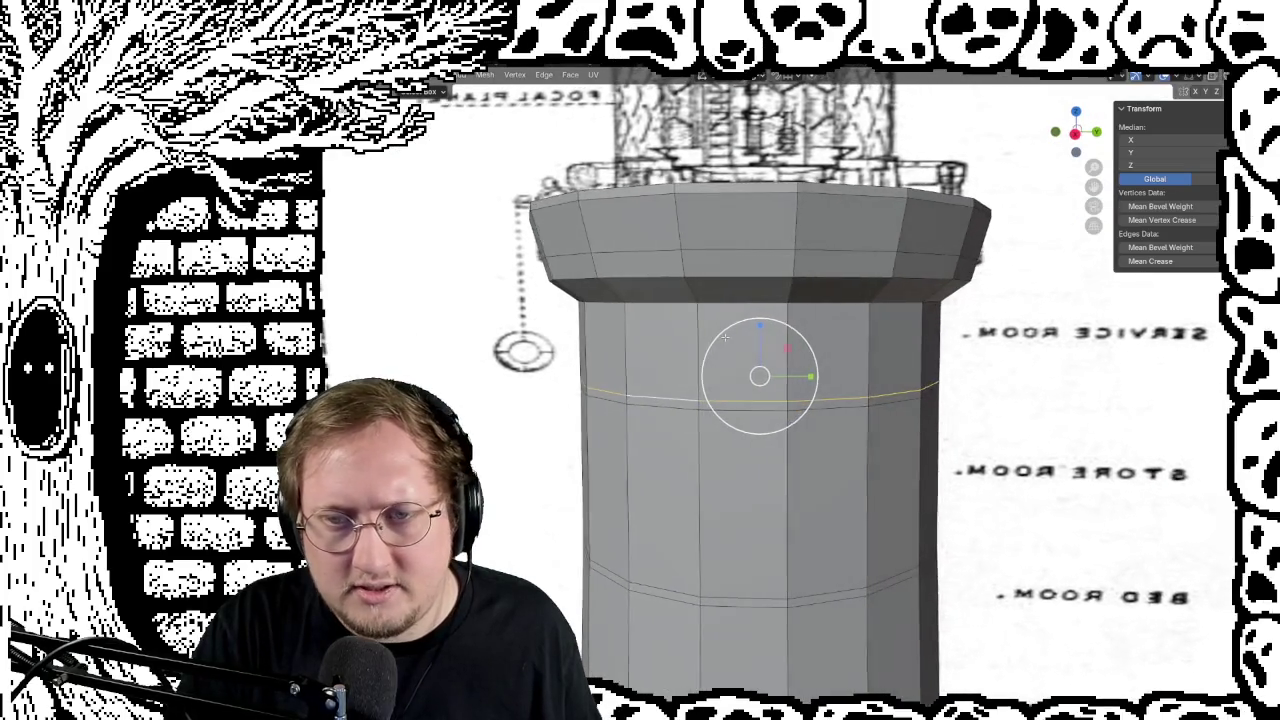
pyautogui.moveTo(731, 338); pyautogui.dragTo(590, 293, button='middle')
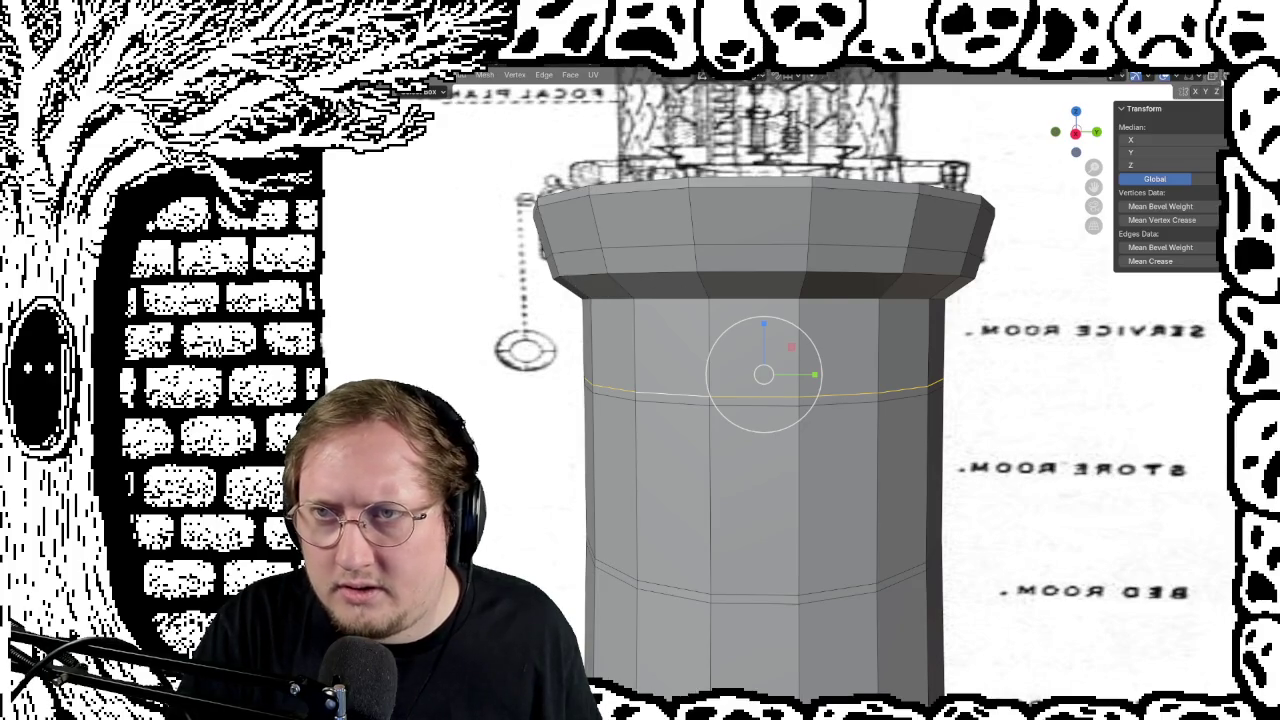
pyautogui.click(1213, 76)
pyautogui.scroll(2, 760, 370)
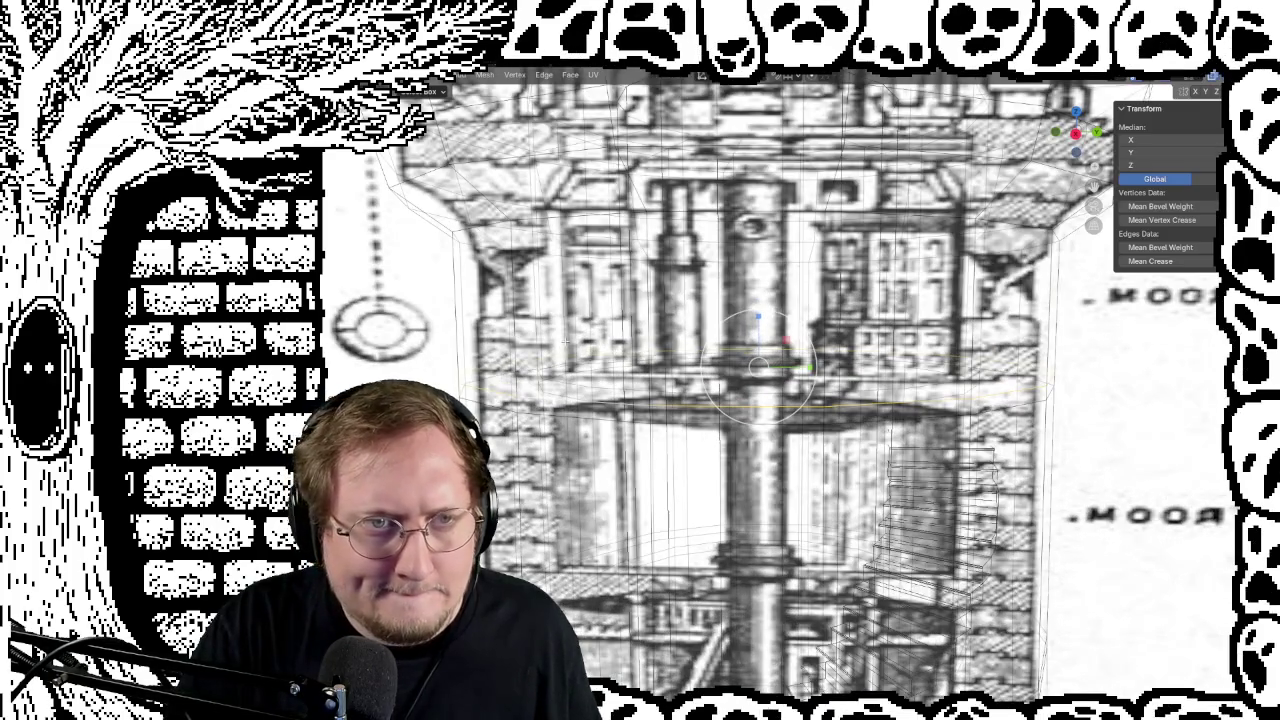
pyautogui.moveTo(760, 370); pyautogui.dragTo(800, 380, button='middle')
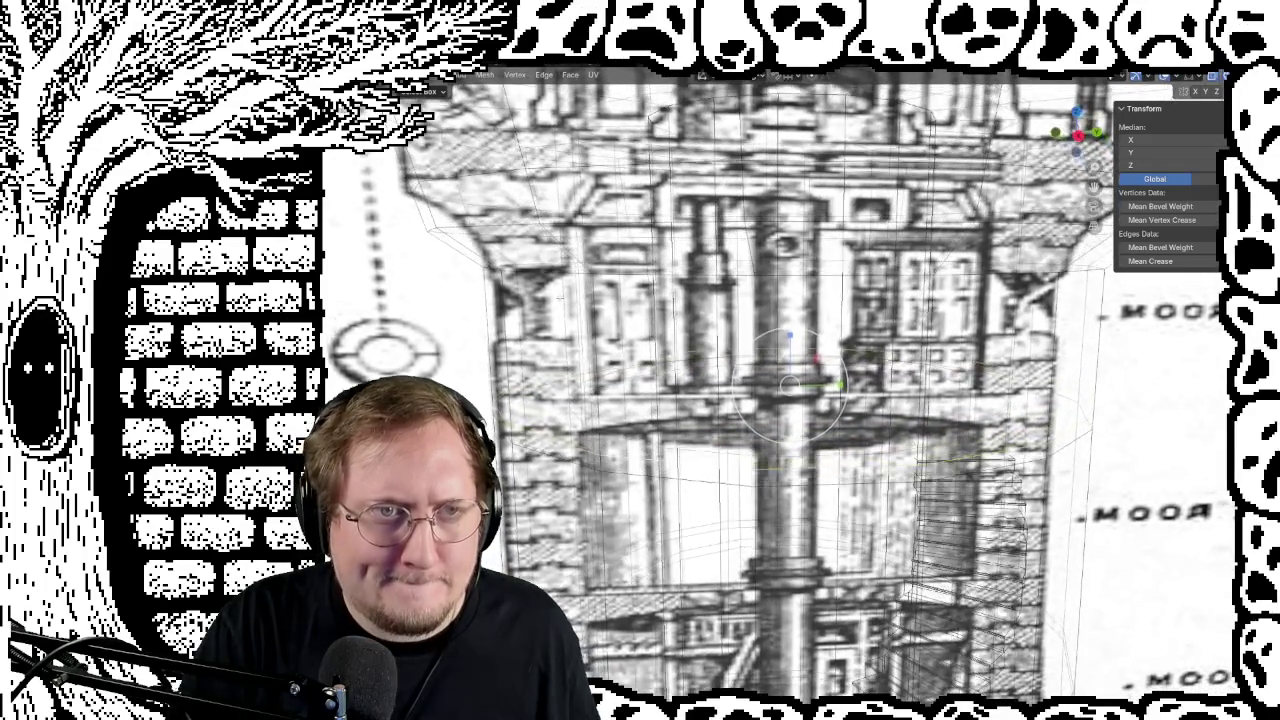
# Step: In front view, raise the edge loop just under the cap and widen it slightly
pyautogui.press('KP_1')
pyautogui.scroll(-2, 563, 297)
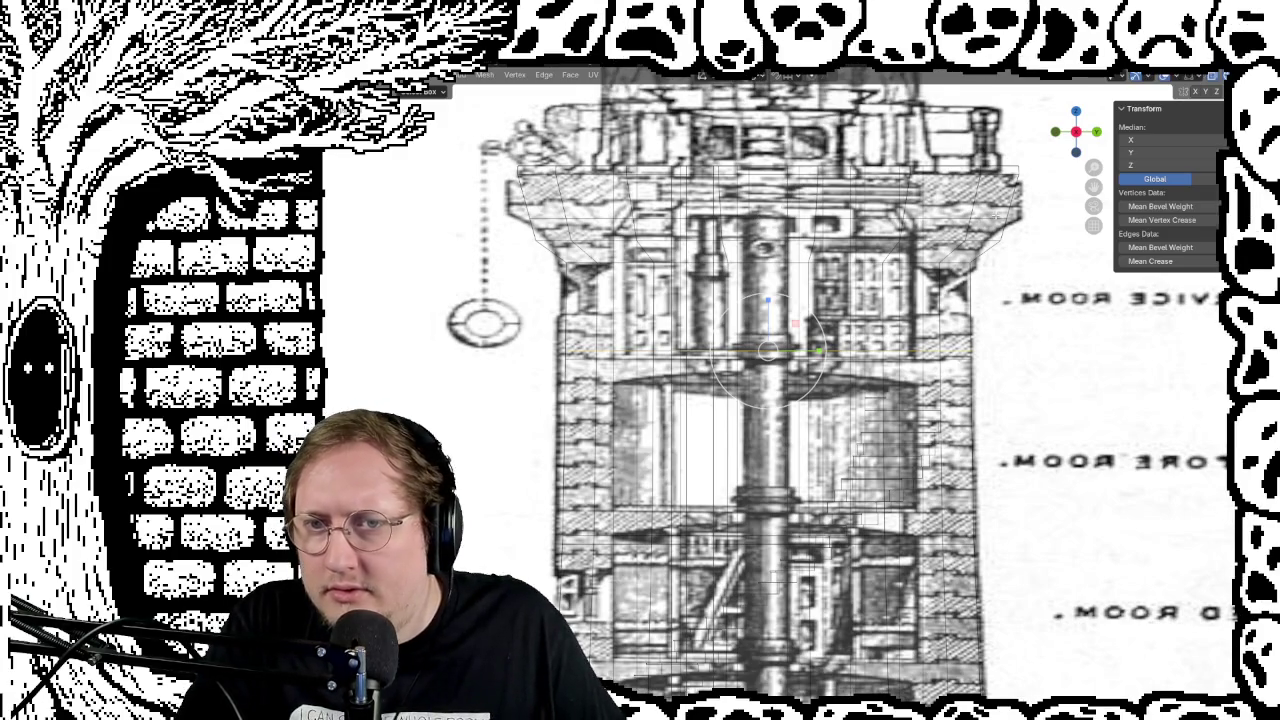
pyautogui.press('Return')
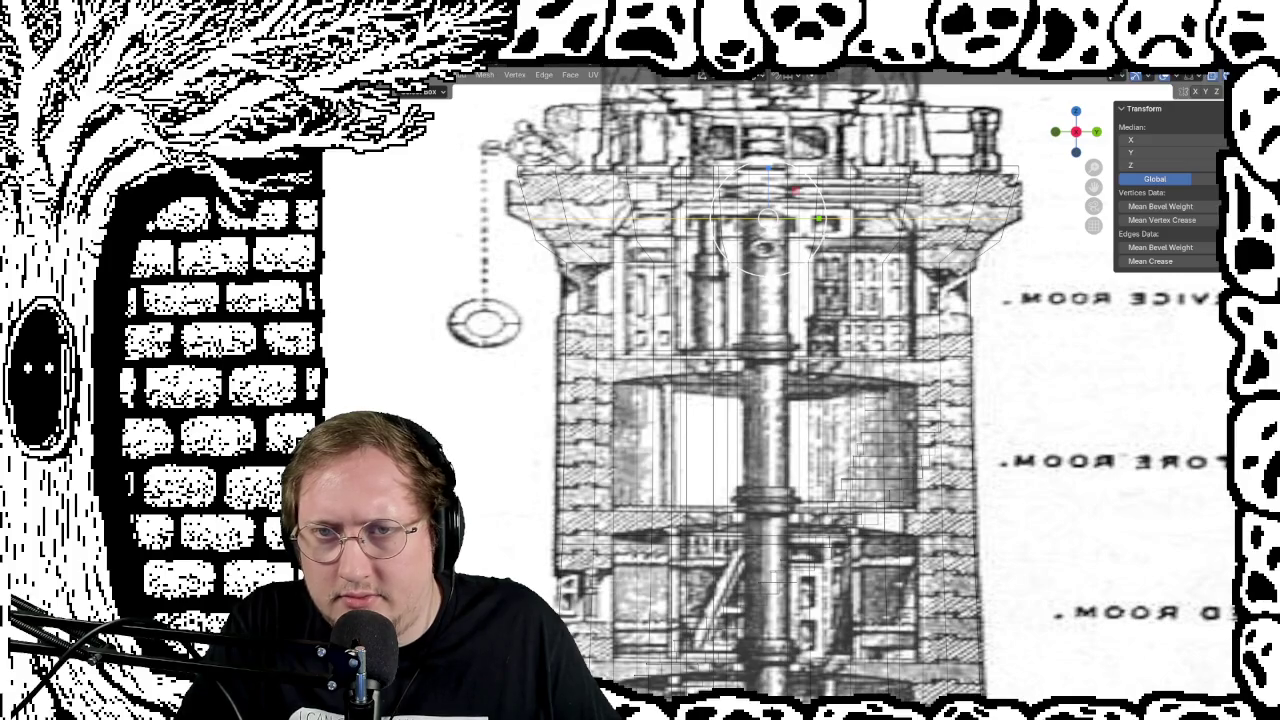
pyautogui.press('g')
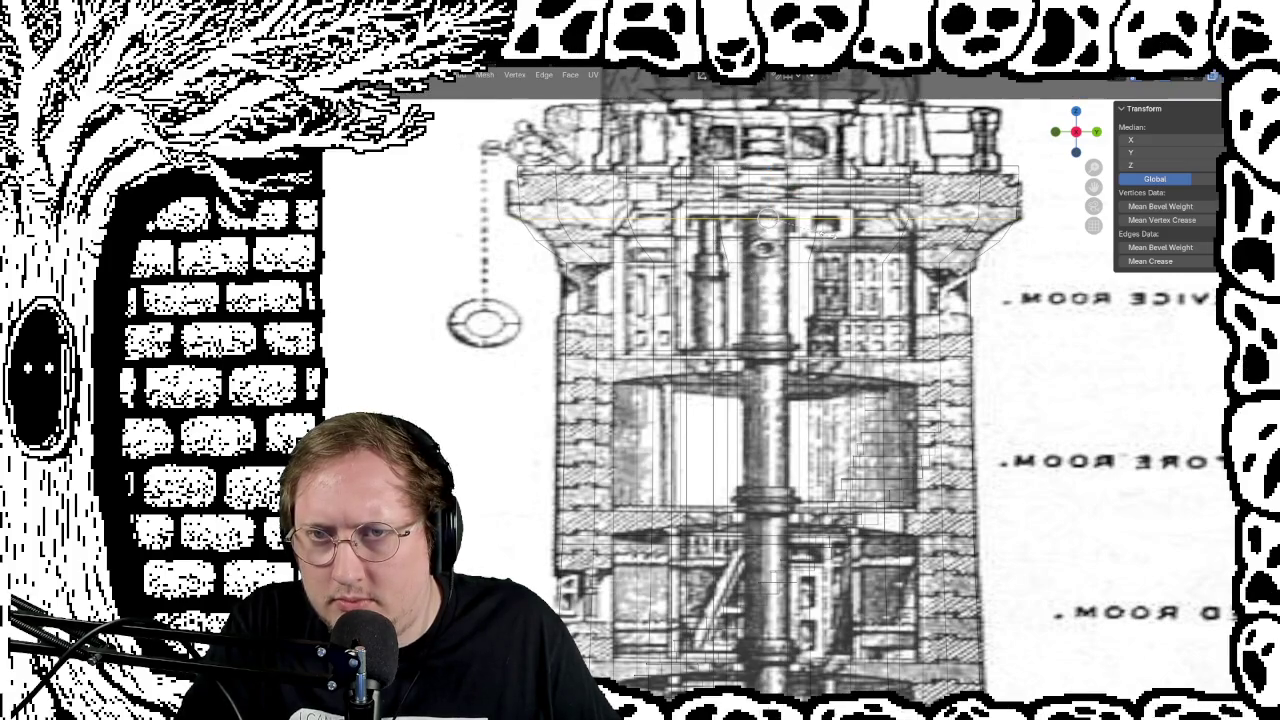
pyautogui.press('Return')
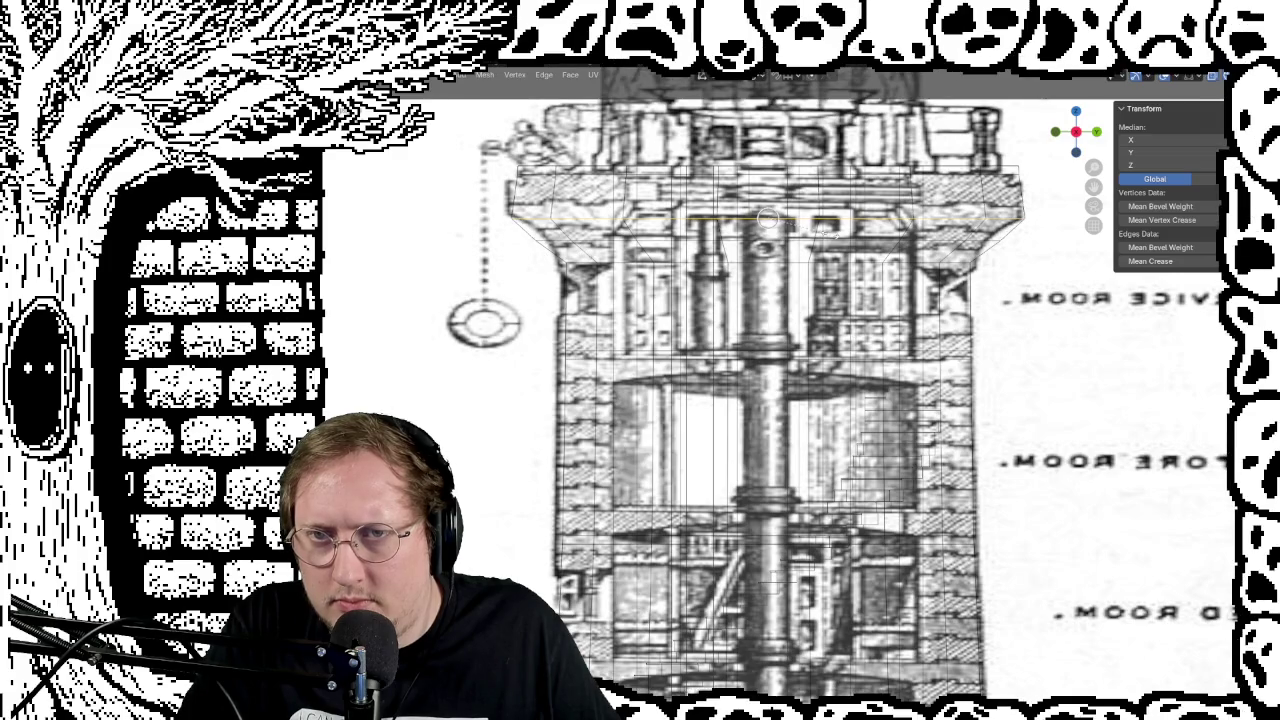
pyautogui.press('s')
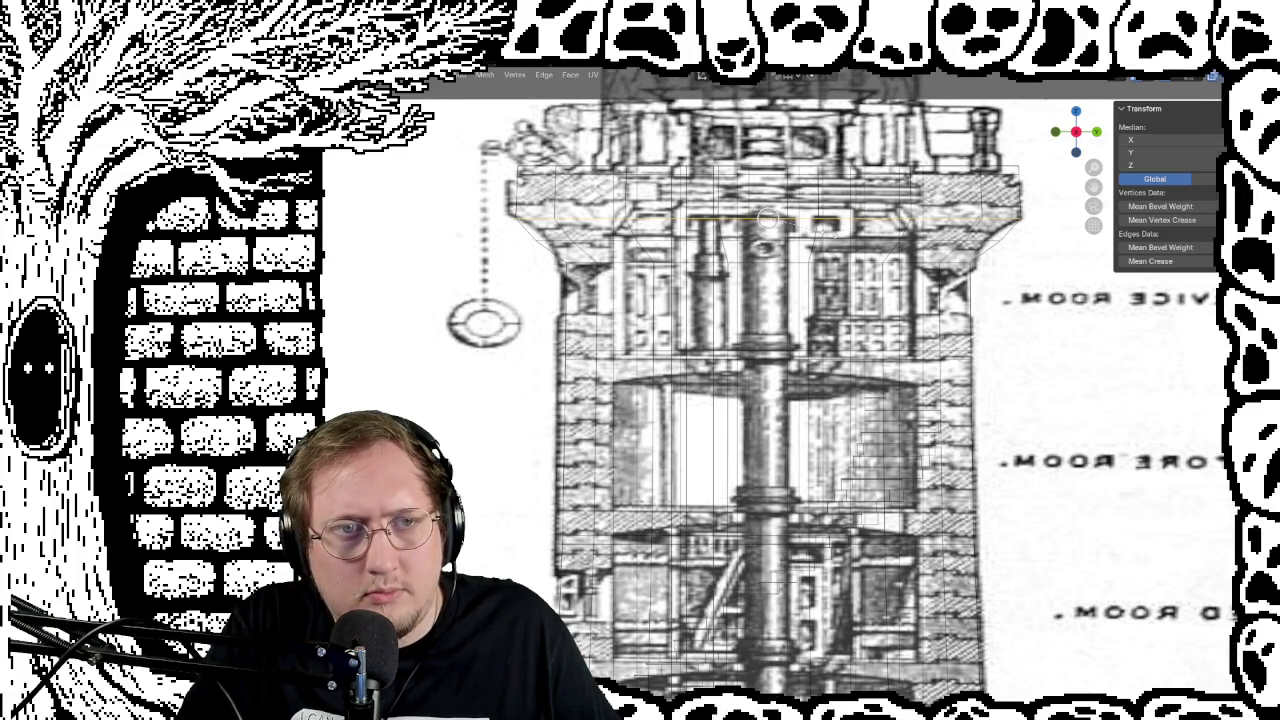
pyautogui.press('Return')
pyautogui.hotkey('ctrl', 'e')
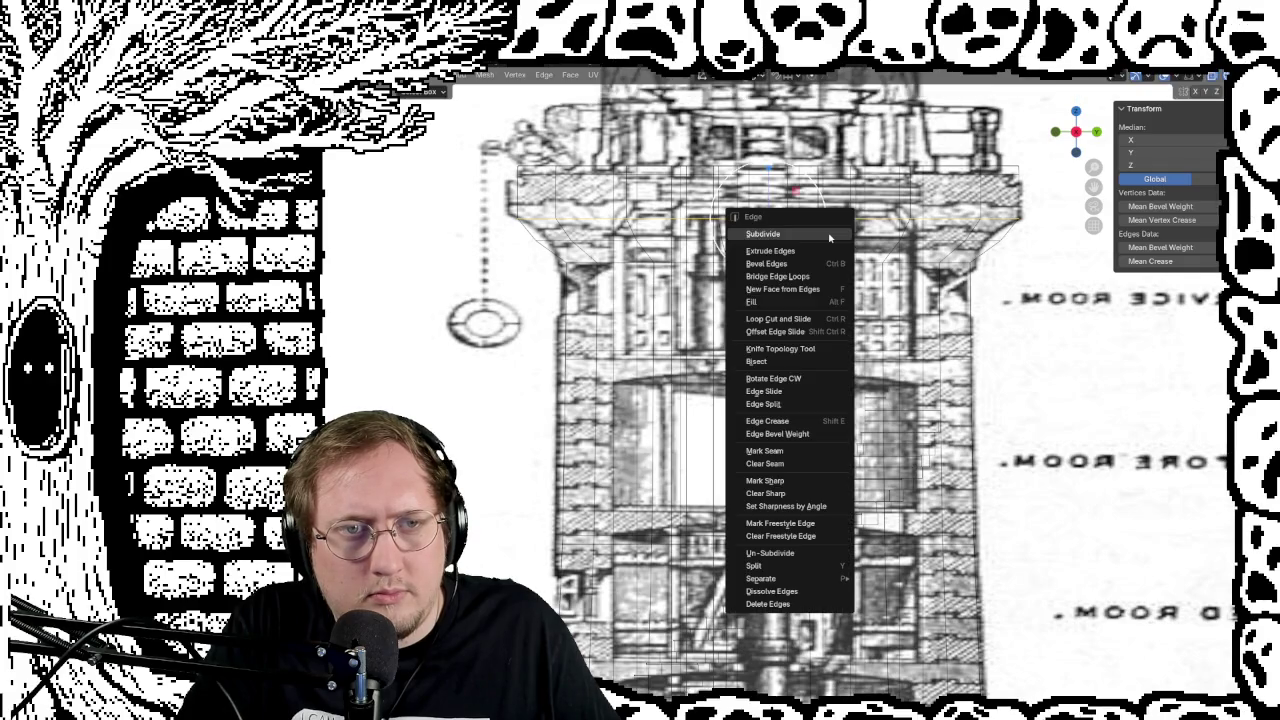
# Step: Scale the edge loop beneath the cap outward into a flare, then turn X-ray off
pyautogui.click(655, 250)
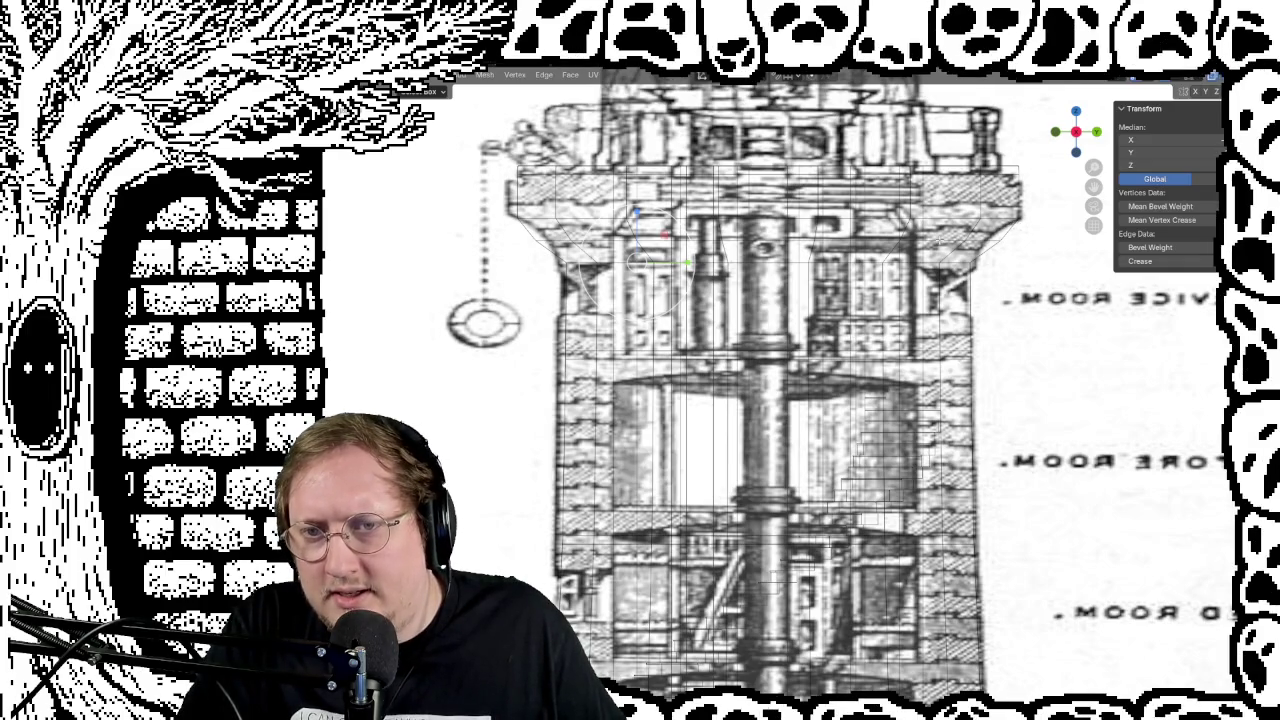
pyautogui.keyDown('alt'); pyautogui.click(765, 240); pyautogui.keyUp('alt')
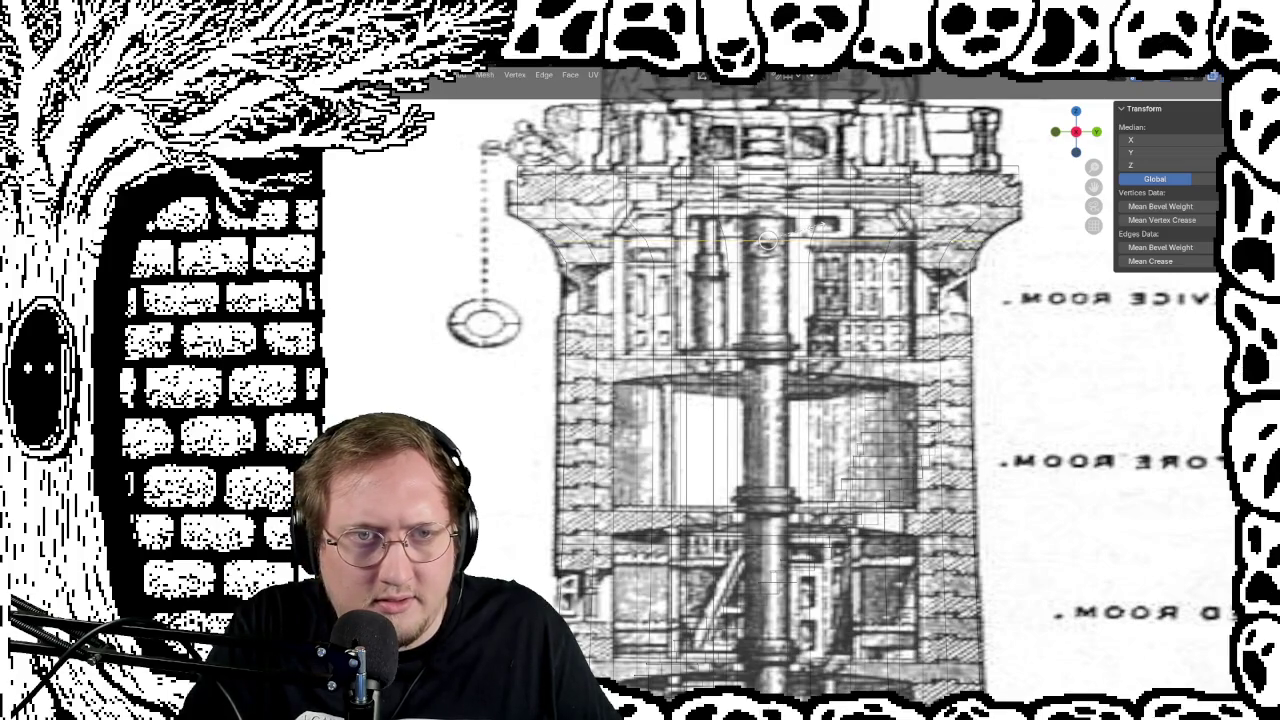
pyautogui.press('r')
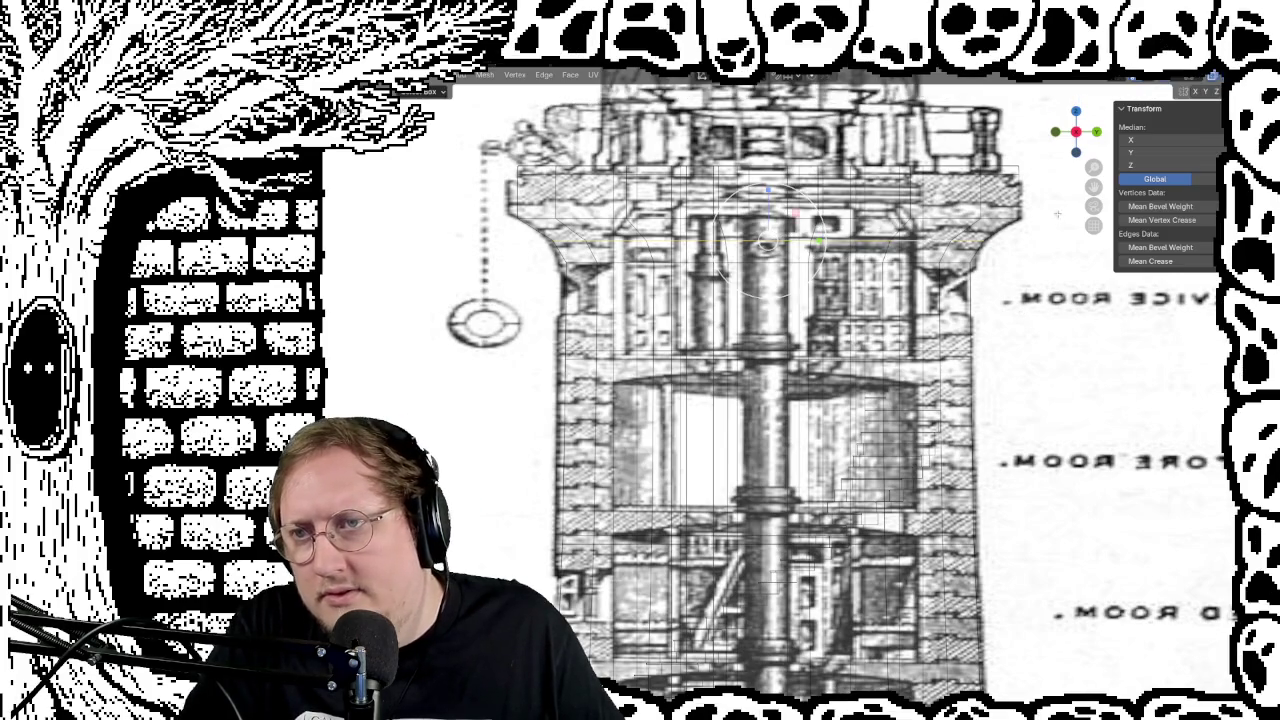
pyautogui.hotkey('alt', 'z')
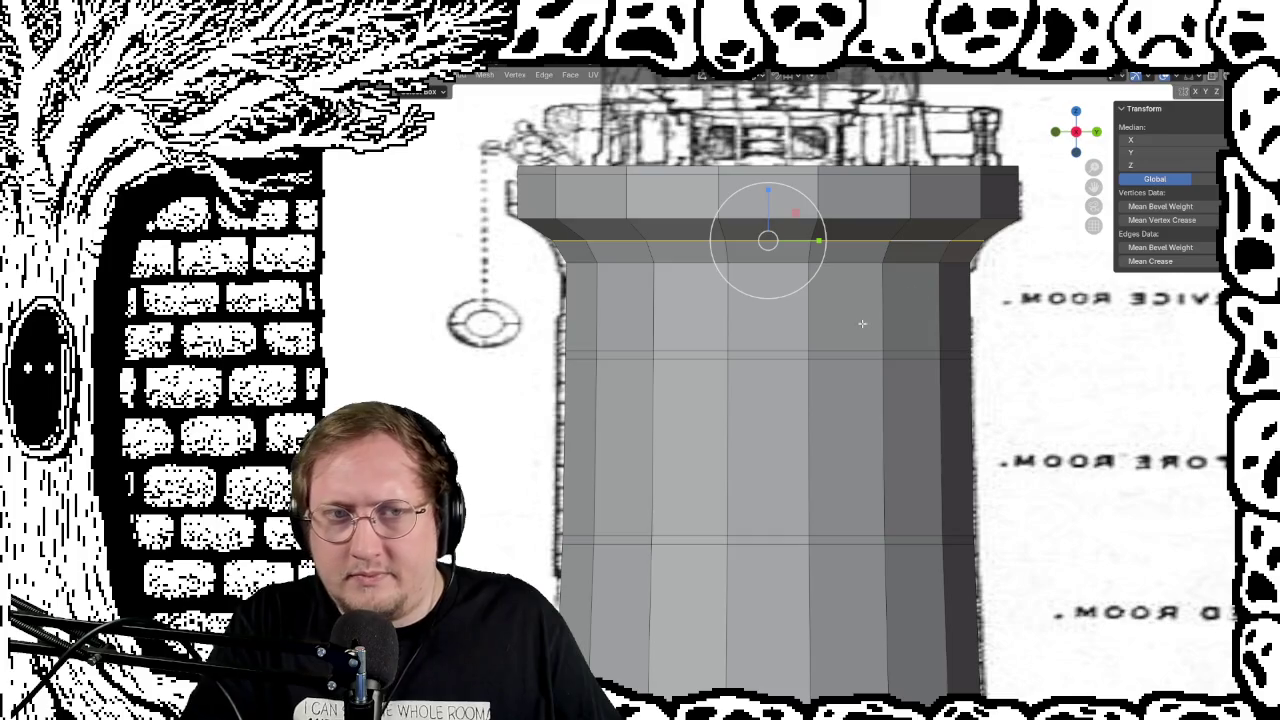
# Step: Orbit and zoom to compare the lighthouse with the blueprint from front and angled views
pyautogui.scroll(-5, 862, 323)
pyautogui.moveTo(880, 440); pyautogui.dragTo(780, 440, button='middle')
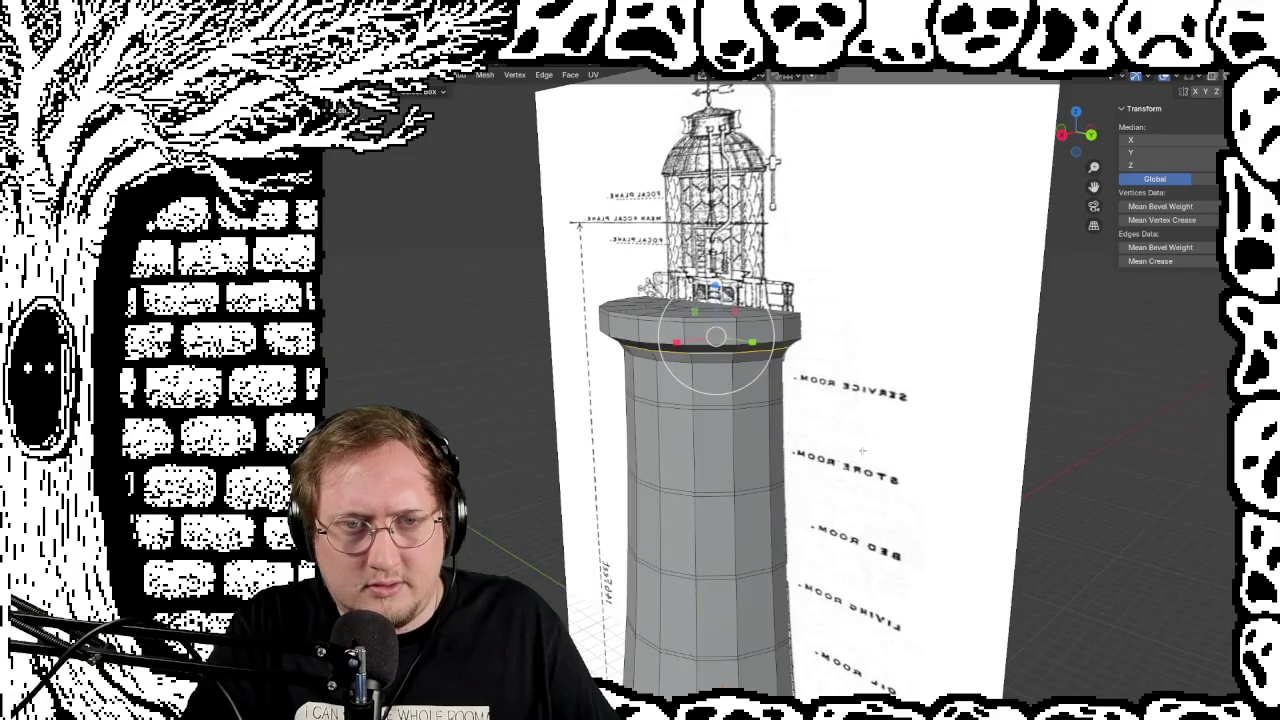
pyautogui.scroll(3, 780, 440)
pyautogui.moveTo(860, 440)
pyautogui.mouseDown(button='middle')
pyautogui.moveTo(917, 437)
pyautogui.moveTo(927, 471)
pyautogui.moveTo(919, 431)
pyautogui.moveTo(954, 444)
pyautogui.mouseUp(button='middle')
pyautogui.scroll(-5, 953, 443)
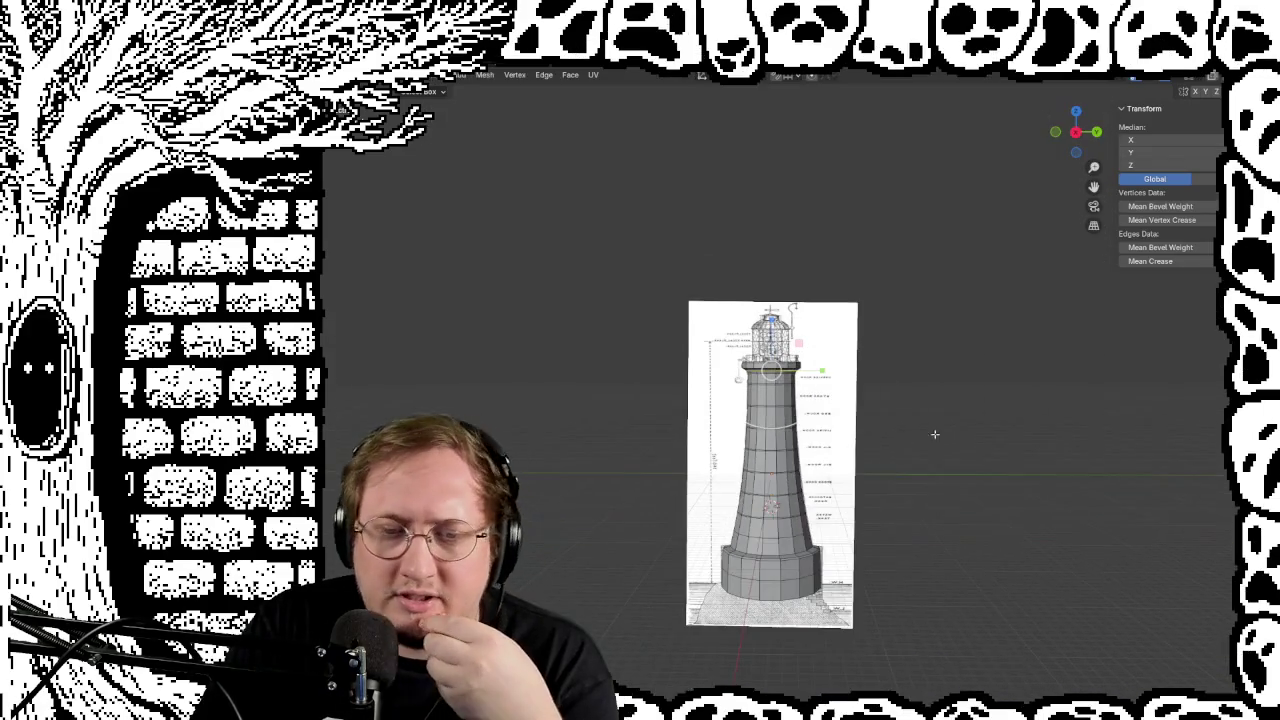
pyautogui.moveTo(949, 466); pyautogui.dragTo(929, 486, button='middle')
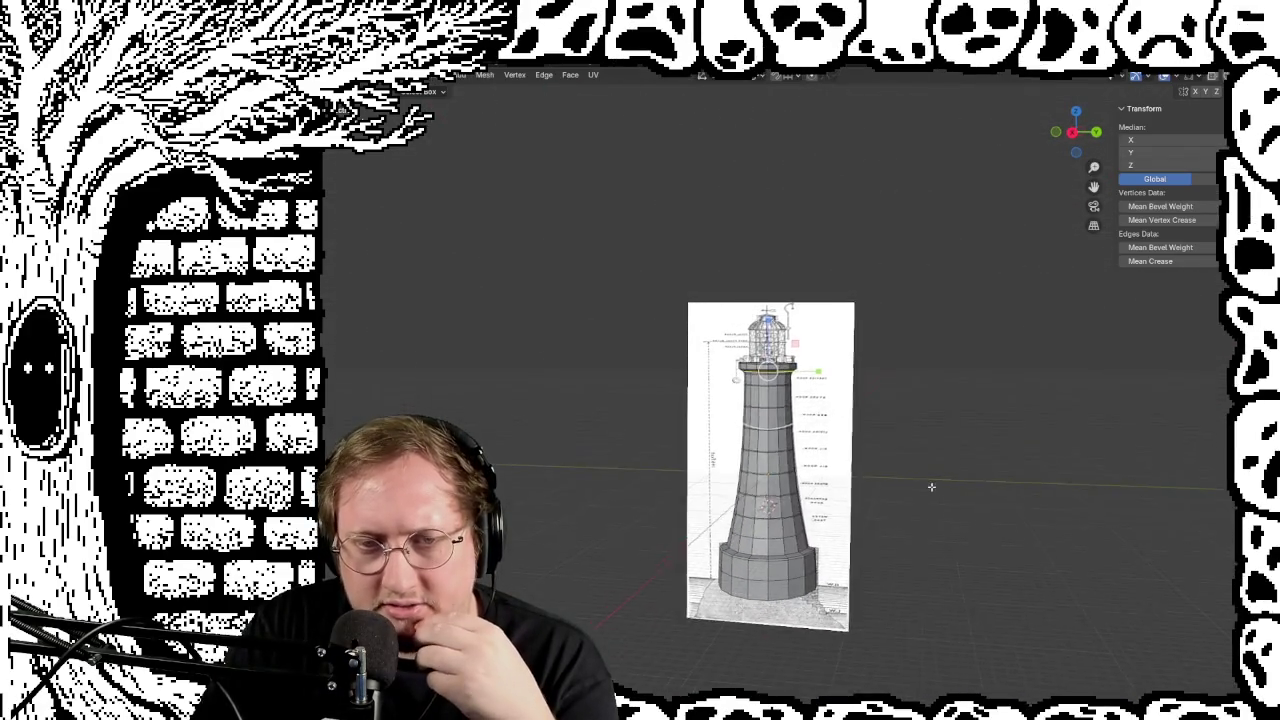
# Step: View the lighthouse from slightly above, then turn X-ray on to reveal the spiral staircase
pyautogui.scroll(2, 938, 480)
pyautogui.scroll(4, 938, 480)
pyautogui.scroll(-1, 991, 460)
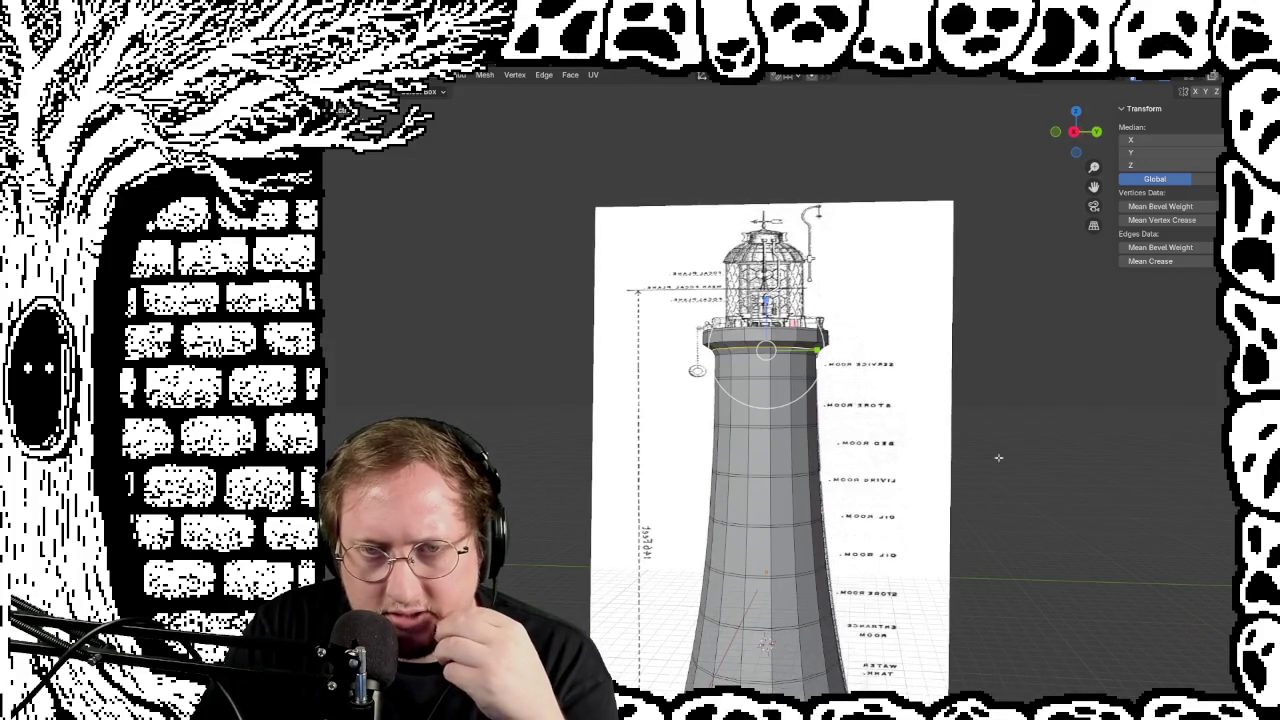
pyautogui.moveTo(1009, 453); pyautogui.dragTo(986, 349, button='middle')
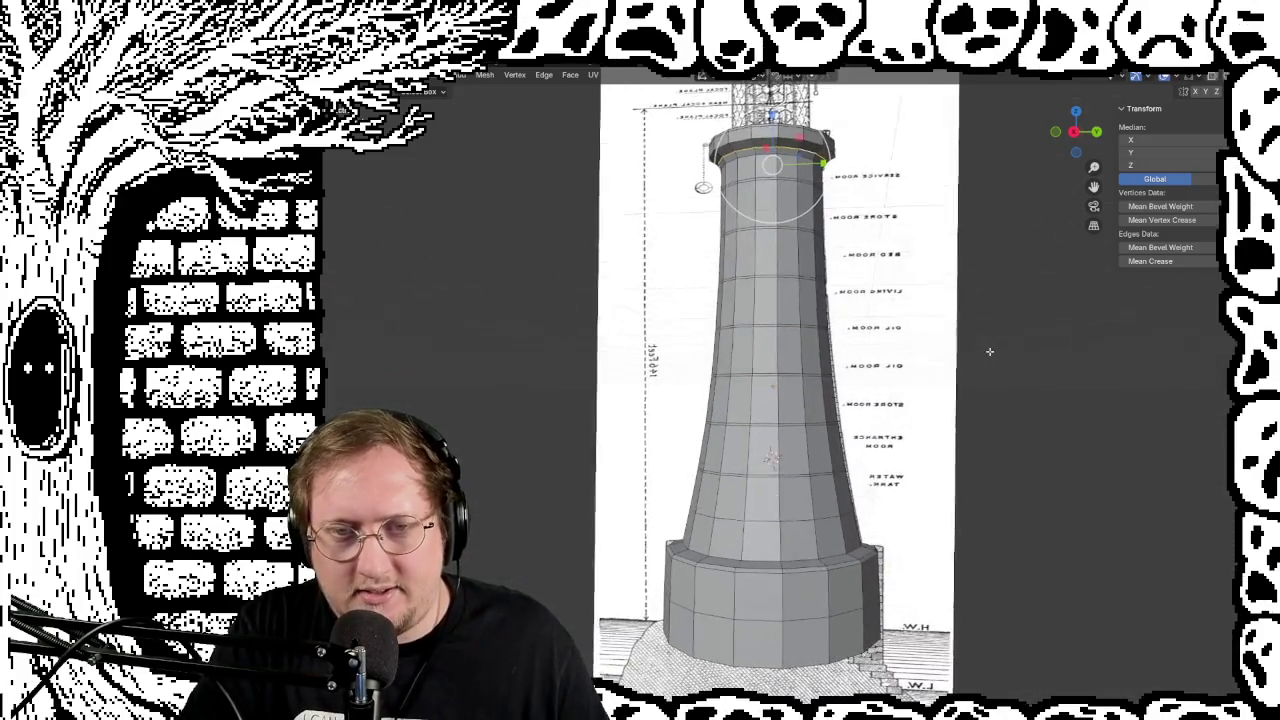
pyautogui.moveTo(1037, 420)
pyautogui.mouseDown(button='middle')
pyautogui.moveTo(1012, 441)
pyautogui.moveTo(1083, 311)
pyautogui.mouseUp(button='middle')
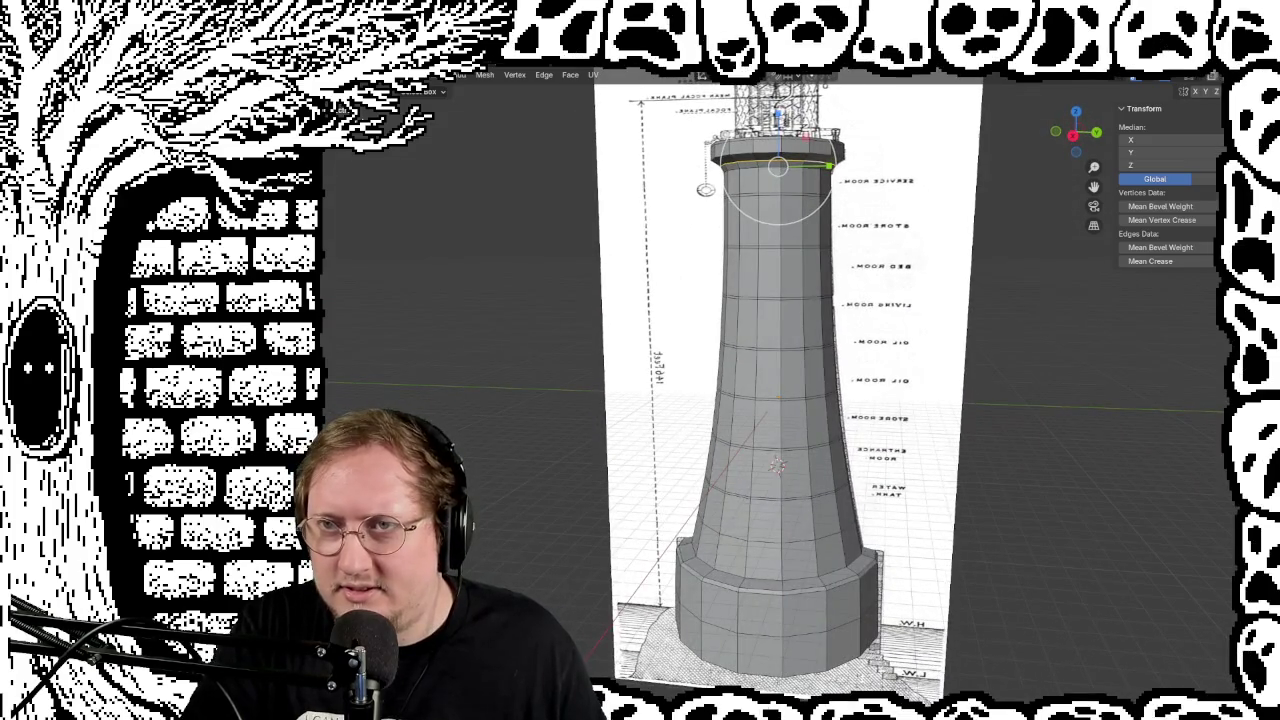
pyautogui.moveTo(1000, 360); pyautogui.dragTo(945, 371, button='middle')
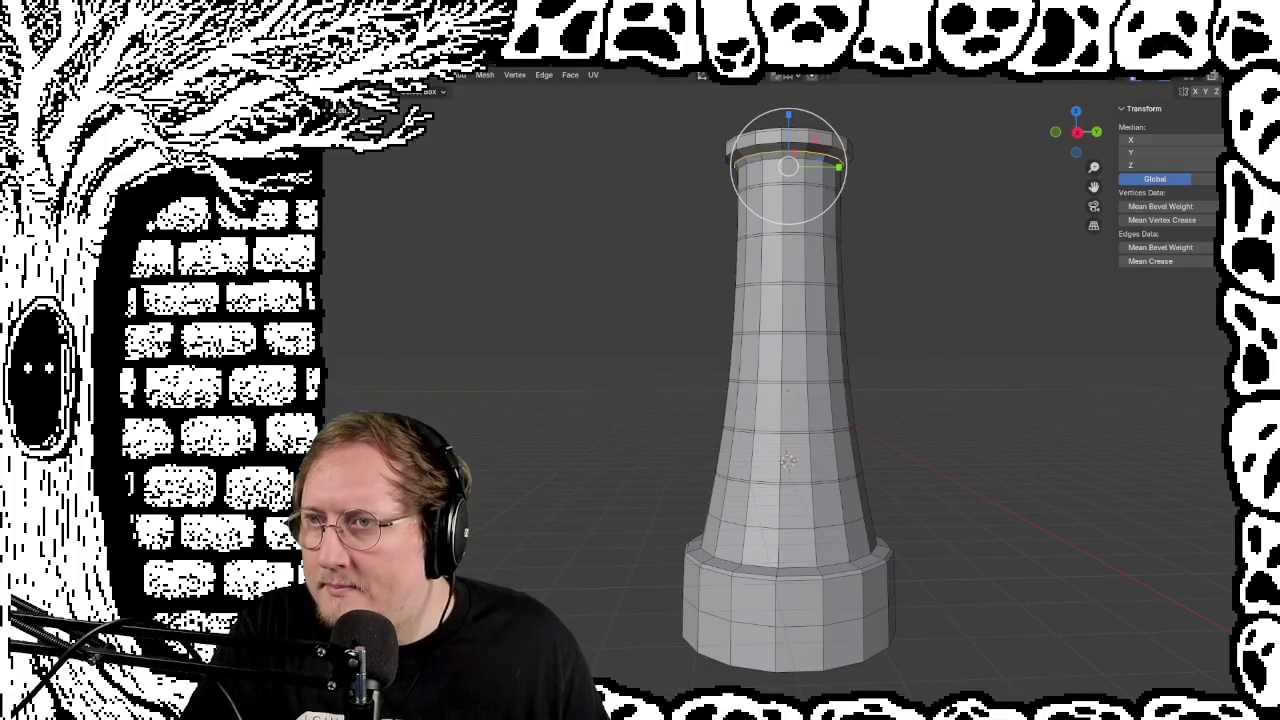
pyautogui.hotkey('alt', 'z')
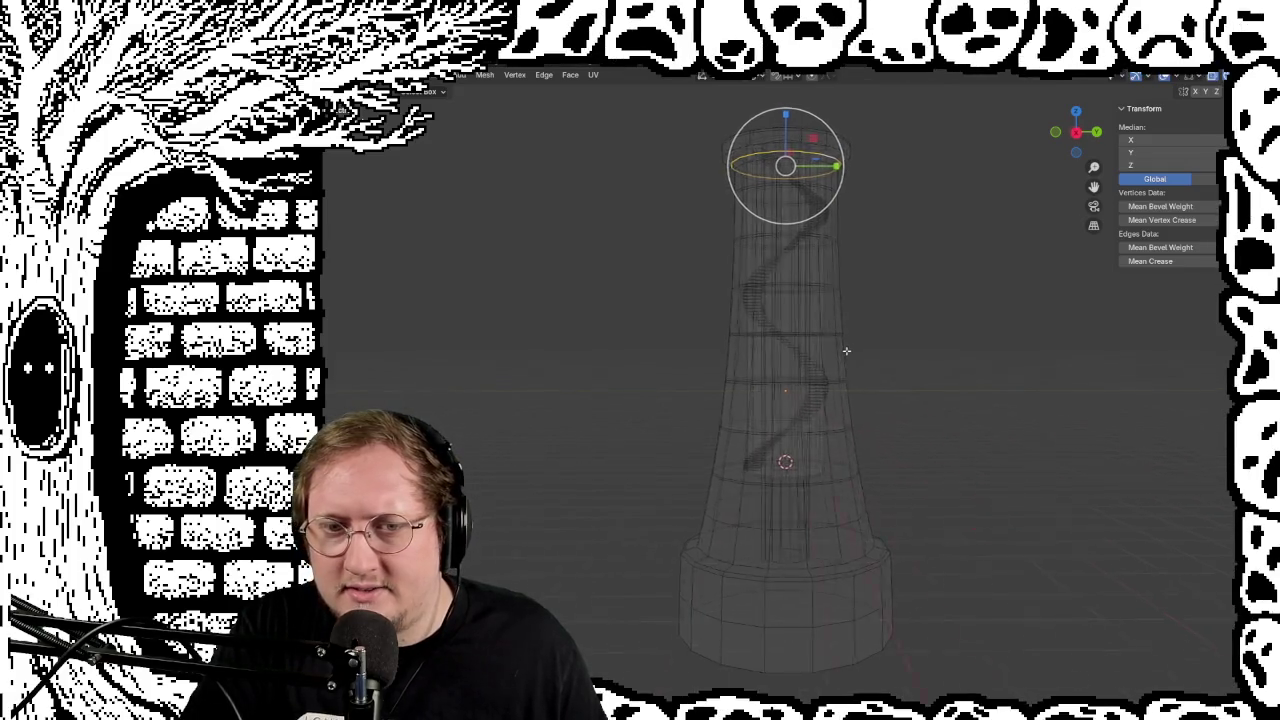
# Step: Return to Object Mode and cut the spiral staircase back to a short stub
pyautogui.moveTo(844, 365)
pyautogui.mouseDown(button='middle')
pyautogui.moveTo(828, 438)
pyautogui.moveTo(841, 353)
pyautogui.mouseUp(button='middle')
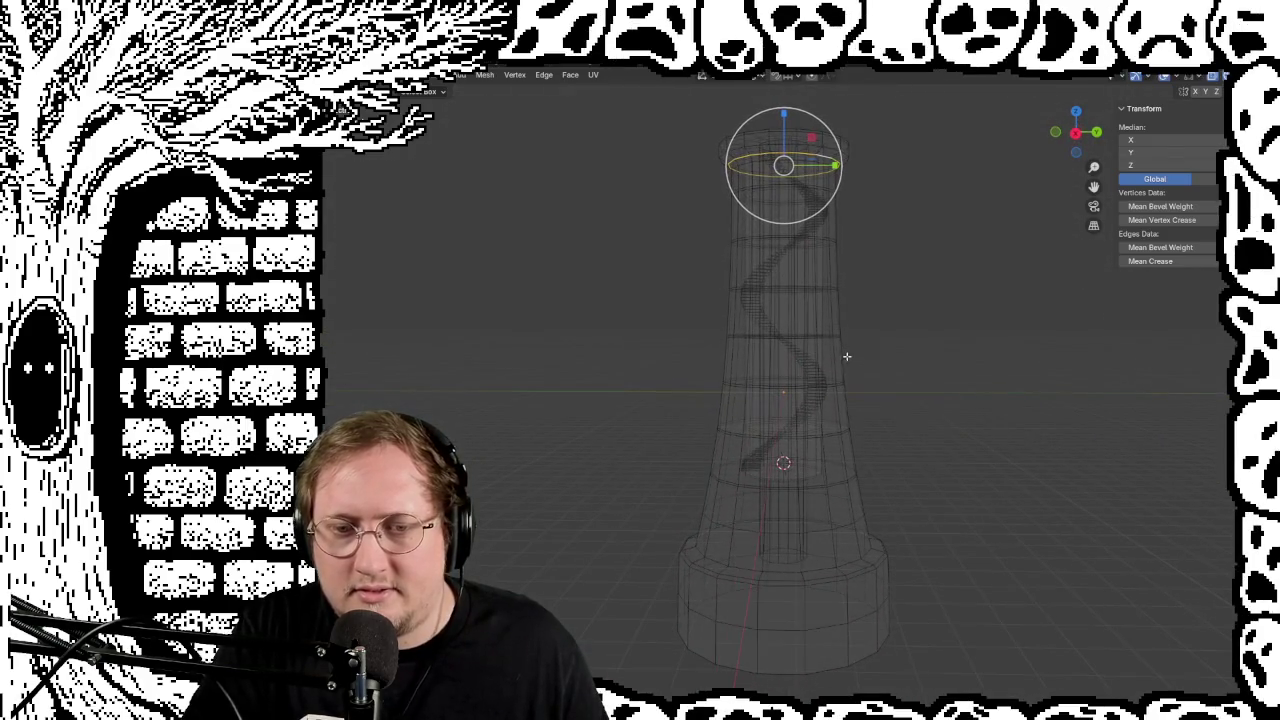
pyautogui.click(780, 438)
pyautogui.press('Tab')
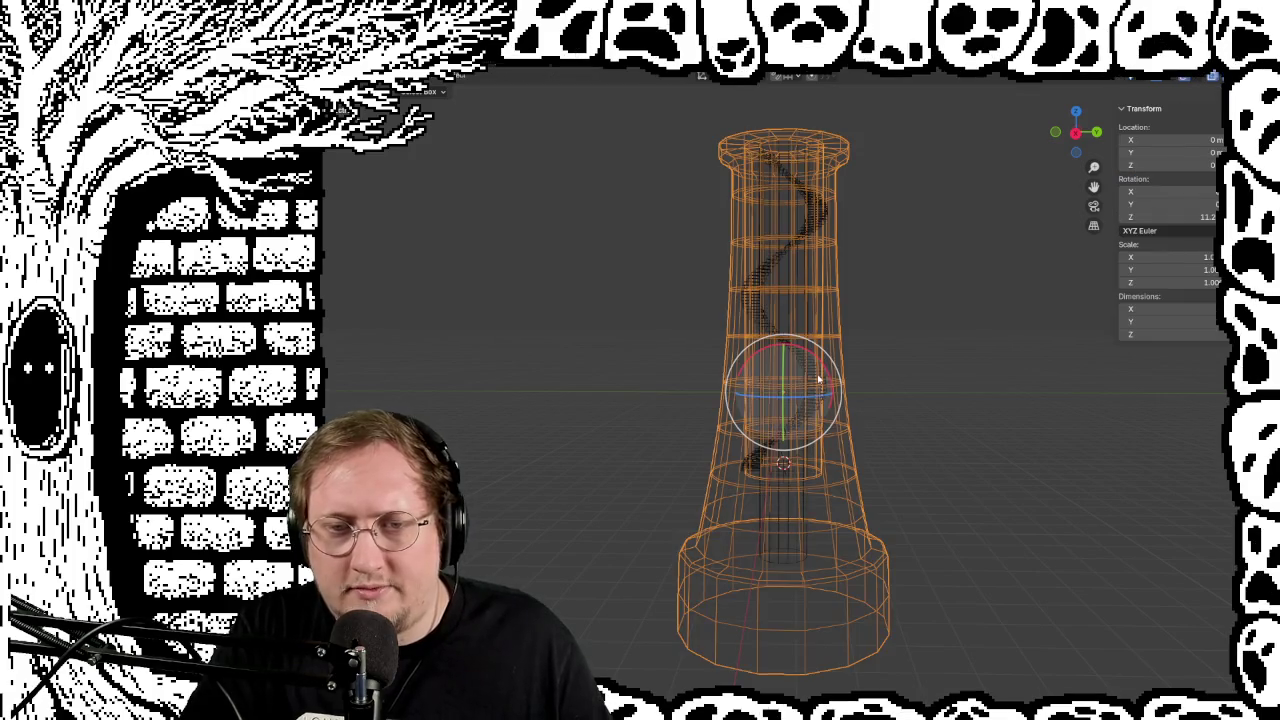
pyautogui.click(815, 376)
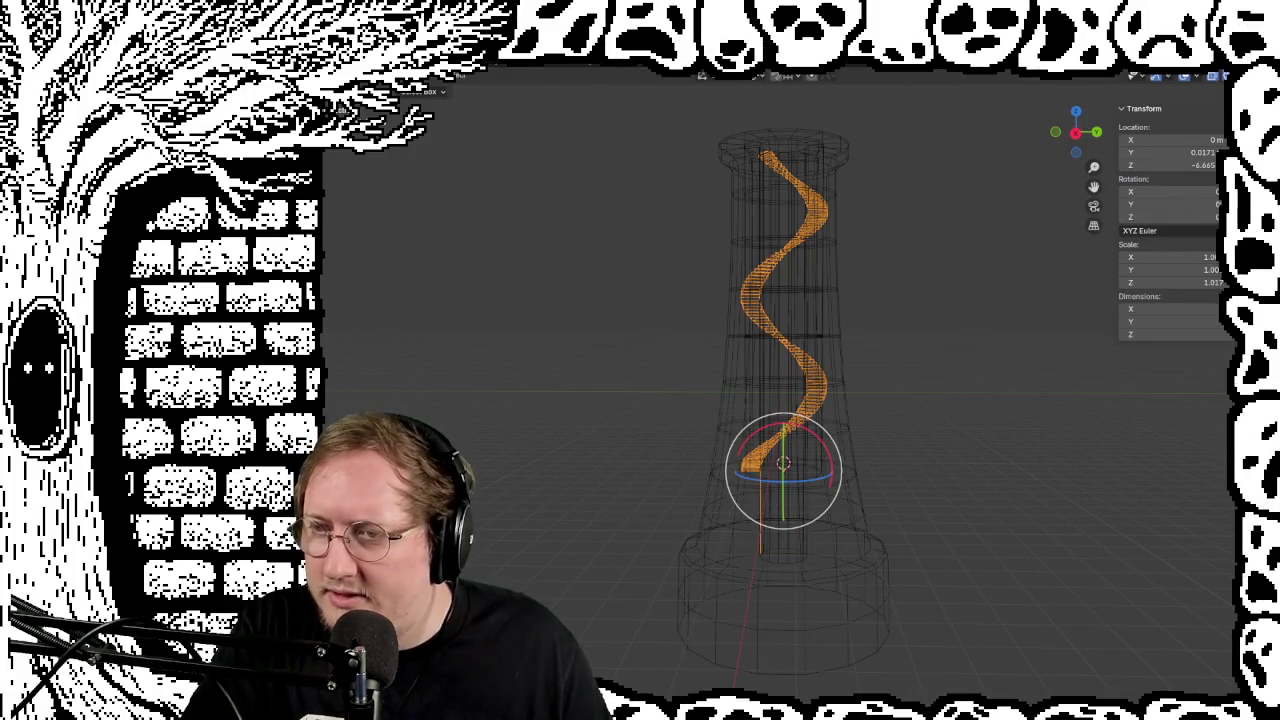
pyautogui.press('space')
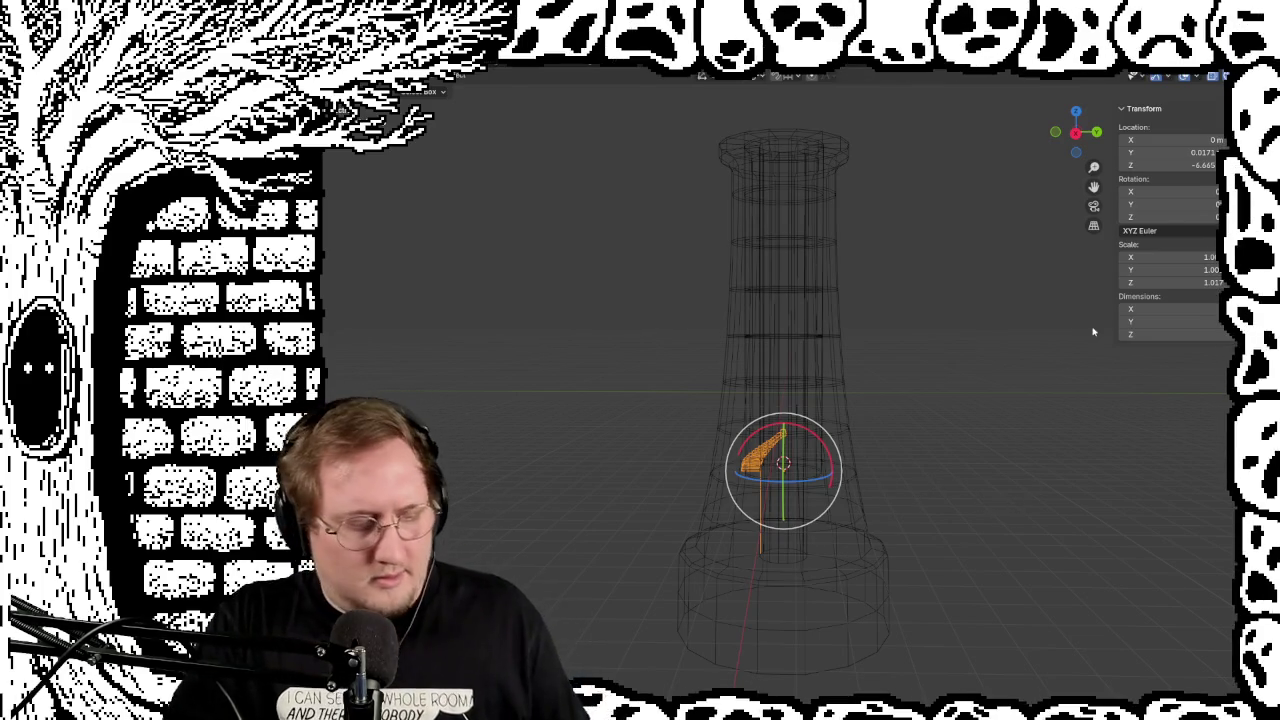
# Step: Orbit around the tower and unhide the lighthouse blueprint over it with Alt+H
pyautogui.scroll(2, 857, 428)
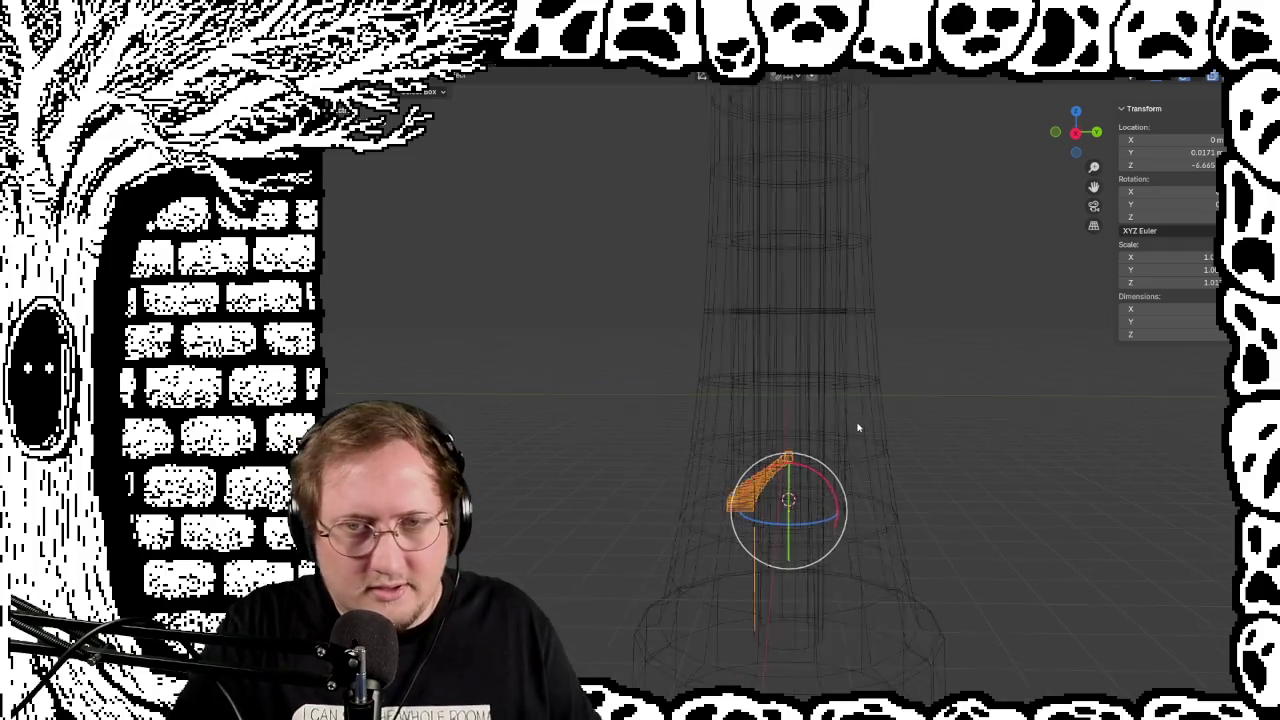
pyautogui.moveTo(923, 486)
pyautogui.mouseDown(button='middle')
pyautogui.moveTo(934, 429)
pyautogui.moveTo(1077, 423)
pyautogui.moveTo(1115, 366)
pyautogui.moveTo(989, 366)
pyautogui.moveTo(960, 486)
pyautogui.mouseUp(button='middle')
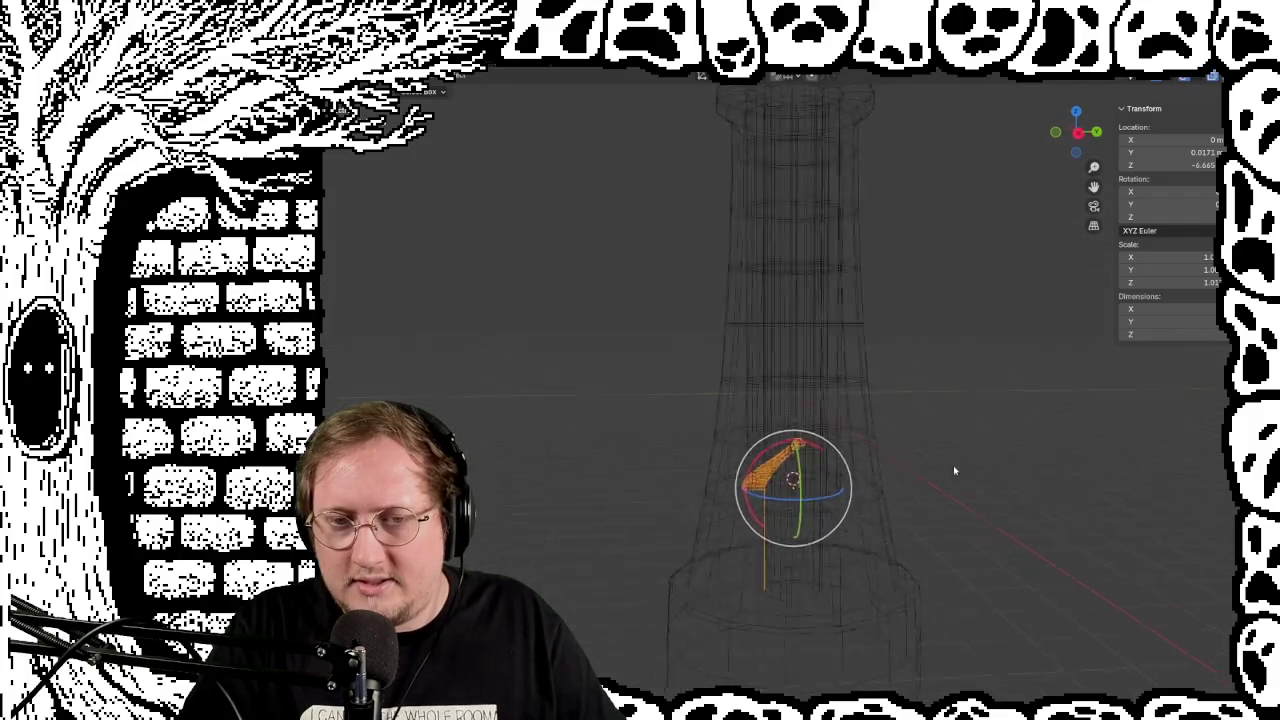
pyautogui.scroll(-3, 888, 442)
pyautogui.moveTo(917, 432)
pyautogui.mouseDown(button='middle')
pyautogui.moveTo(886, 409)
pyautogui.moveTo(1060, 423)
pyautogui.moveTo(957, 428)
pyautogui.mouseUp(button='middle')
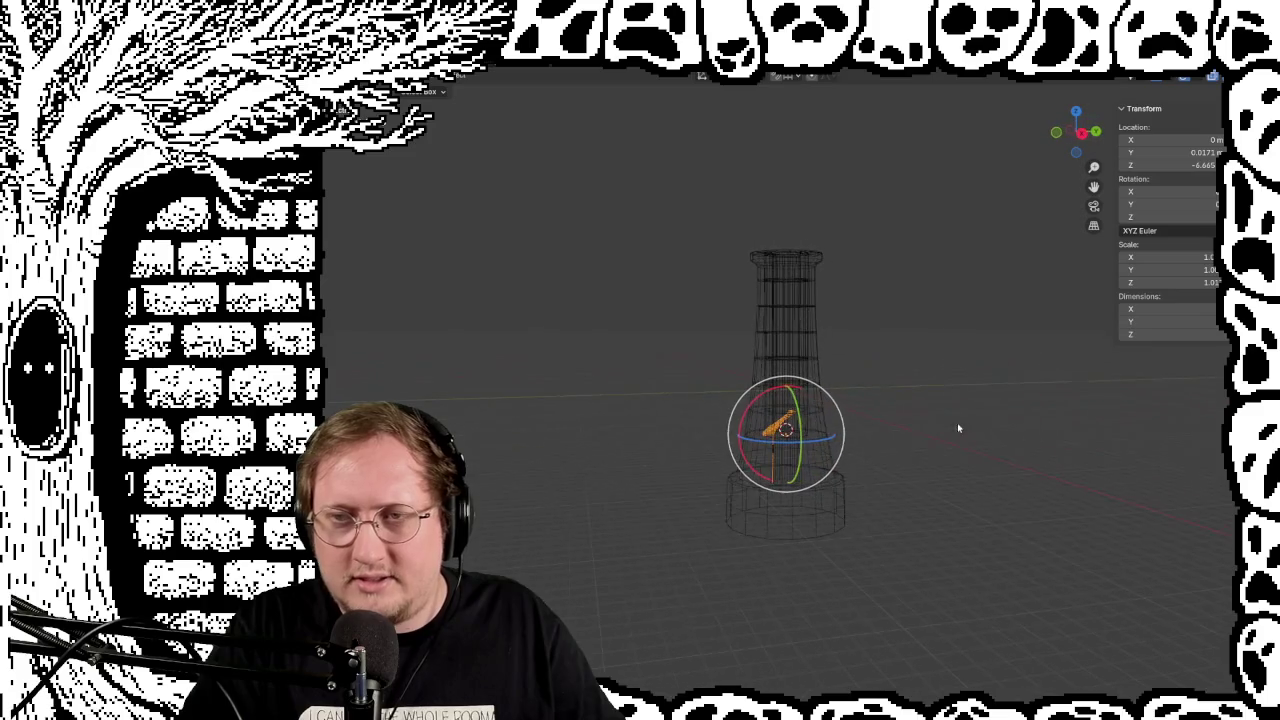
pyautogui.hotkey('alt', 'h')
pyautogui.moveTo(934, 363)
pyautogui.mouseDown(button='middle')
pyautogui.moveTo(960, 370)
pyautogui.moveTo(914, 376)
pyautogui.moveTo(946, 368)
pyautogui.mouseUp(button='middle')
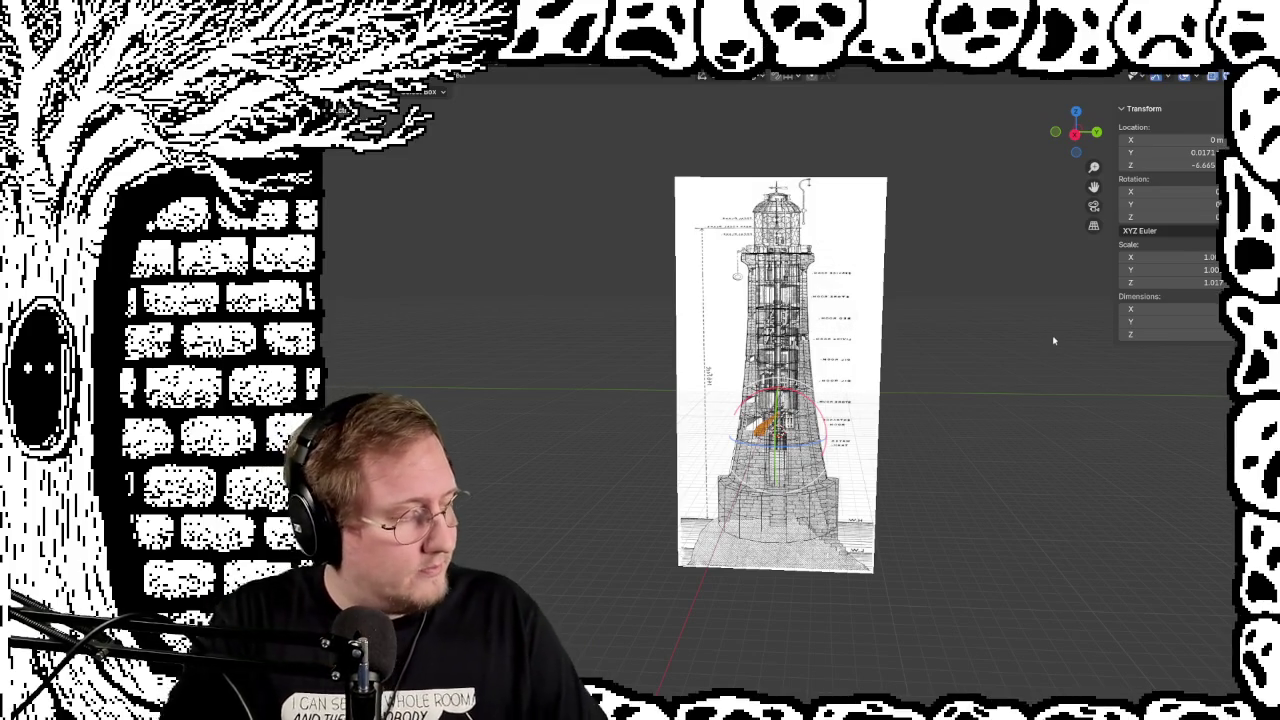
# Step: Compare the tower with the blueprint, then hide the blueprint and switch to Solid shading
pyautogui.scroll(1, 923, 337)
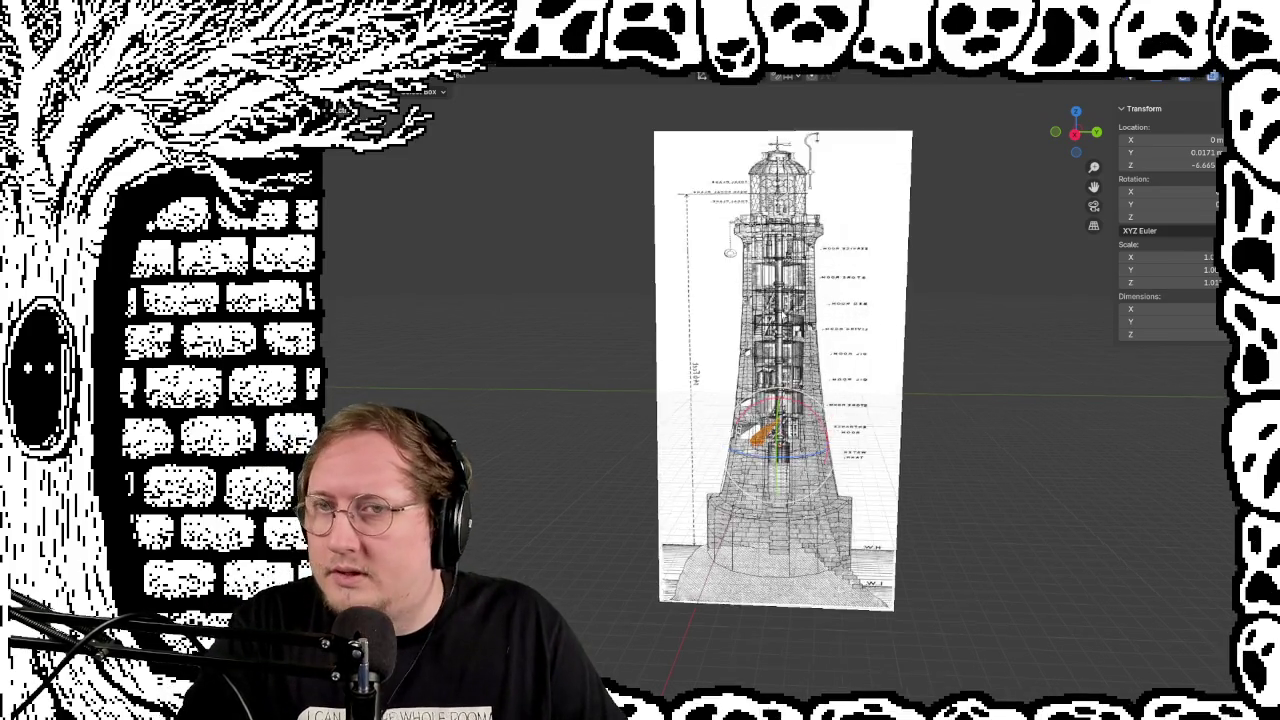
pyautogui.scroll(3, 923, 337)
pyautogui.scroll(-2, 901, 314)
pyautogui.scroll(2, 901, 314)
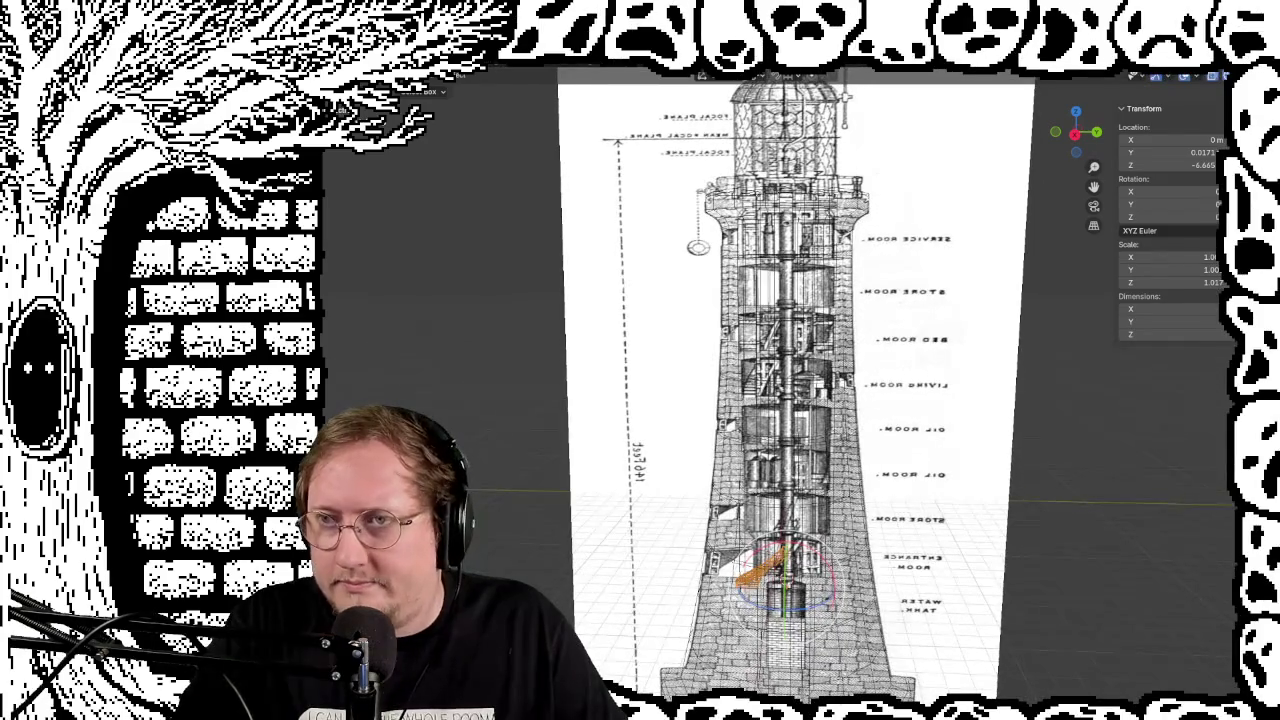
pyautogui.press('h')
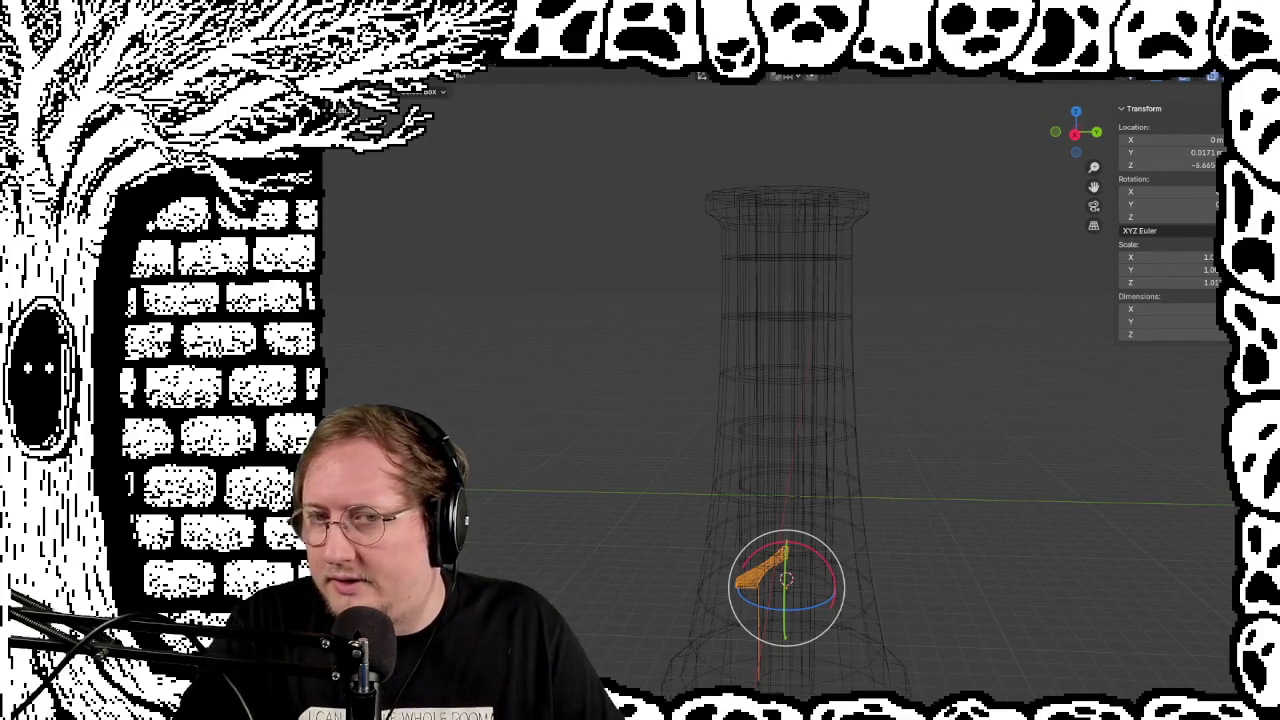
pyautogui.hotkey('alt', 'h')
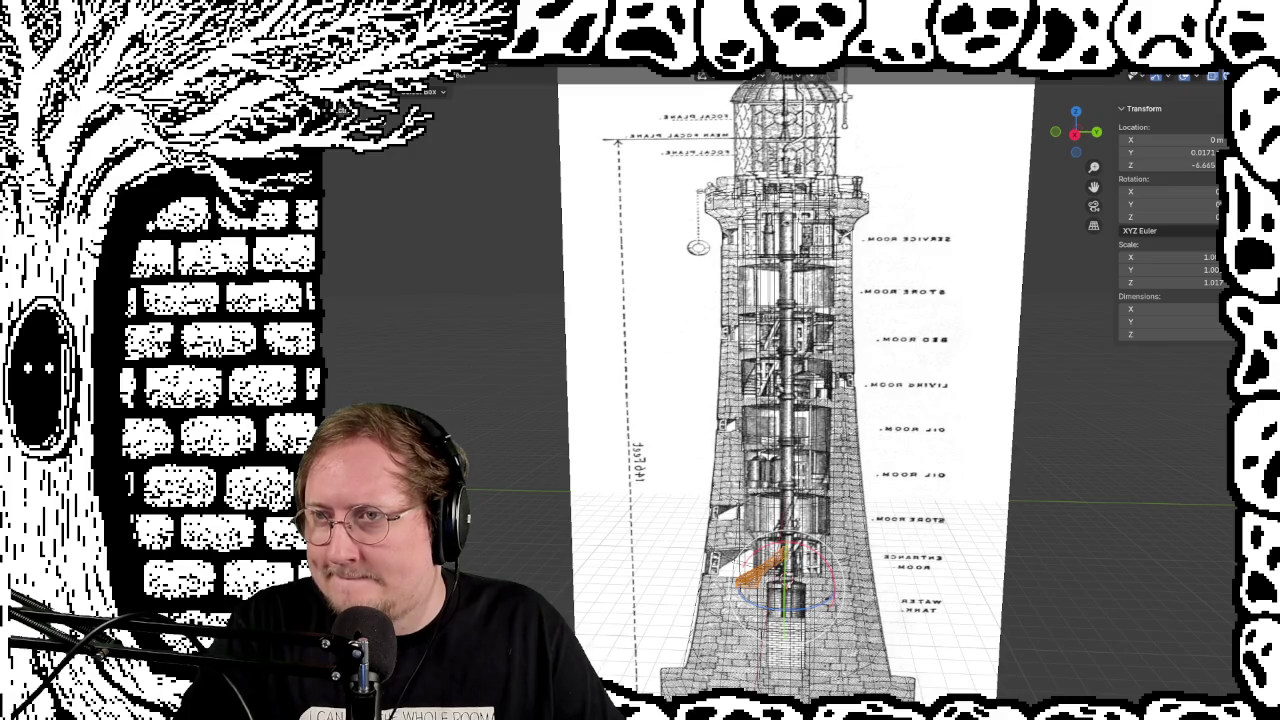
pyautogui.hotkey('shift', 'h')
pyautogui.hotkey('shift', 'z')
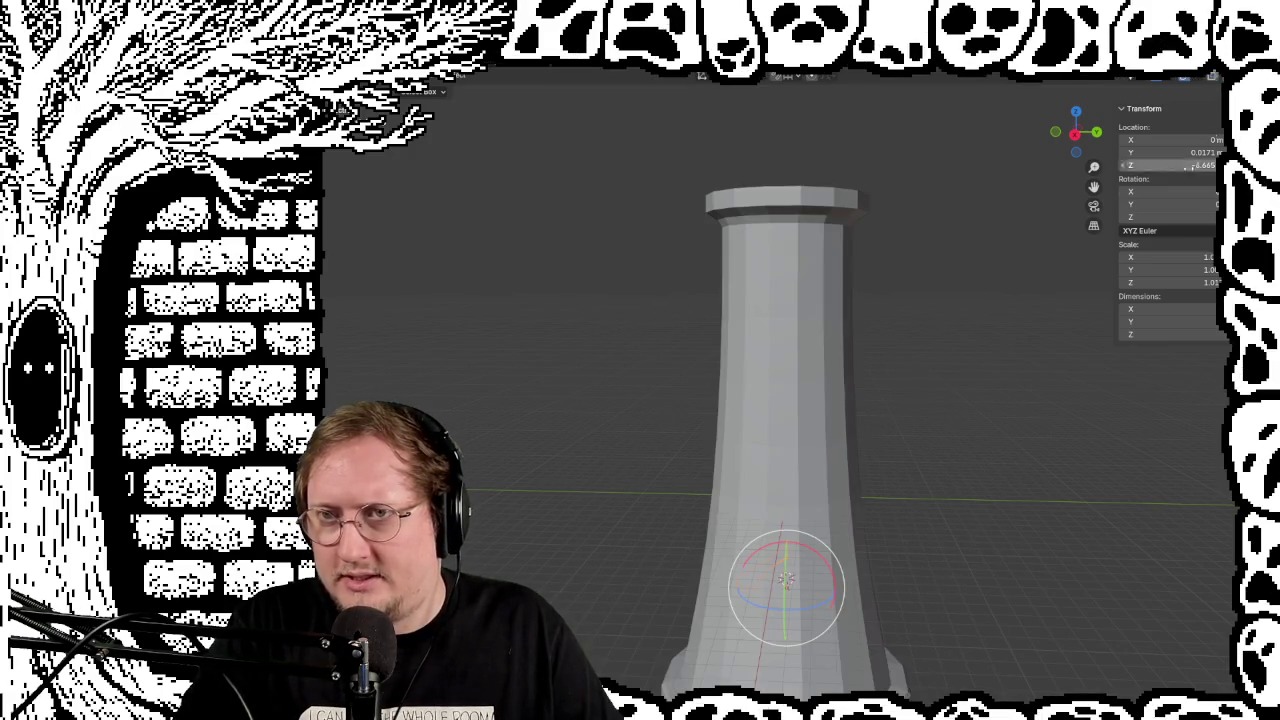
# Step: Orbit the solid tower up its trunk to look down on the flared top
pyautogui.moveTo(843, 466)
pyautogui.mouseDown(button='middle')
pyautogui.moveTo(594, 474)
pyautogui.moveTo(649, 529)
pyautogui.moveTo(834, 537)
pyautogui.moveTo(946, 457)
pyautogui.moveTo(948, 433)
pyautogui.moveTo(922, 534)
pyautogui.mouseUp(button='middle')
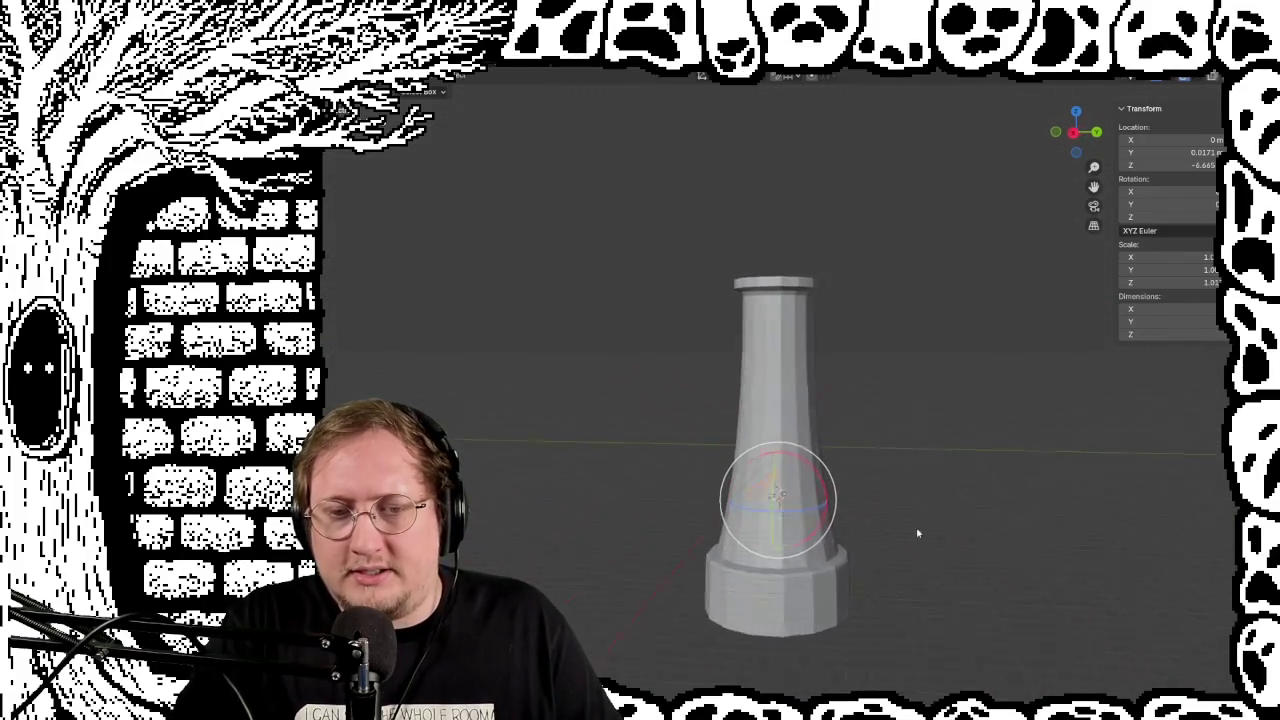
pyautogui.scroll(2, 910, 510)
pyautogui.scroll(2, 900, 491)
pyautogui.scroll(2, 877, 400)
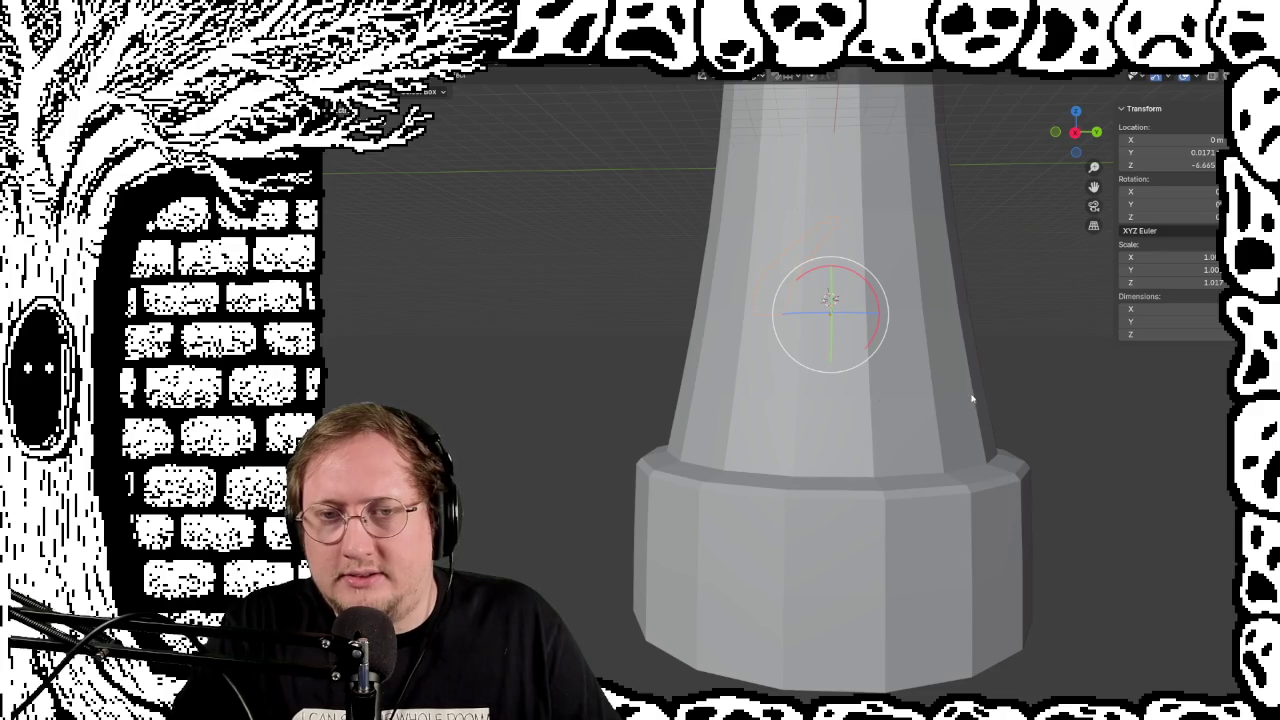
pyautogui.moveTo(1016, 378)
pyautogui.mouseDown(button='middle')
pyautogui.moveTo(1000, 434)
pyautogui.moveTo(934, 391)
pyautogui.moveTo(914, 486)
pyautogui.moveTo(897, 500)
pyautogui.moveTo(871, 486)
pyautogui.moveTo(871, 434)
pyautogui.moveTo(866, 511)
pyautogui.mouseUp(button='middle')
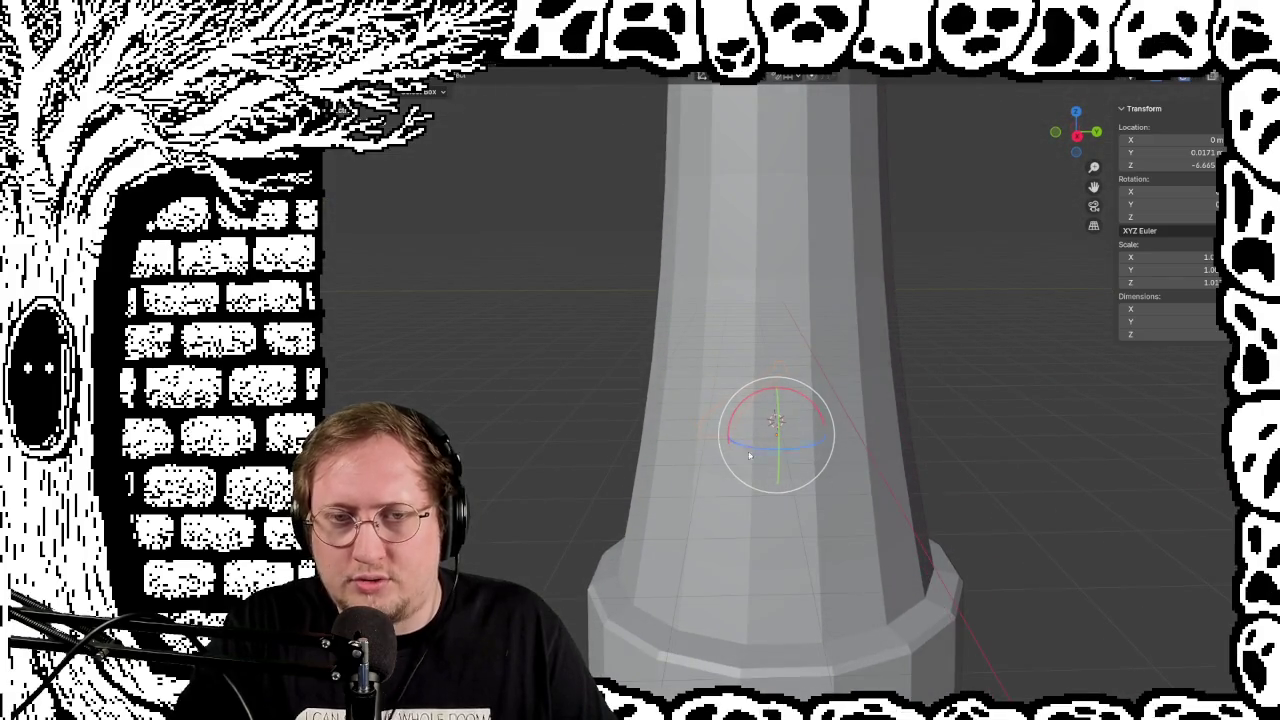
pyautogui.moveTo(898, 296)
pyautogui.mouseDown(button='middle')
pyautogui.moveTo(891, 566)
pyautogui.moveTo(892, 462)
pyautogui.mouseUp(button='middle')
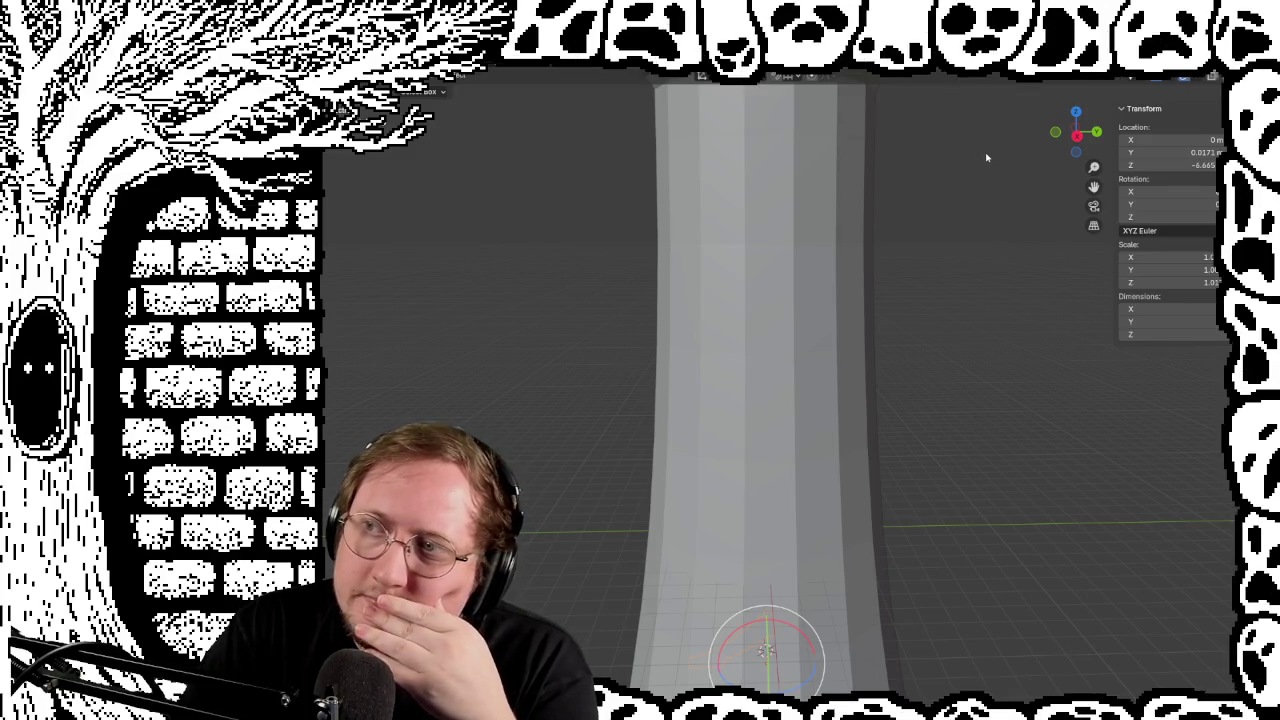
pyautogui.moveTo(992, 171); pyautogui.dragTo(1006, 259, button='middle')
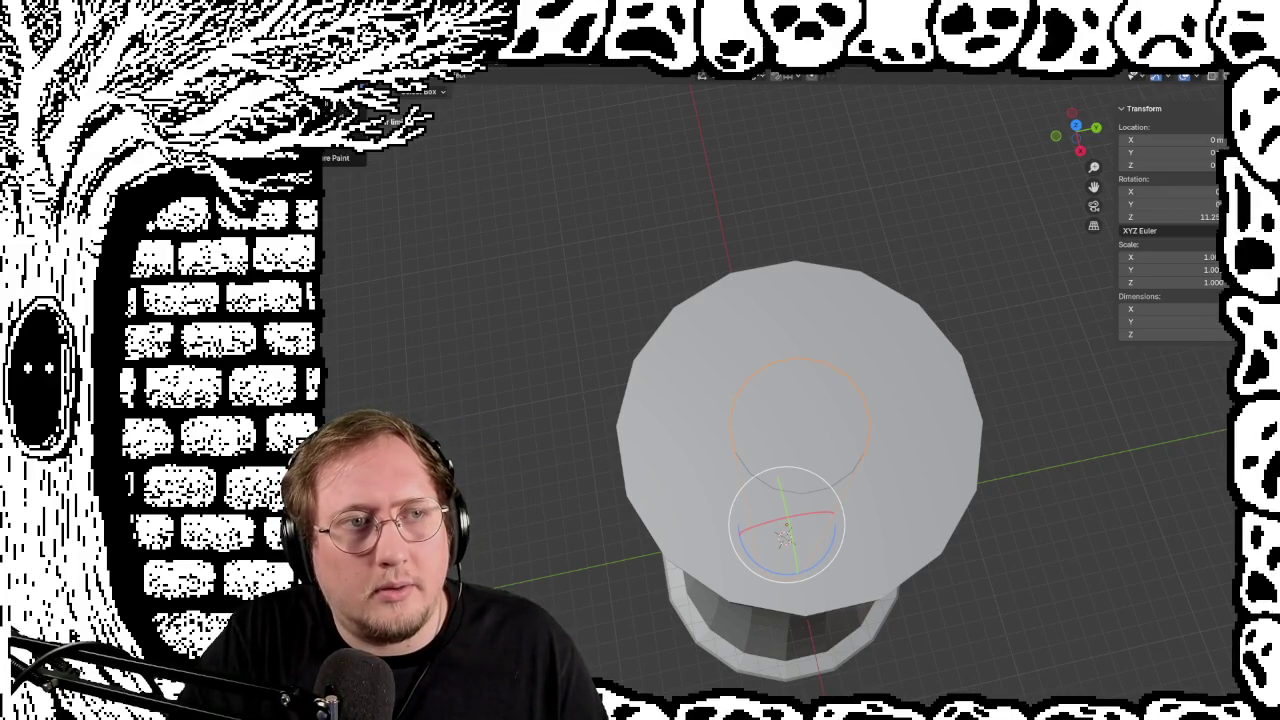
# Step: In Edit Mode, select the tower's inner circular top face, show its Face menu, and inspect the column
pyautogui.press('Tab')
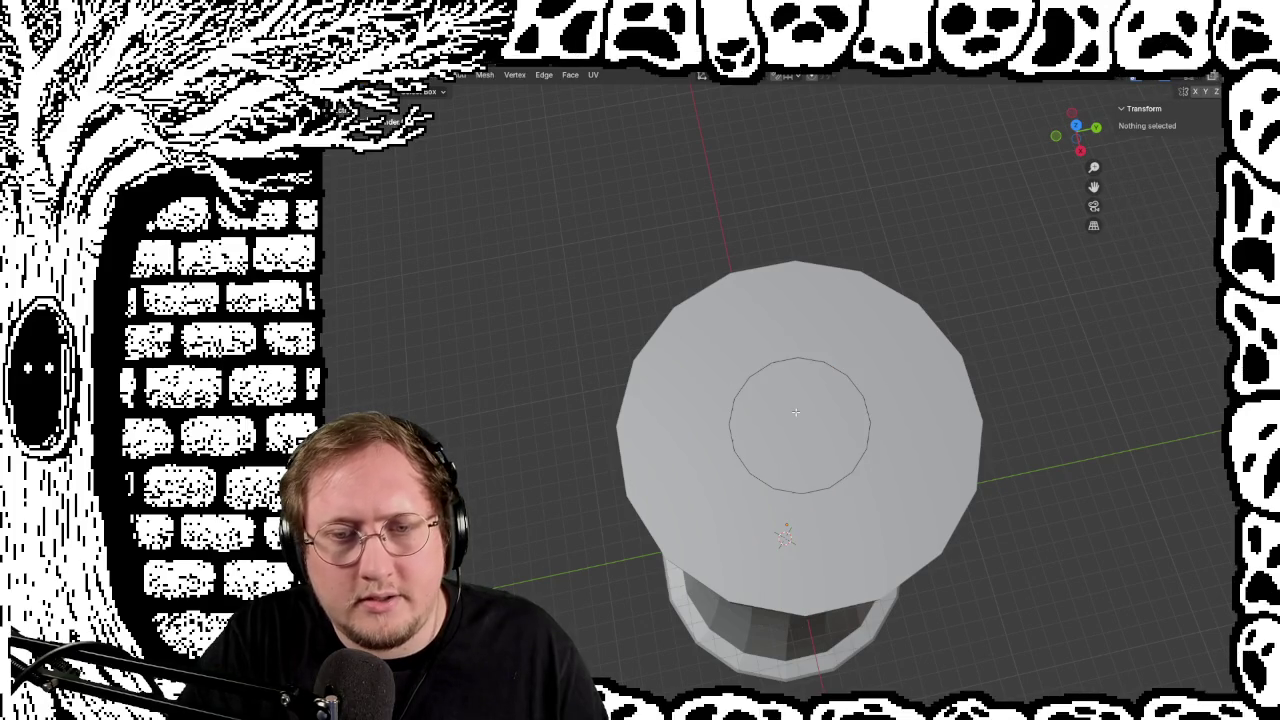
pyautogui.click(796, 412)
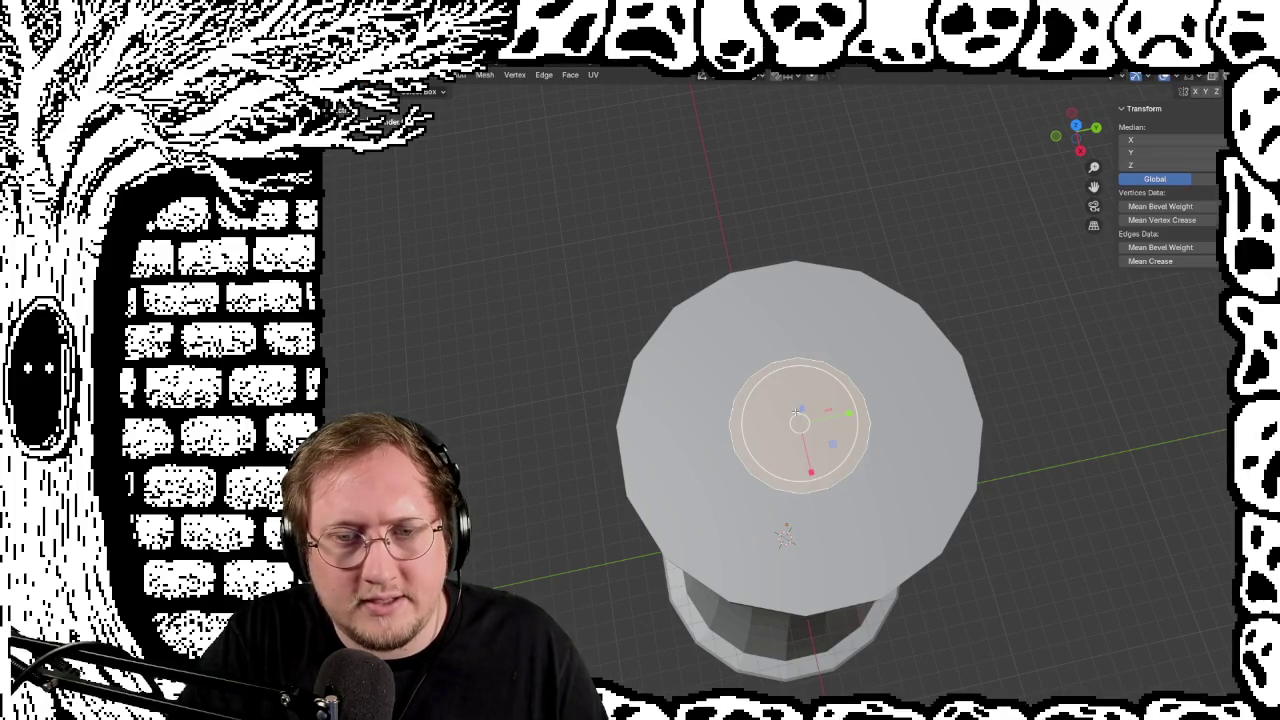
pyautogui.rightClick(780, 382)
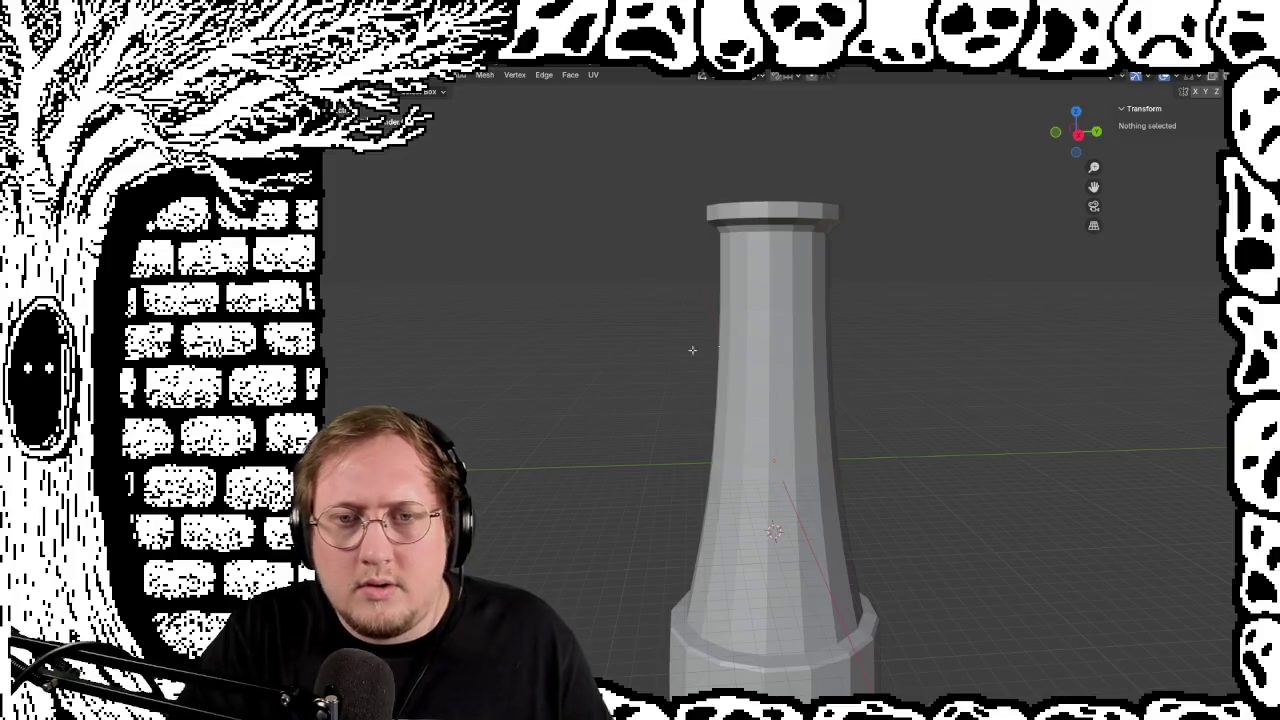
pyautogui.moveTo(836, 318); pyautogui.dragTo(831, 318, button='middle')
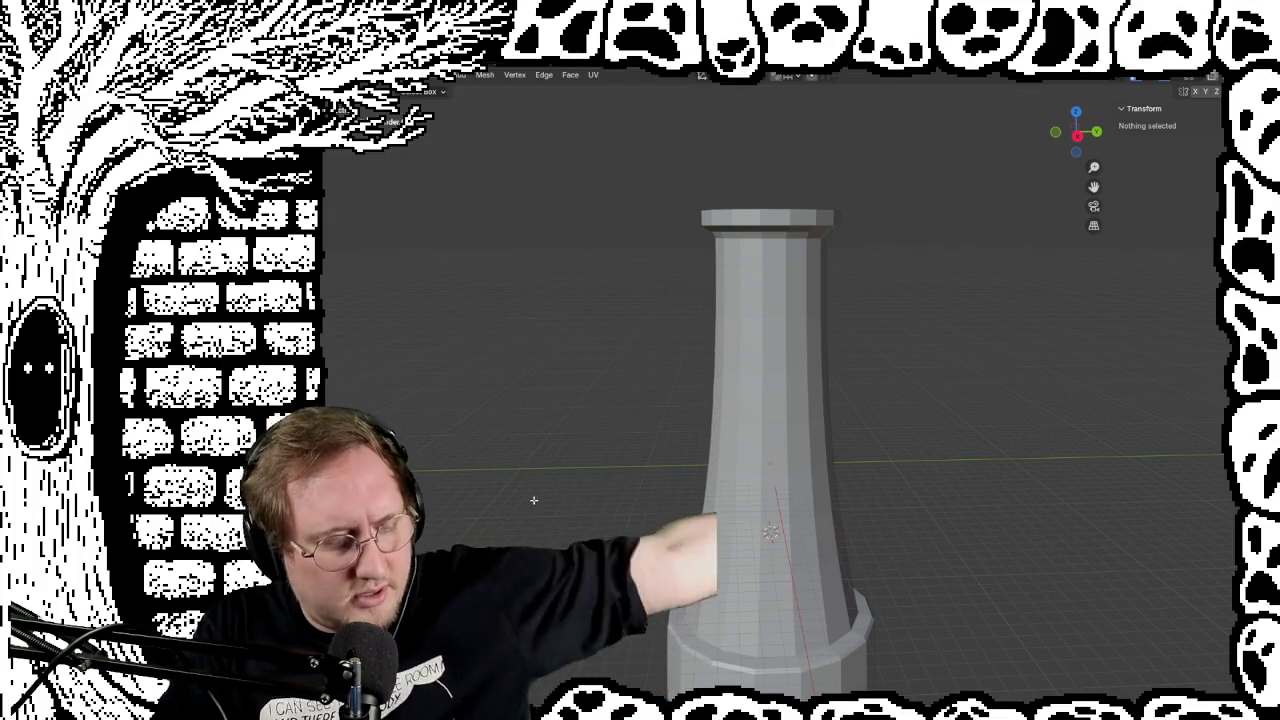
pyautogui.moveTo(881, 441)
pyautogui.mouseDown(button='middle')
pyautogui.moveTo(884, 366)
pyautogui.moveTo(860, 380)
pyautogui.mouseUp(button='middle')
pyautogui.moveTo(886, 434)
pyautogui.mouseDown(button='middle')
pyautogui.moveTo(877, 424)
pyautogui.moveTo(909, 391)
pyautogui.moveTo(924, 405)
pyautogui.moveTo(906, 404)
pyautogui.mouseUp(button='middle')
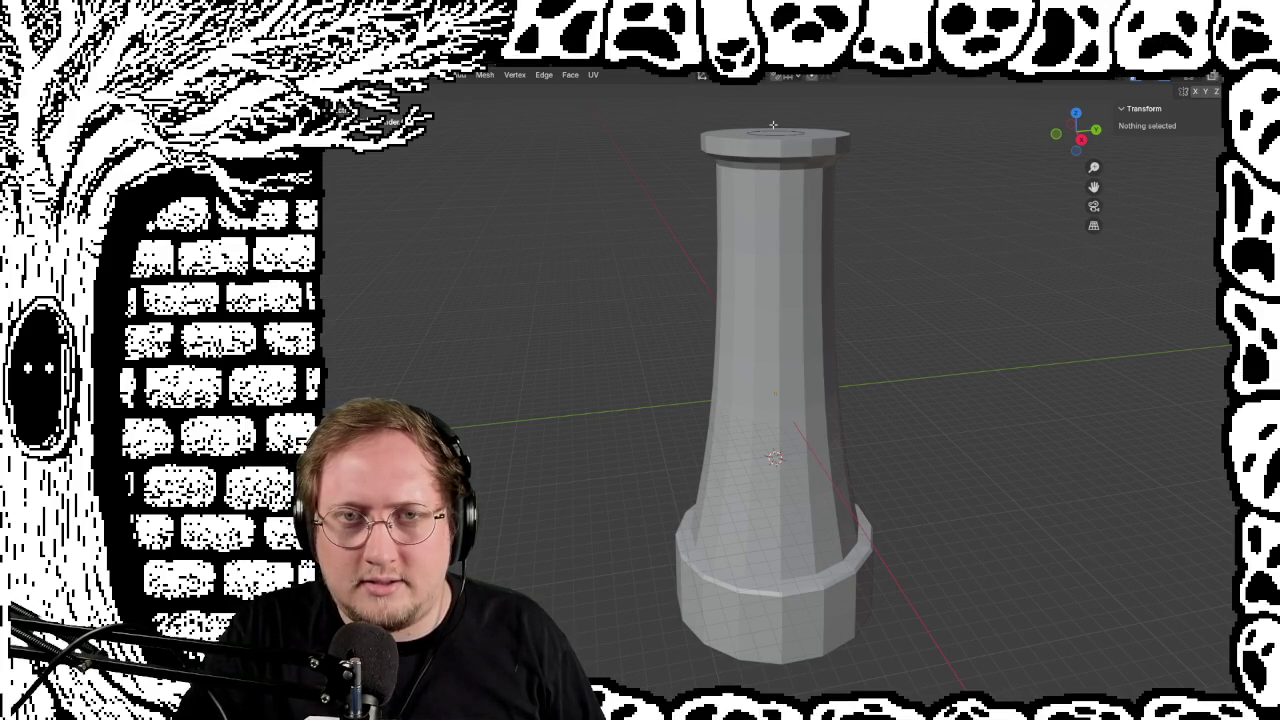
pyautogui.moveTo(810, 196); pyautogui.dragTo(817, 262, button='middle')
pyautogui.moveTo(827, 308)
pyautogui.mouseDown(button='middle')
pyautogui.moveTo(894, 468)
pyautogui.moveTo(543, 420)
pyautogui.moveTo(468, 353)
pyautogui.moveTo(674, 369)
pyautogui.moveTo(711, 423)
pyautogui.moveTo(623, 434)
pyautogui.moveTo(634, 460)
pyautogui.moveTo(671, 491)
pyautogui.moveTo(762, 512)
pyautogui.moveTo(566, 423)
pyautogui.moveTo(660, 443)
pyautogui.moveTo(648, 443)
pyautogui.mouseUp(button='middle')
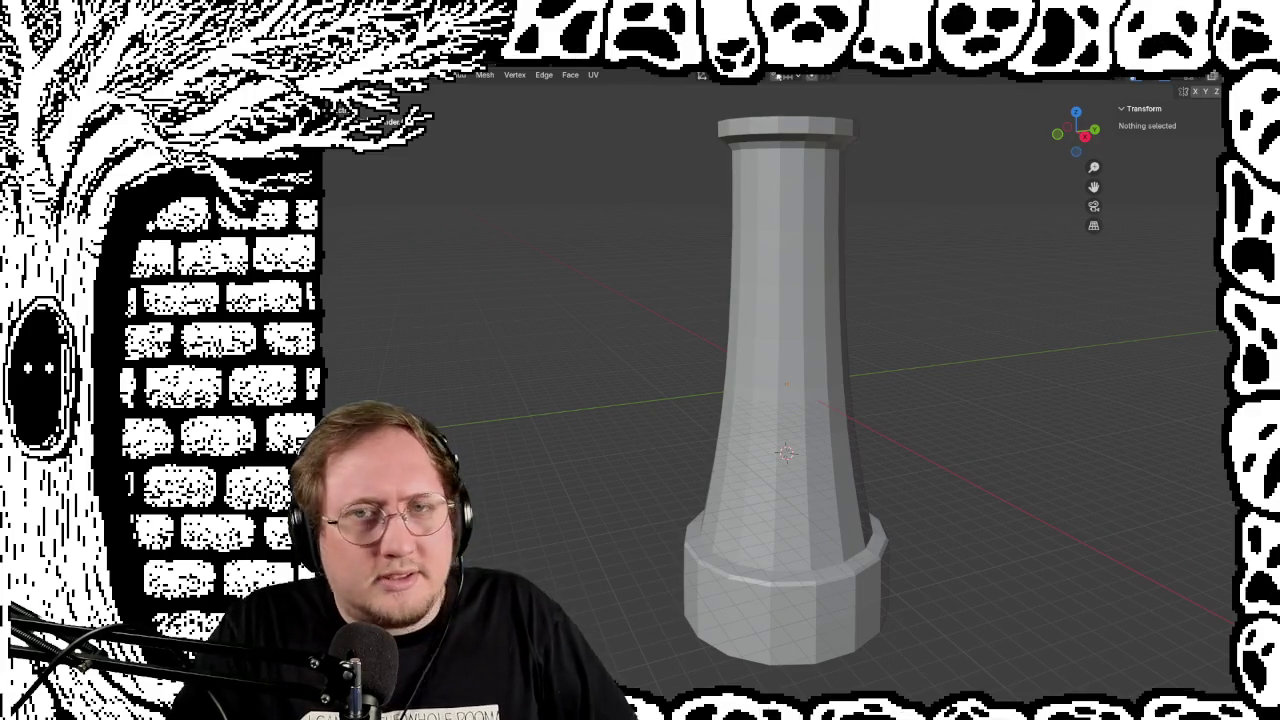